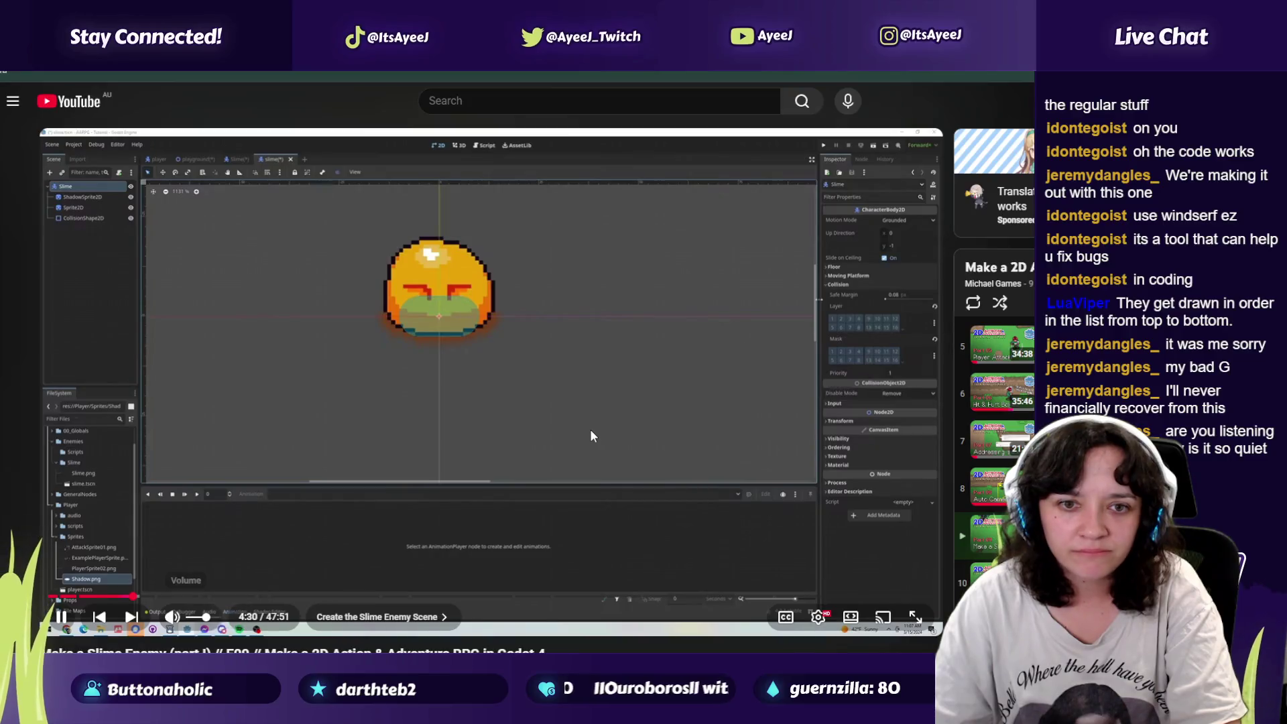
Select the Slime root node in the Godot scene tree
{"action": "key", "text": "alt+Tab"}
{"action": "left_click", "coordinate": [26, 109]}
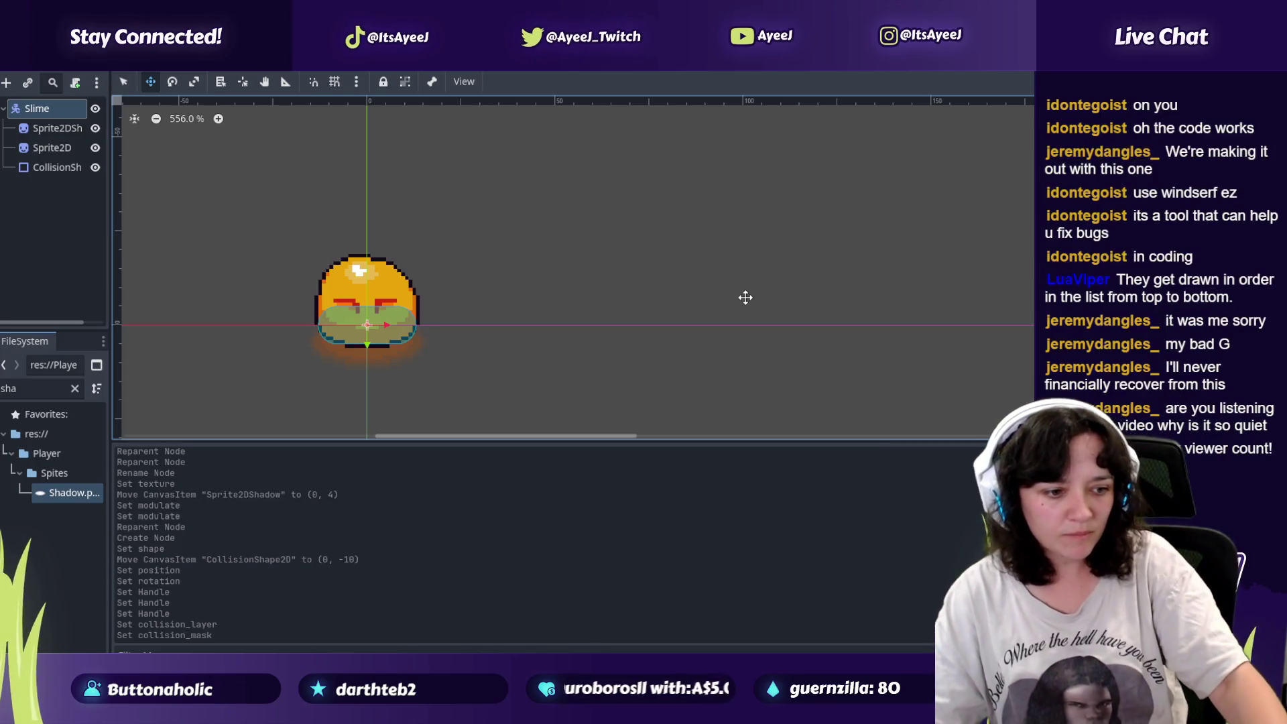
{"action": "key", "text": "alt+Tab"}
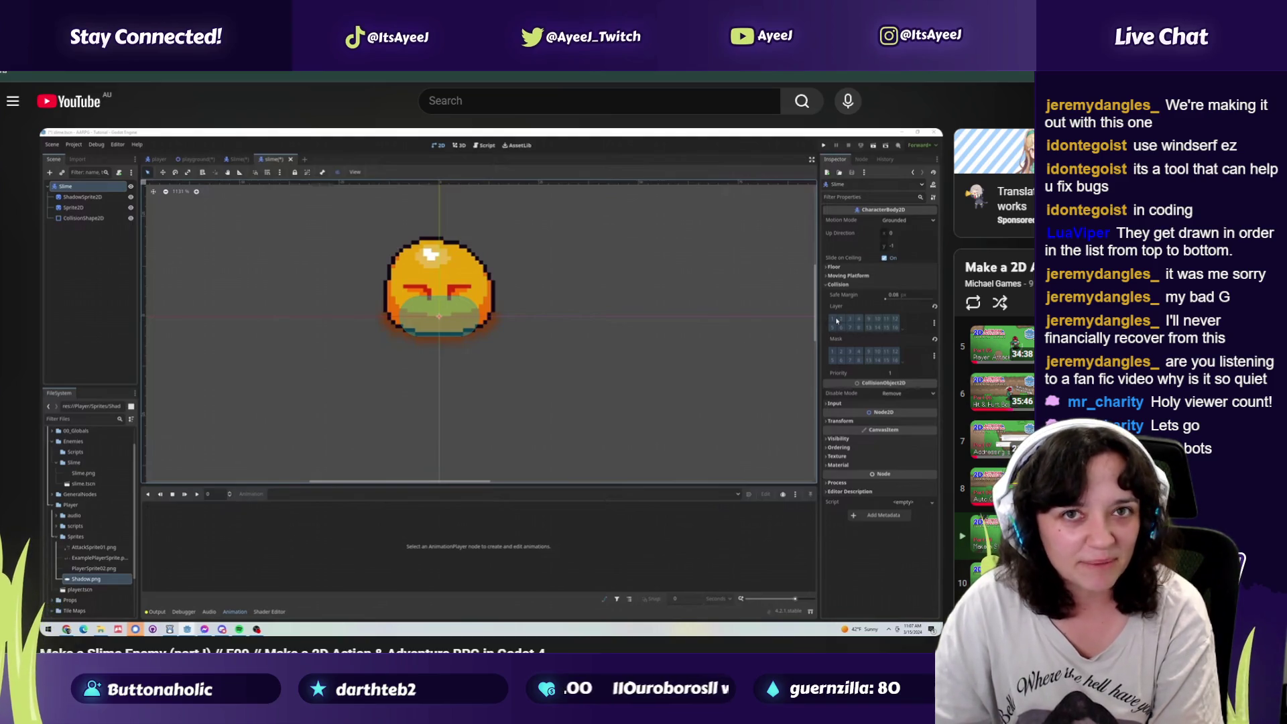
Play the slime tutorial a few seconds further and pause it at 4:34
{"action": "mouse_move", "coordinate": [352, 405]}
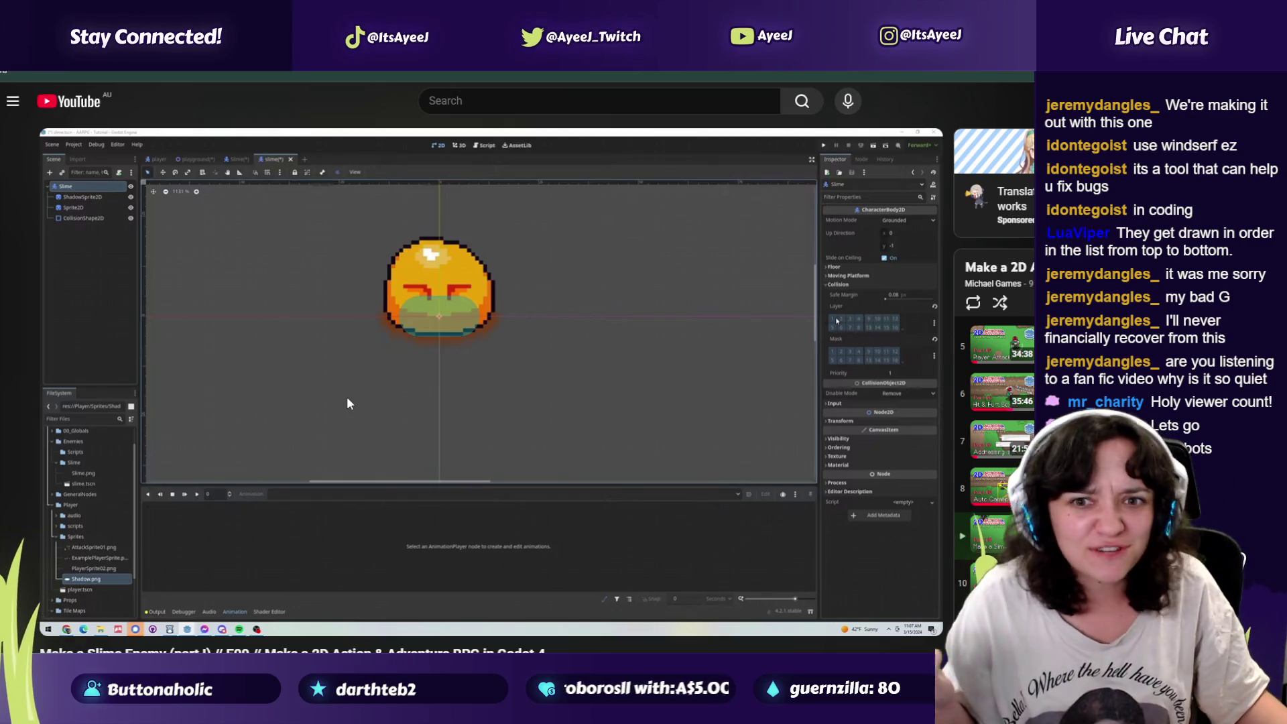
{"action": "left_click", "coordinate": [370, 417]}
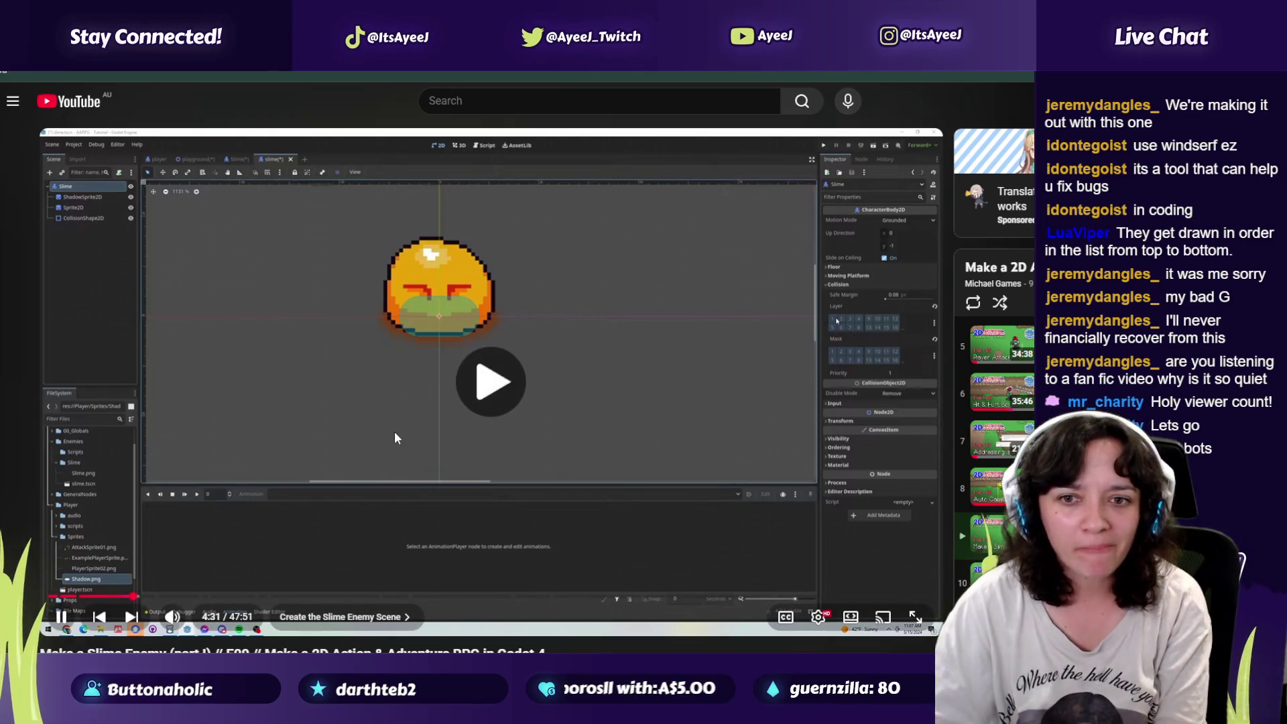
{"action": "left_click", "coordinate": [295, 447]}
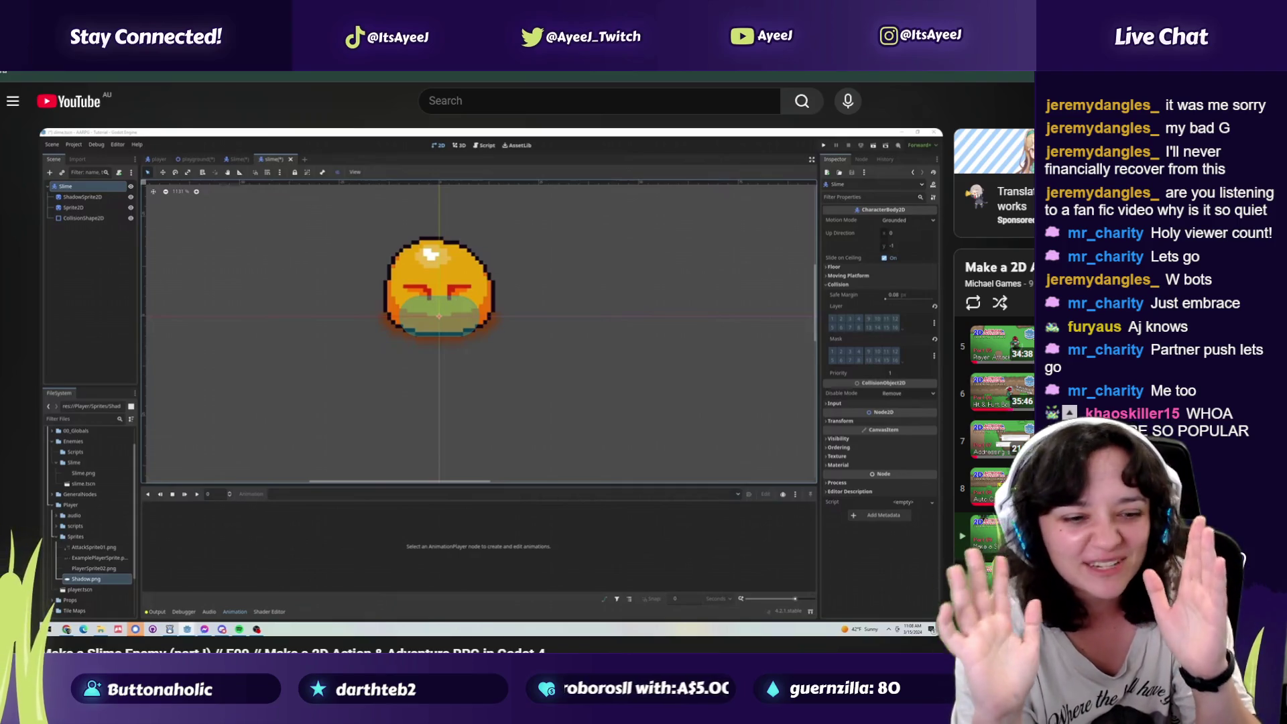
{"action": "mouse_move", "coordinate": [432, 379]}
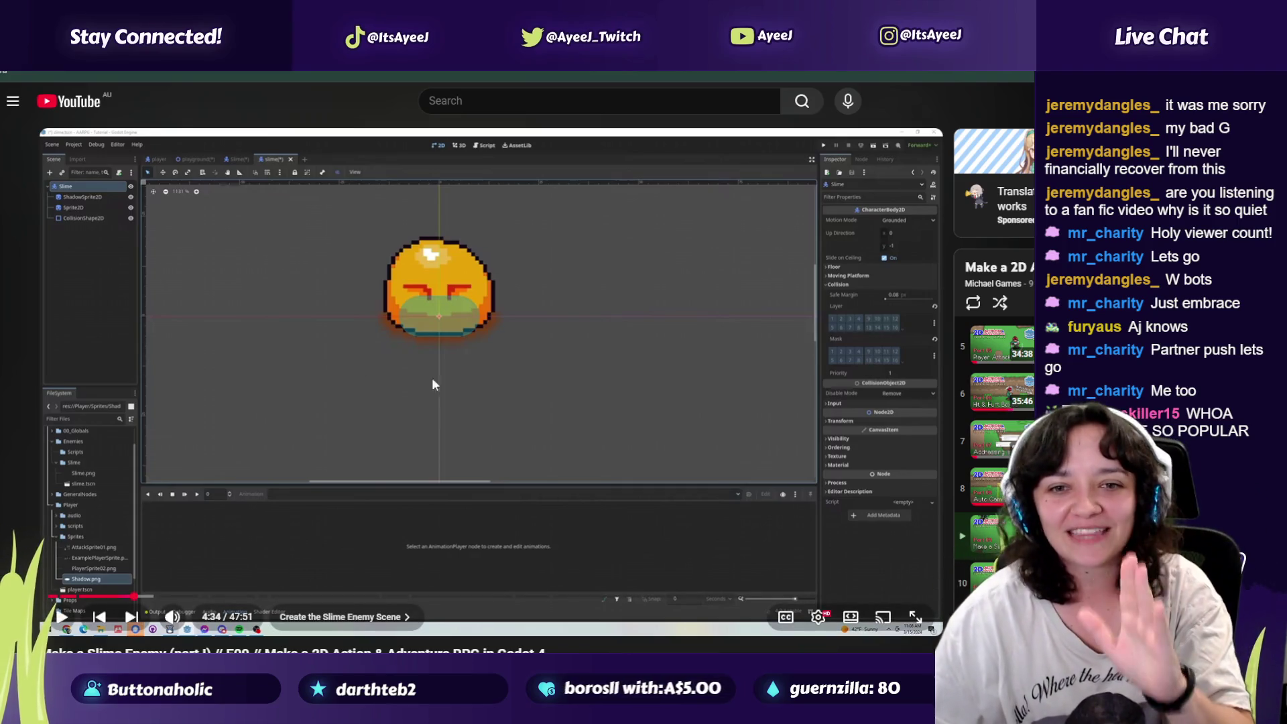
{"action": "left_click", "coordinate": [440, 447]}
{"action": "left_click", "coordinate": [416, 460]}
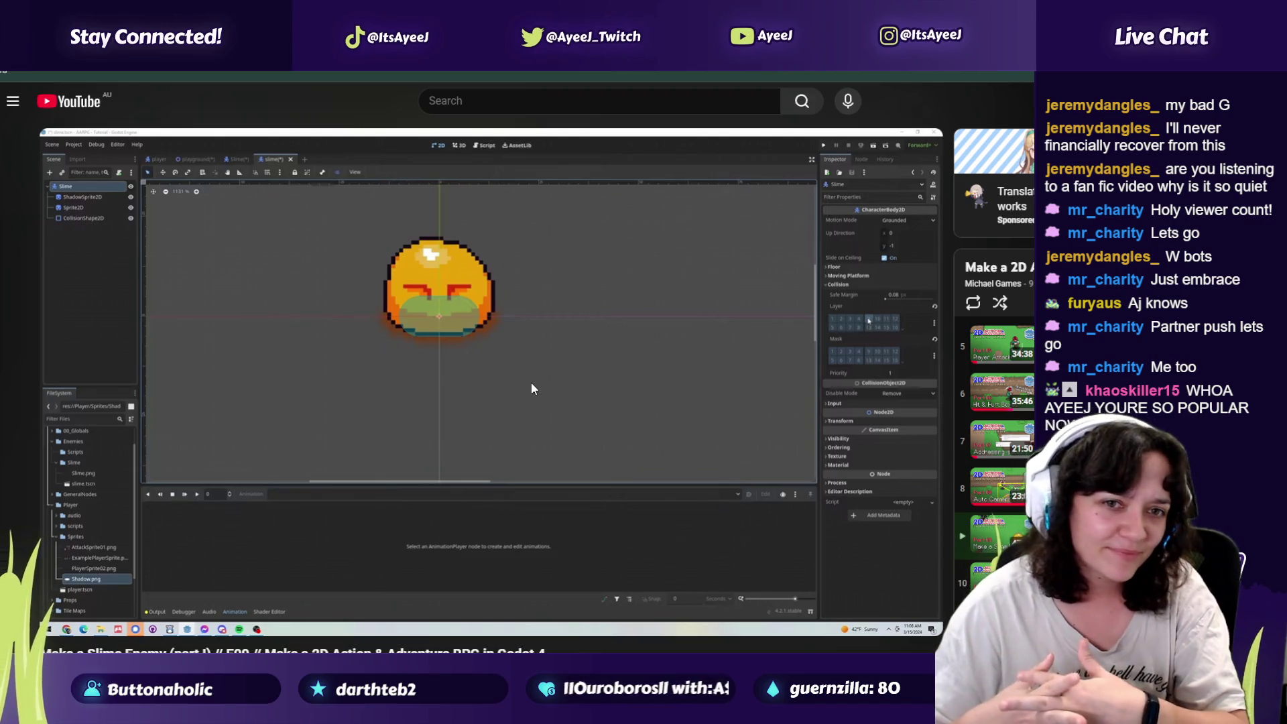
{"action": "mouse_move", "coordinate": [497, 373]}
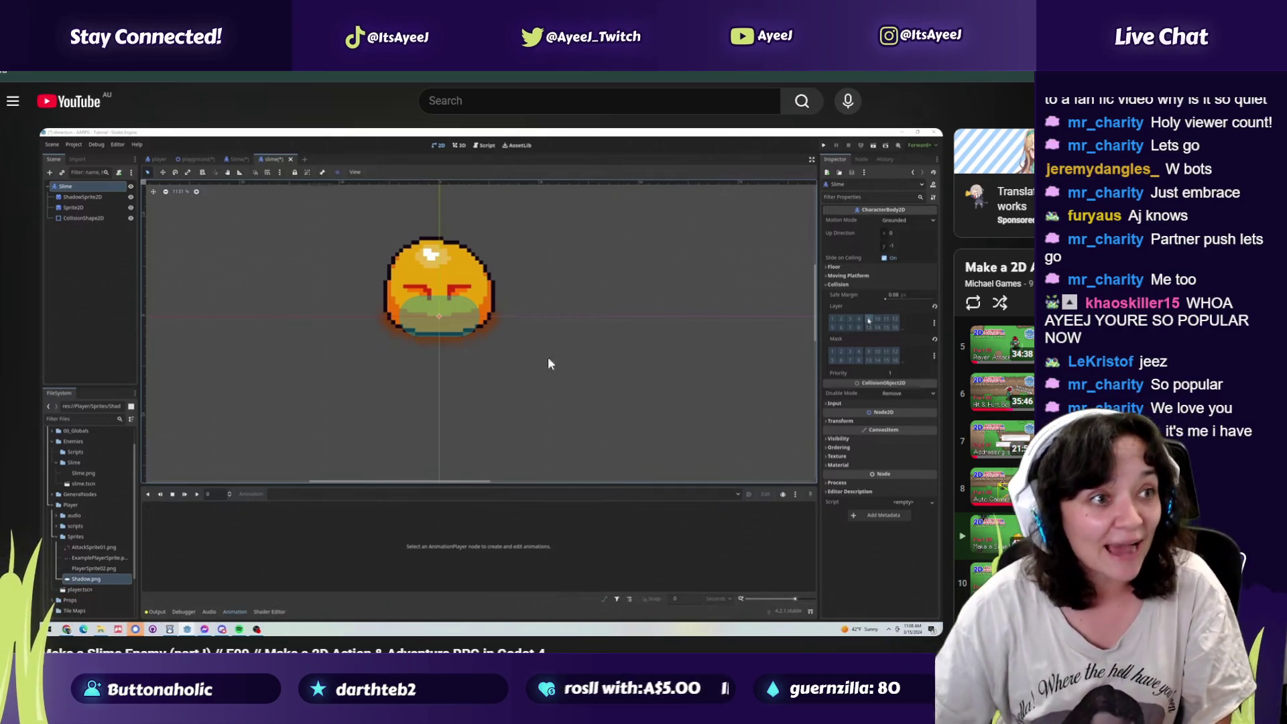
{"action": "mouse_move", "coordinate": [561, 360]}
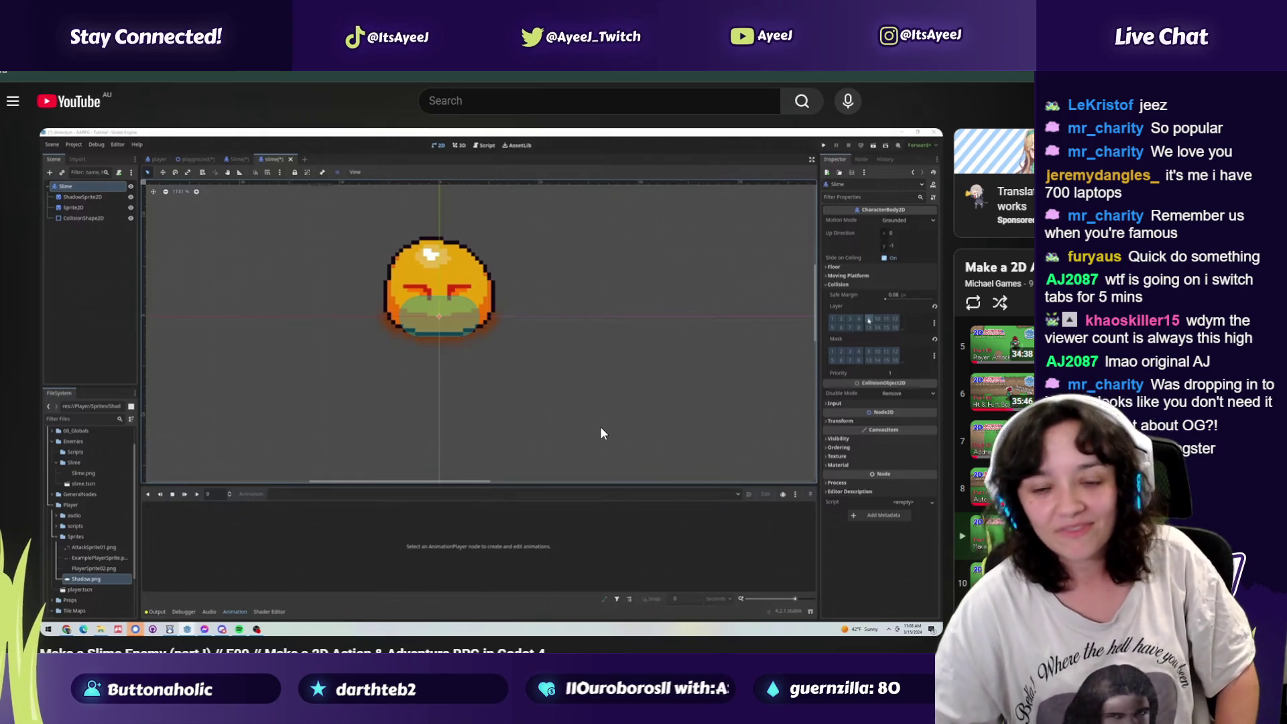
{"action": "left_click", "coordinate": [562, 446]}
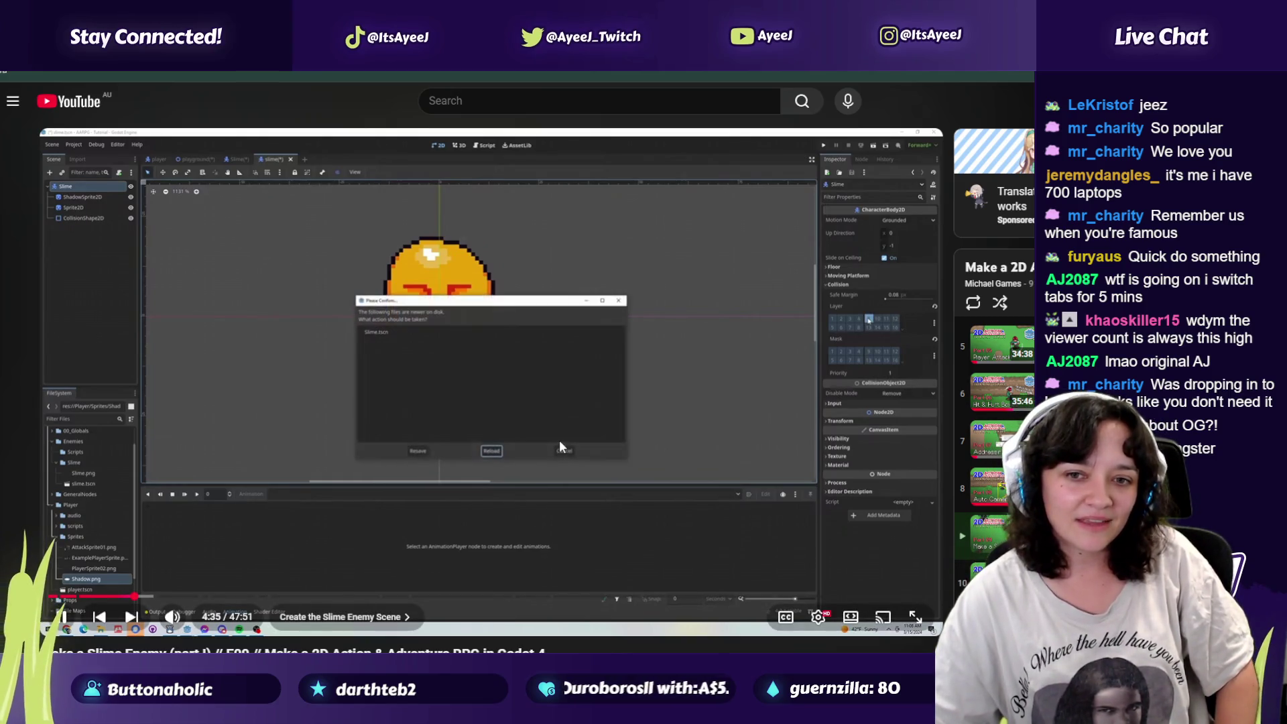
Step the tutorial past its file-changed prompt, through 4:42 and 4:50, and pause at 4:54
{"action": "left_click", "coordinate": [654, 506]}
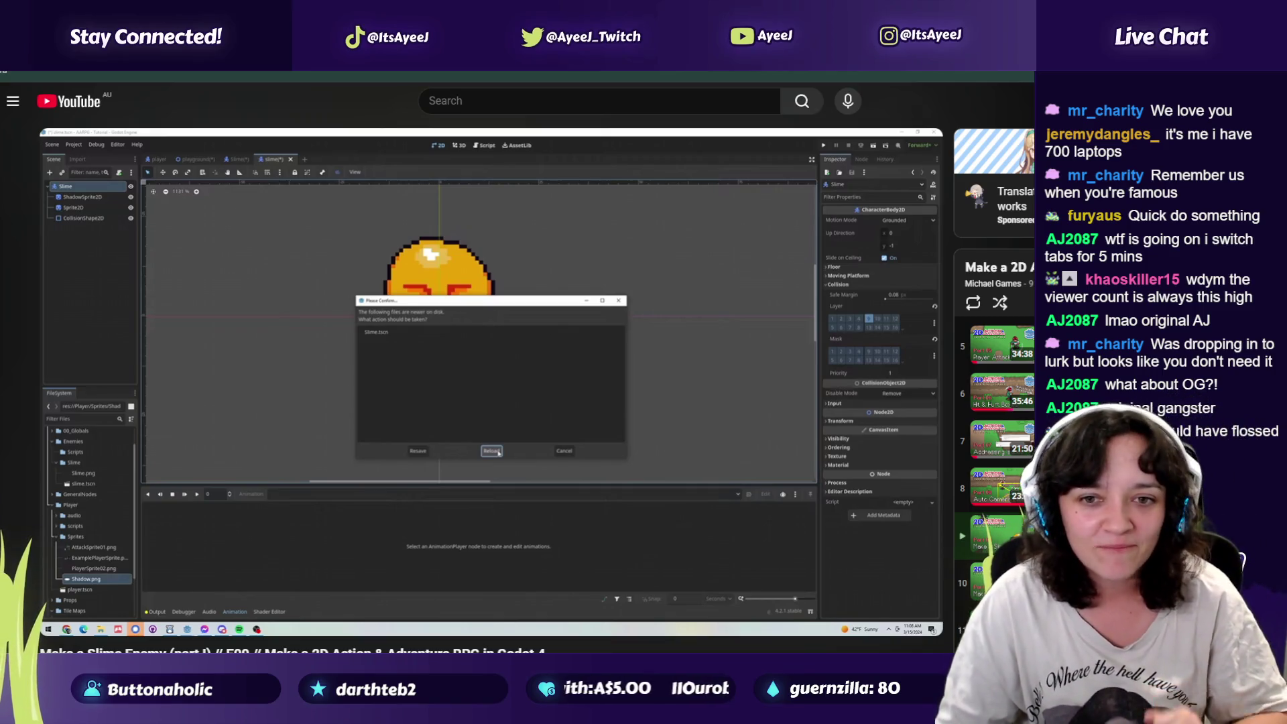
{"action": "left_click", "coordinate": [343, 361]}
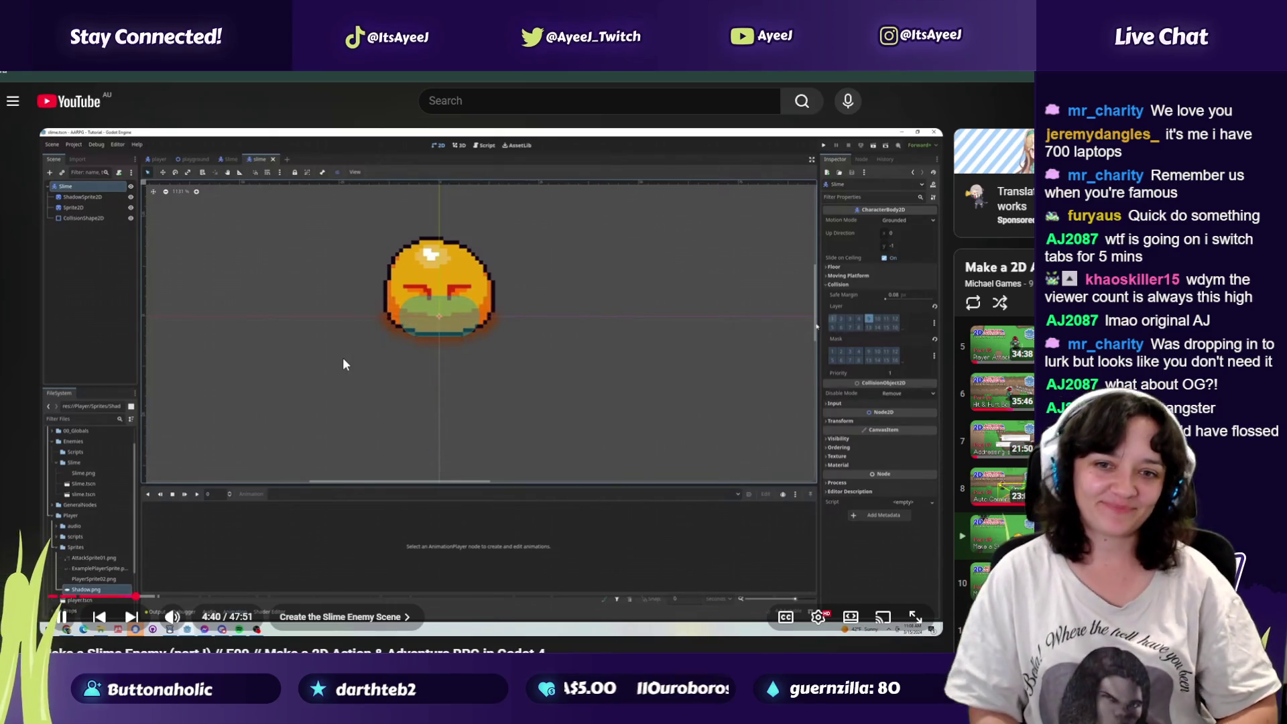
{"action": "left_click", "coordinate": [415, 335]}
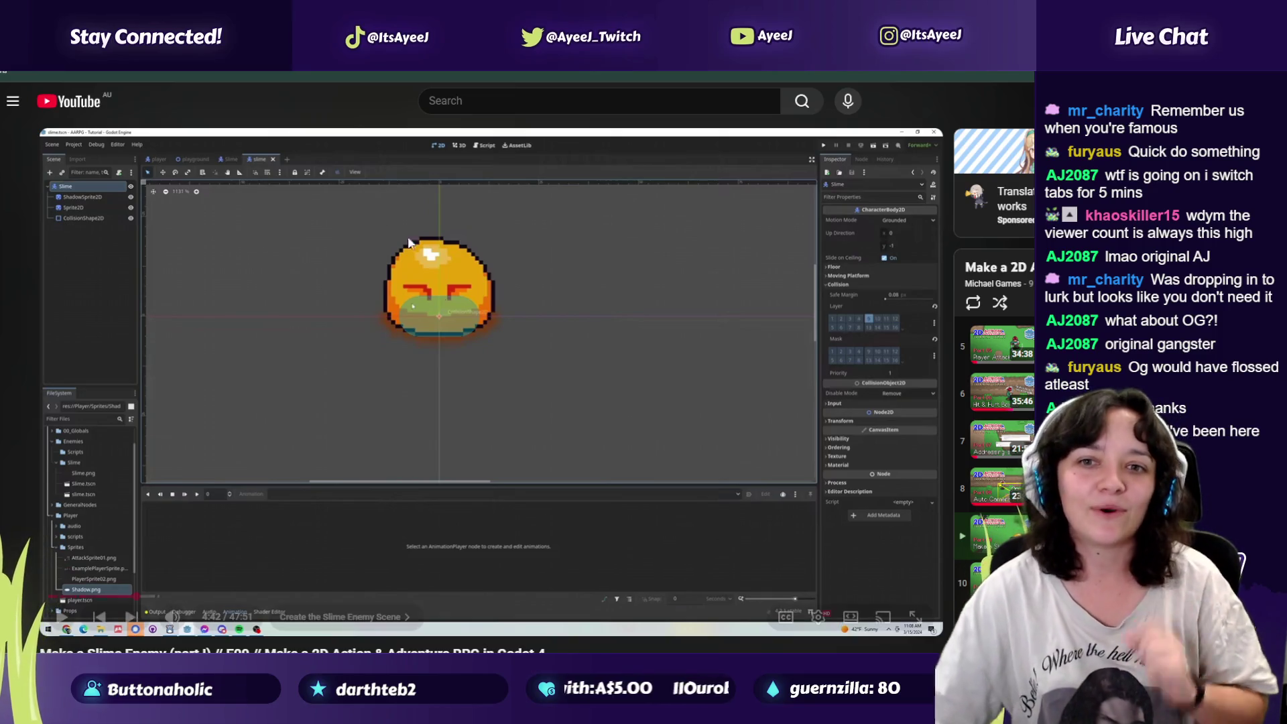
{"action": "left_click", "coordinate": [475, 397]}
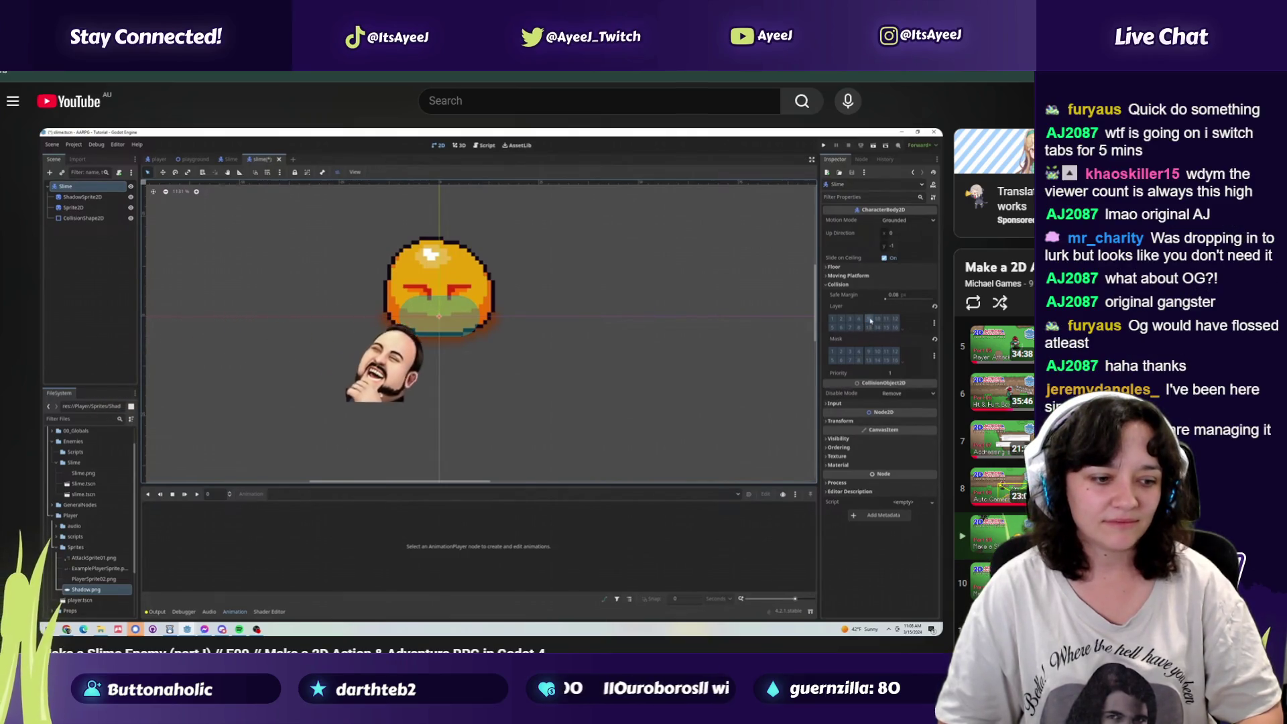
{"action": "left_click", "coordinate": [555, 349]}
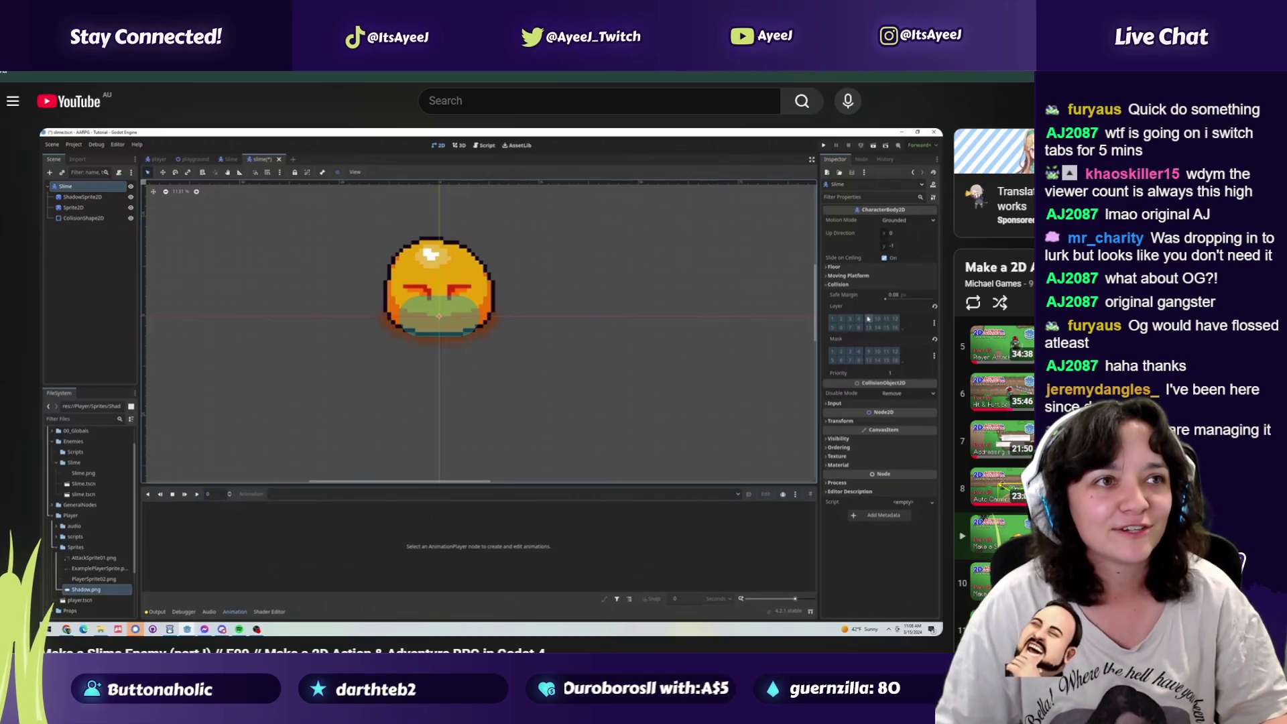
{"action": "mouse_move", "coordinate": [521, 395]}
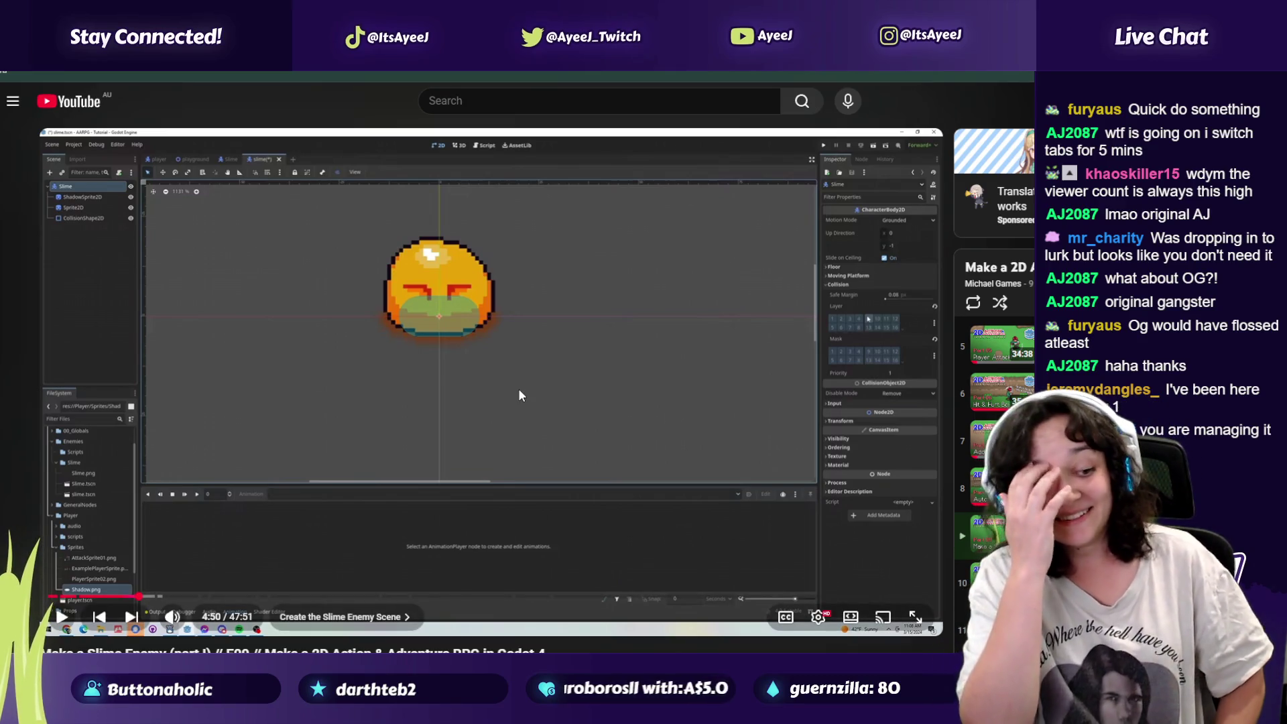
{"action": "left_click", "coordinate": [533, 393]}
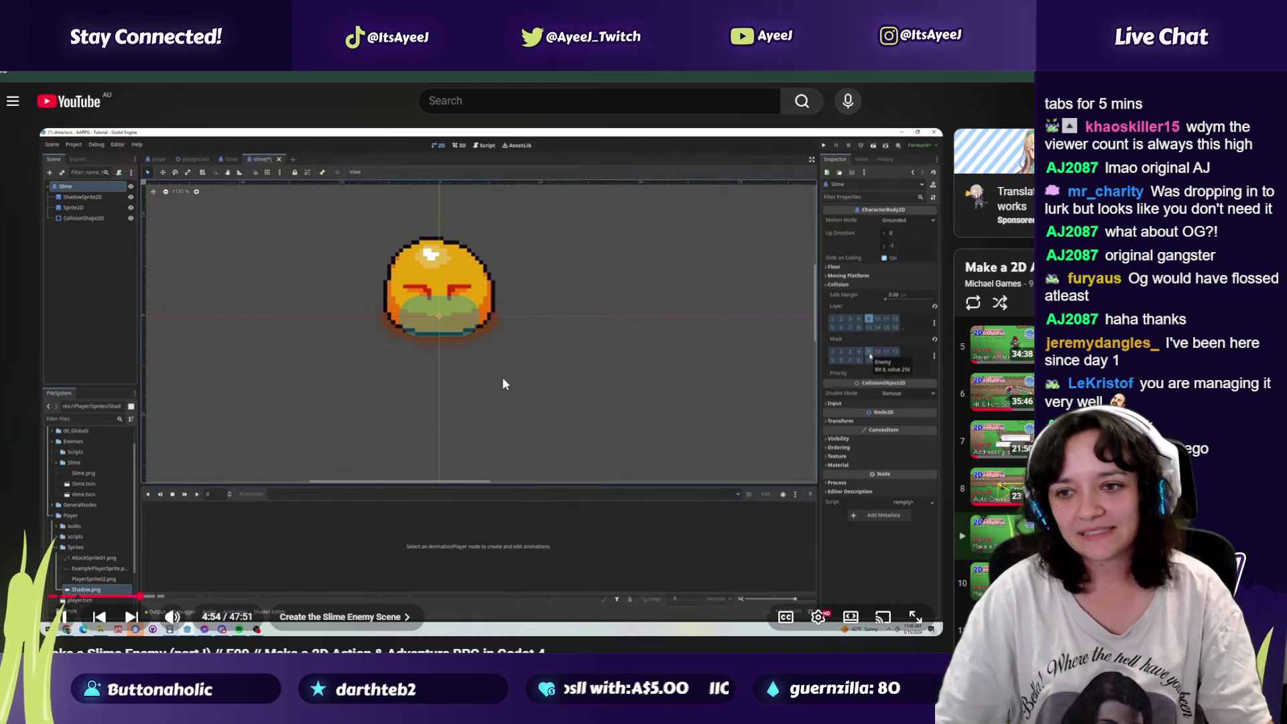
{"action": "left_click", "coordinate": [502, 352]}
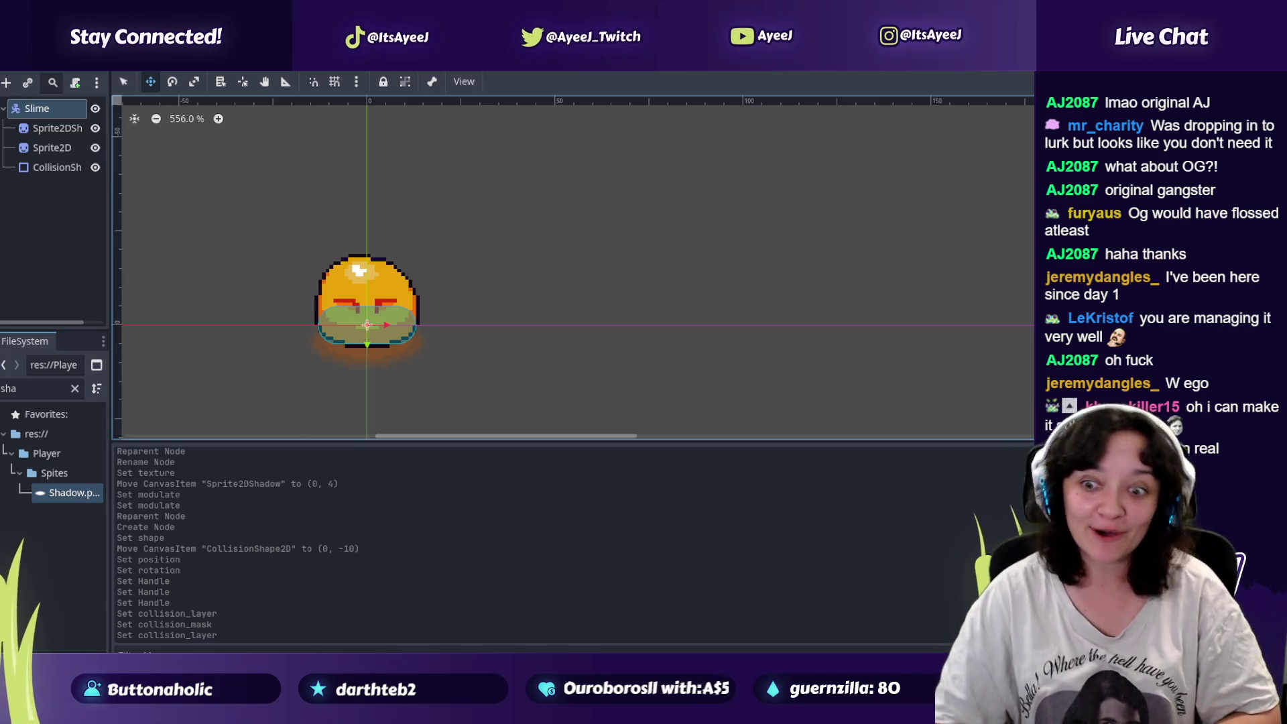
Alternate between Godot and the tutorial, then play the video on toward 5:17
{"action": "key", "text": "alt+Tab"}
{"action": "left_click", "coordinate": [719, 442]}
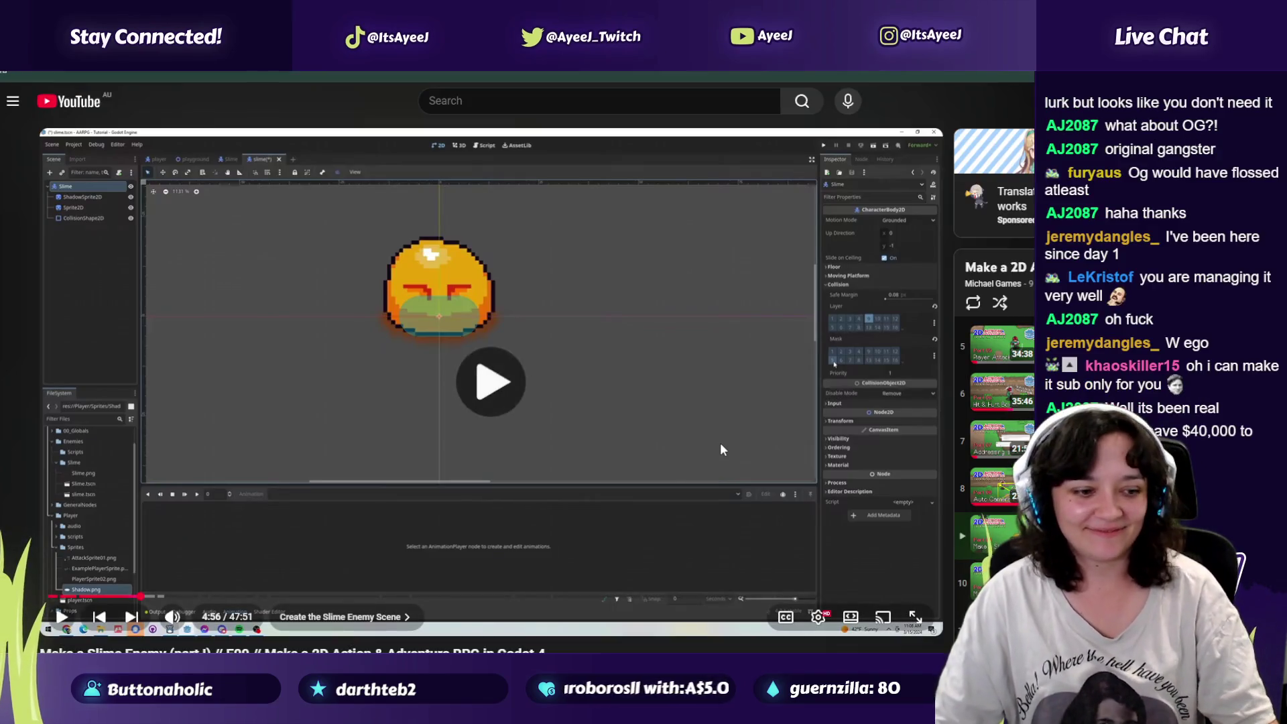
{"action": "left_click", "coordinate": [661, 420]}
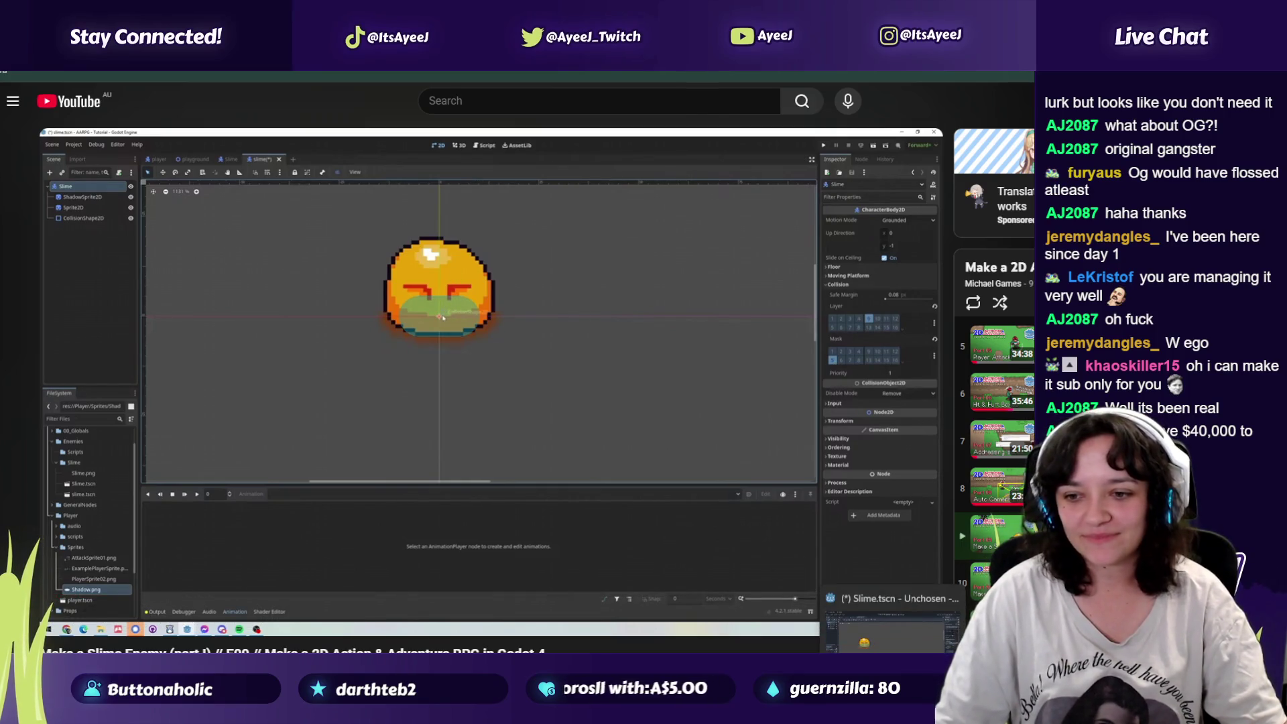
{"action": "key", "text": "alt+Tab"}
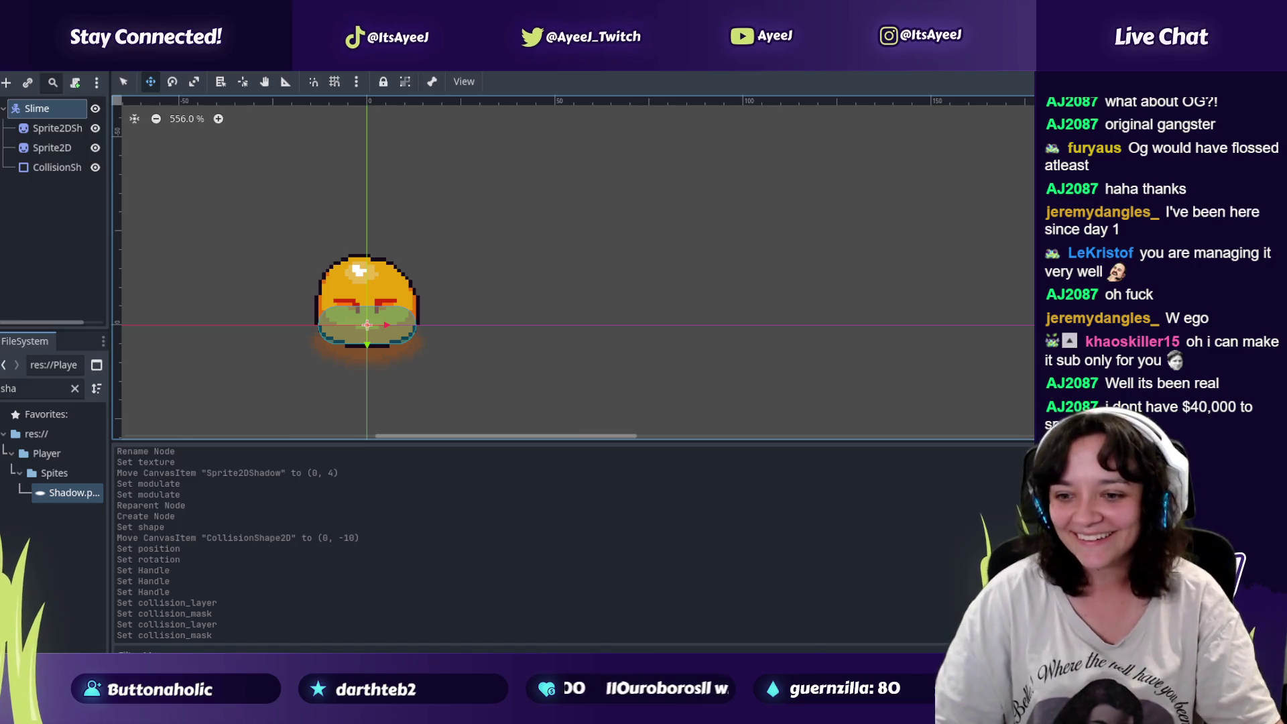
{"action": "key", "text": "alt+Tab"}
{"action": "left_click", "coordinate": [721, 432]}
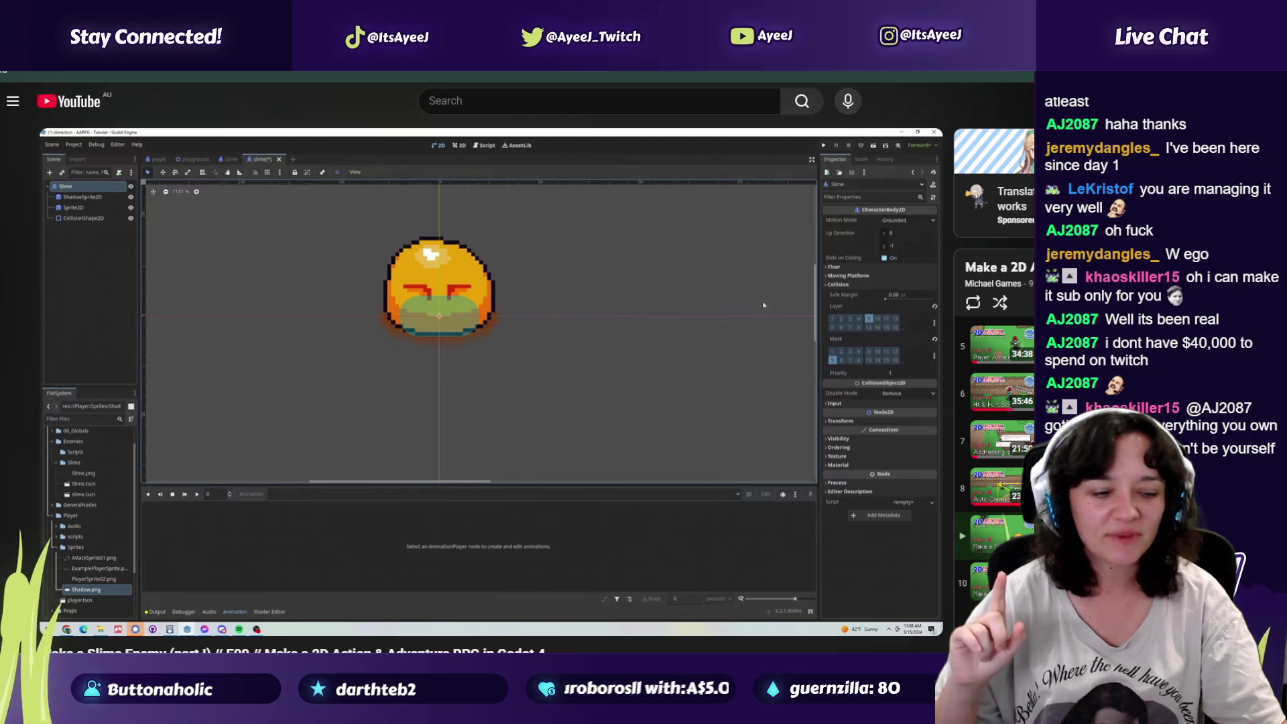
{"action": "left_click", "coordinate": [556, 585]}
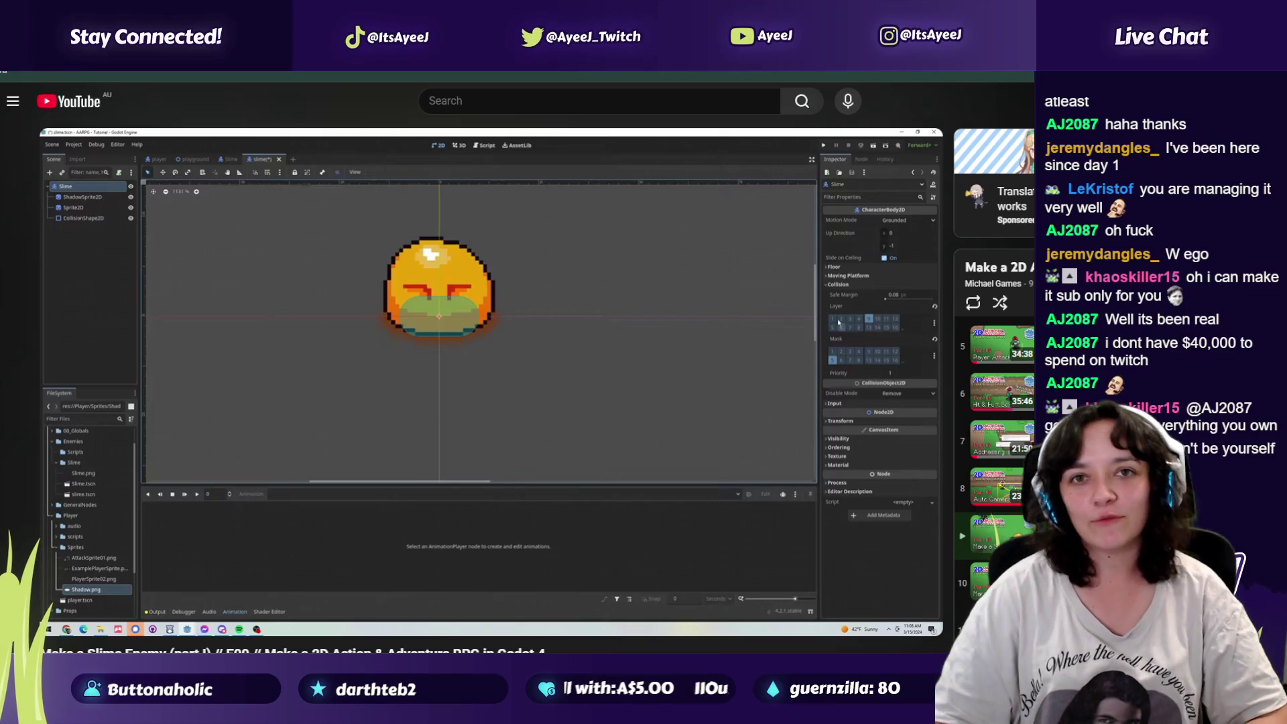
{"action": "left_click", "coordinate": [559, 407]}
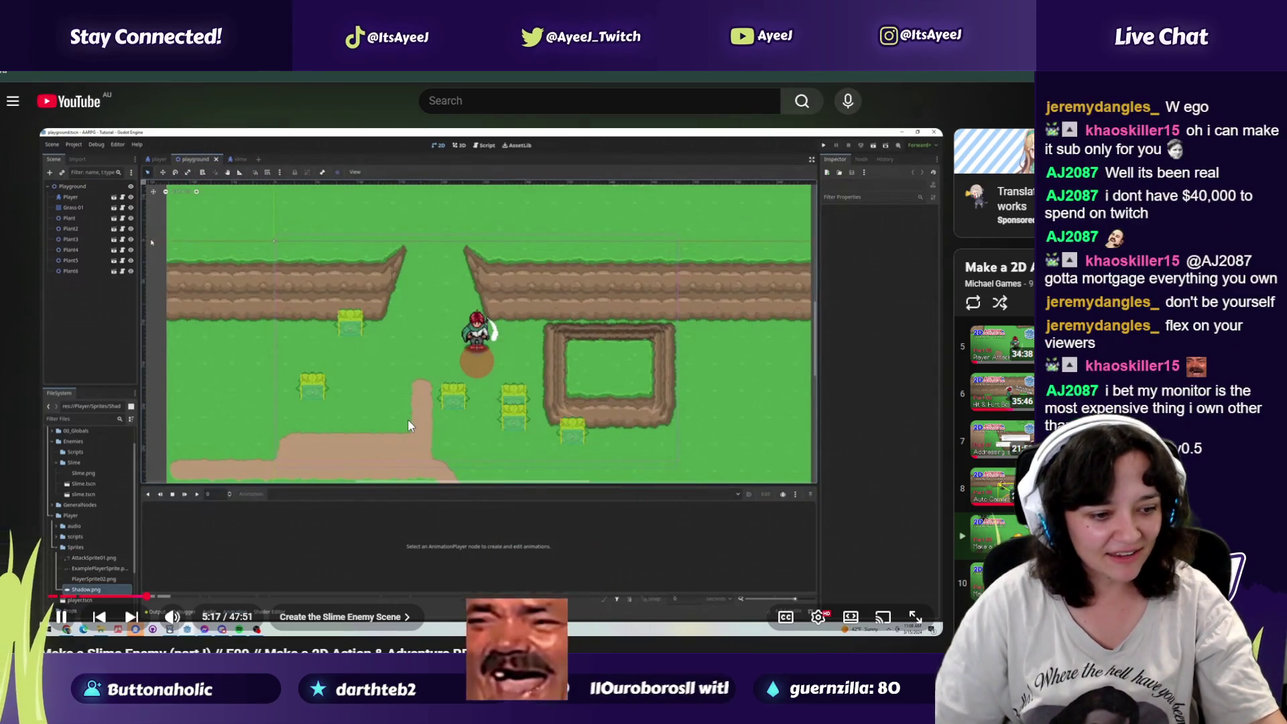
Pause at 5:18 and 5:22, rewind to about 5:01, then resume to the playground scene
{"action": "left_click", "coordinate": [409, 422]}
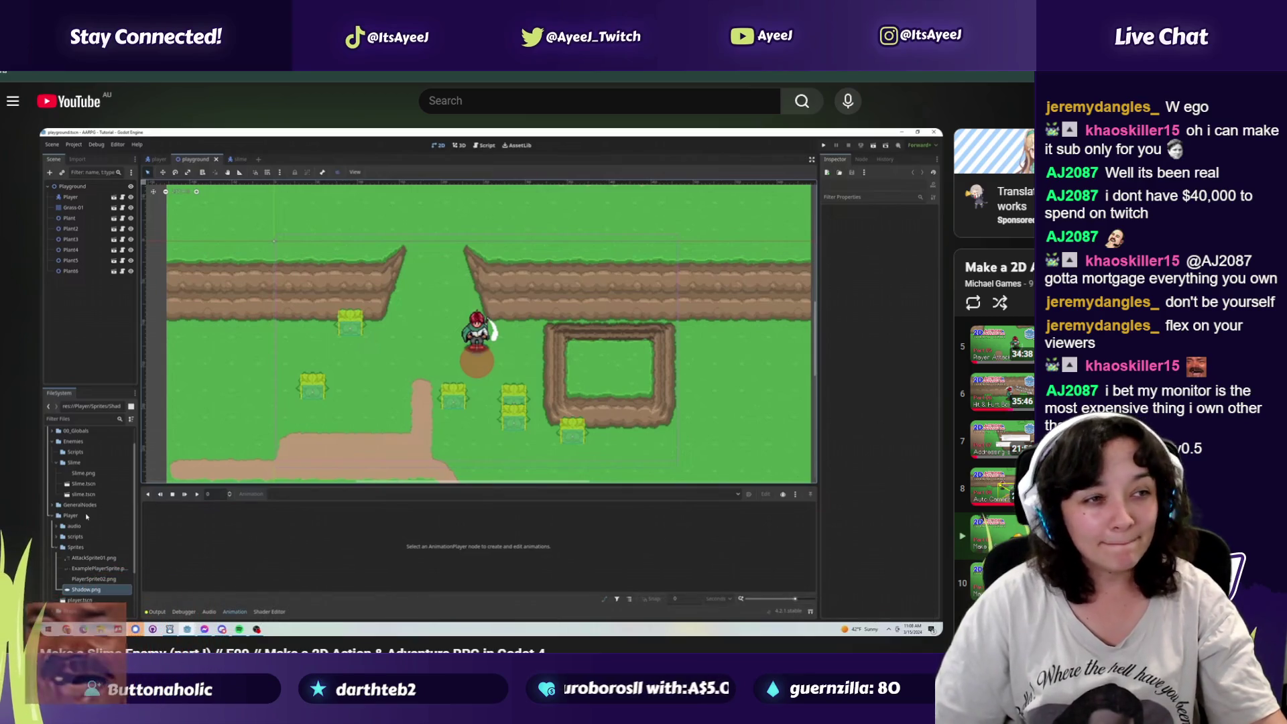
{"action": "left_click", "coordinate": [406, 420]}
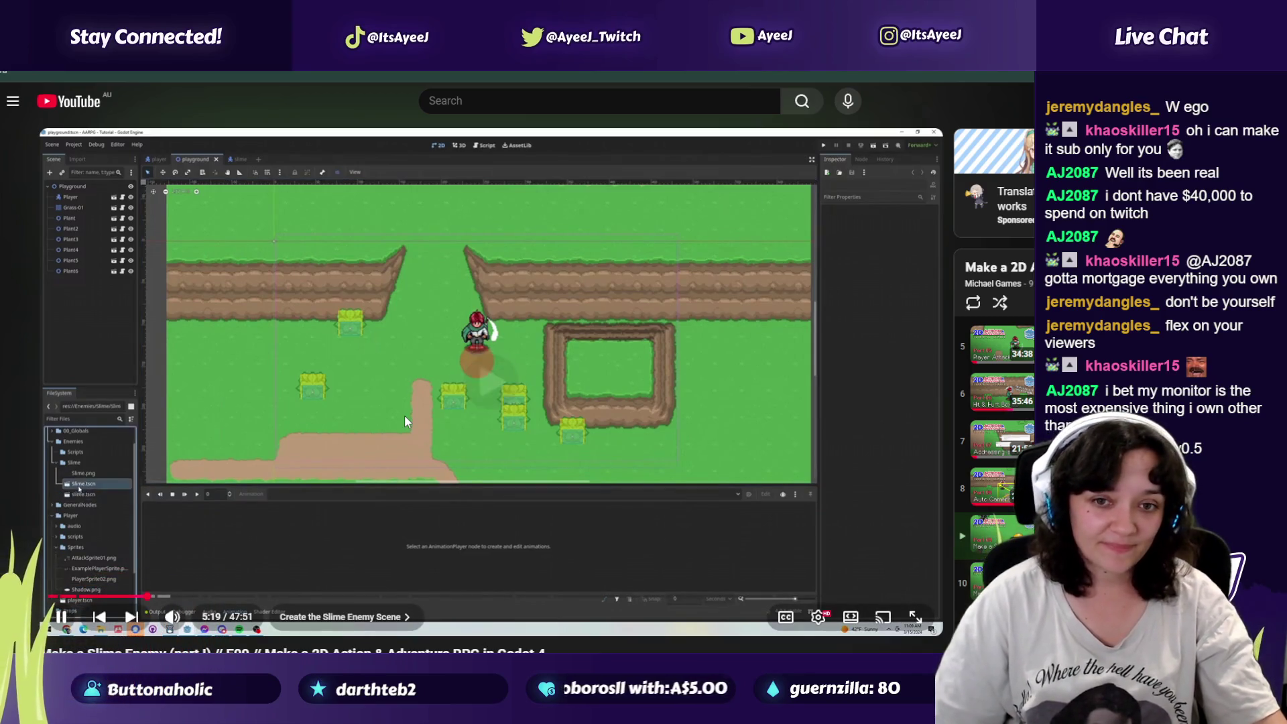
{"action": "left_click", "coordinate": [491, 462]}
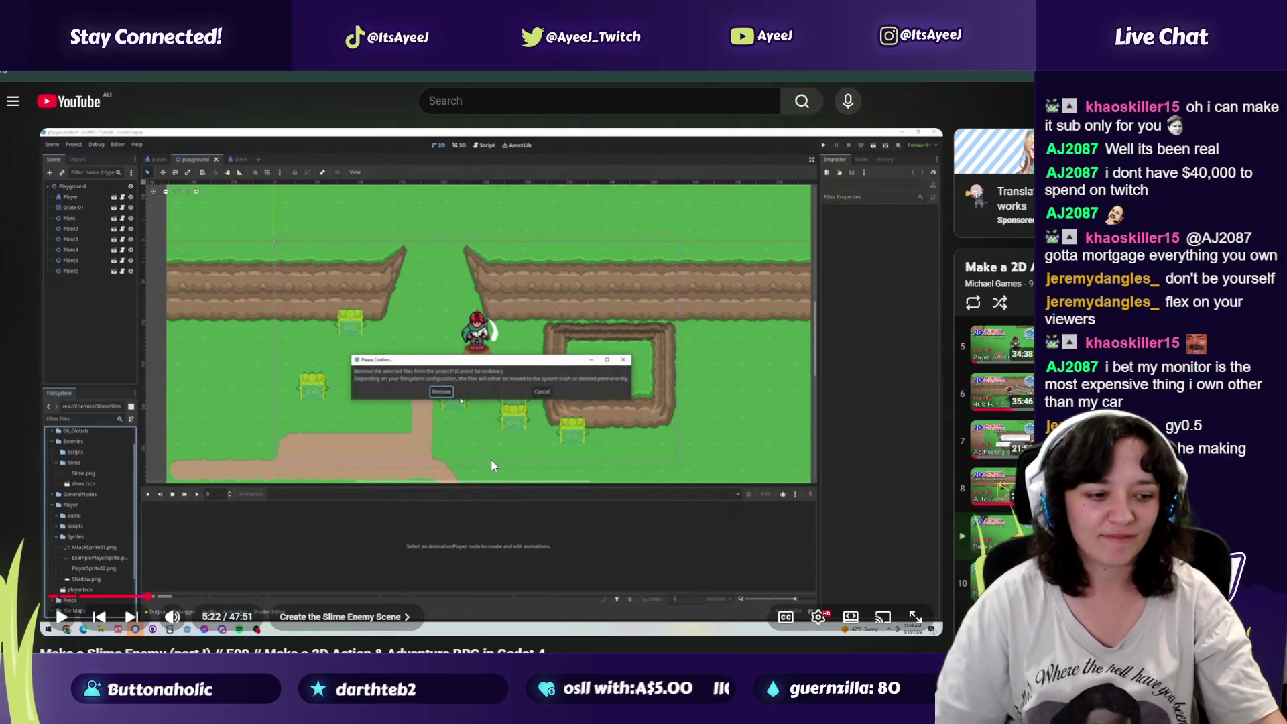
{"action": "left_click", "coordinate": [425, 530]}
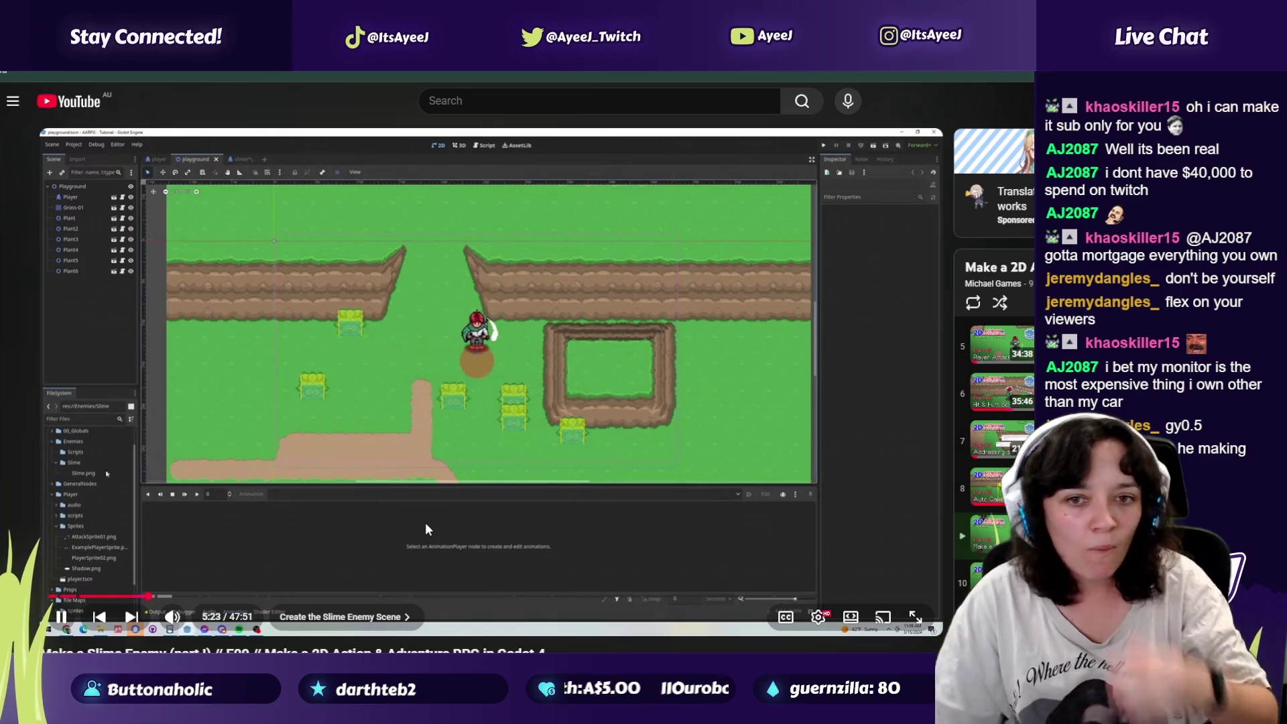
{"action": "left_click_drag", "start_coordinate": [150, 596], "coordinate": [144, 597]}
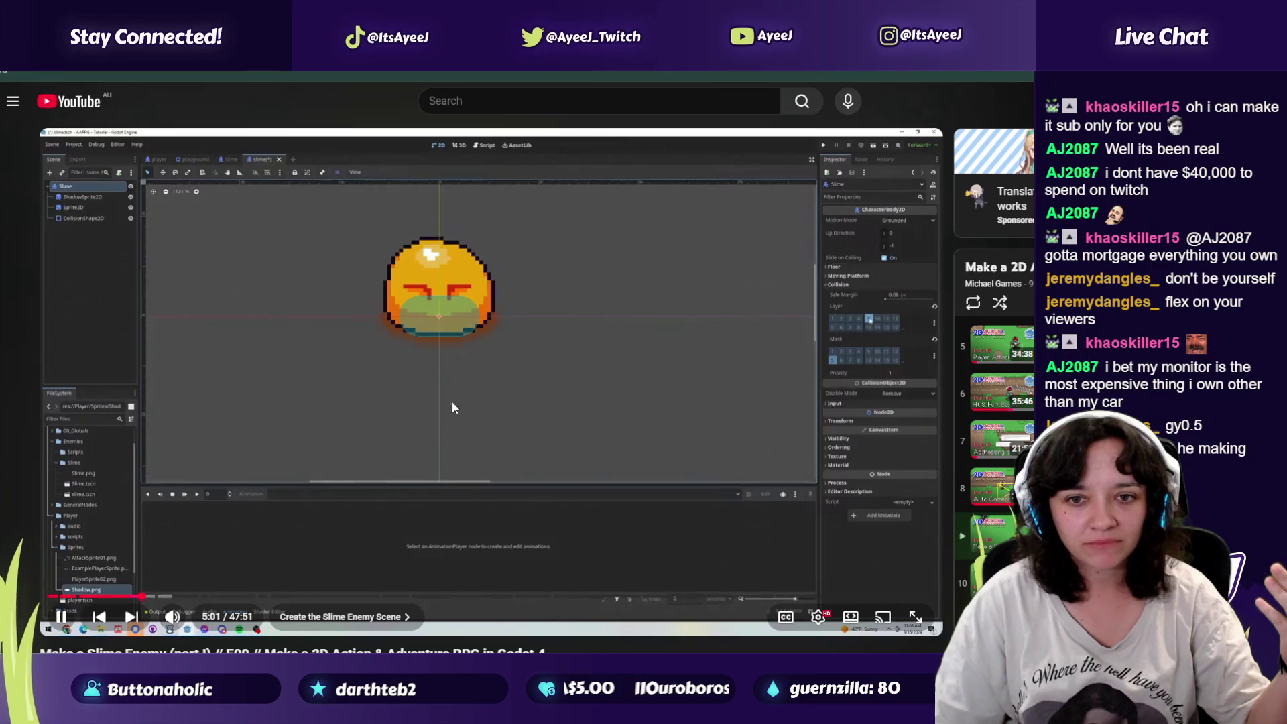
{"action": "left_click", "coordinate": [501, 415]}
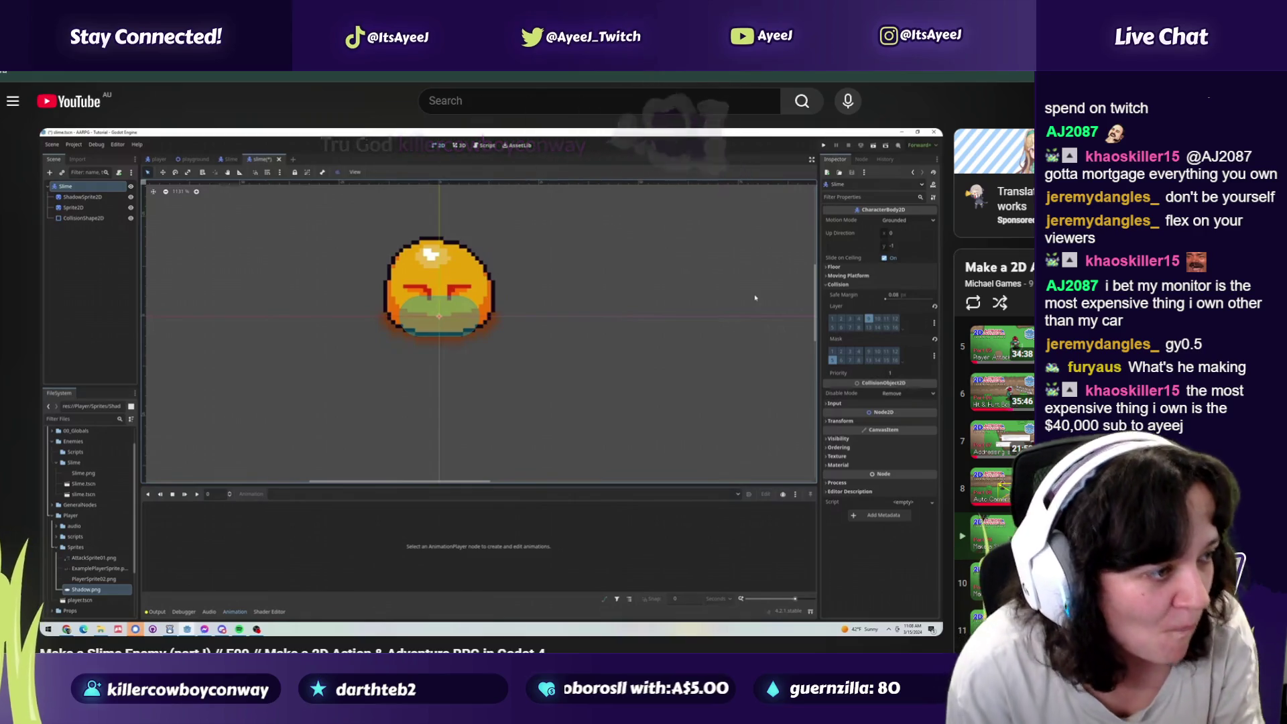
{"action": "mouse_move", "coordinate": [483, 387]}
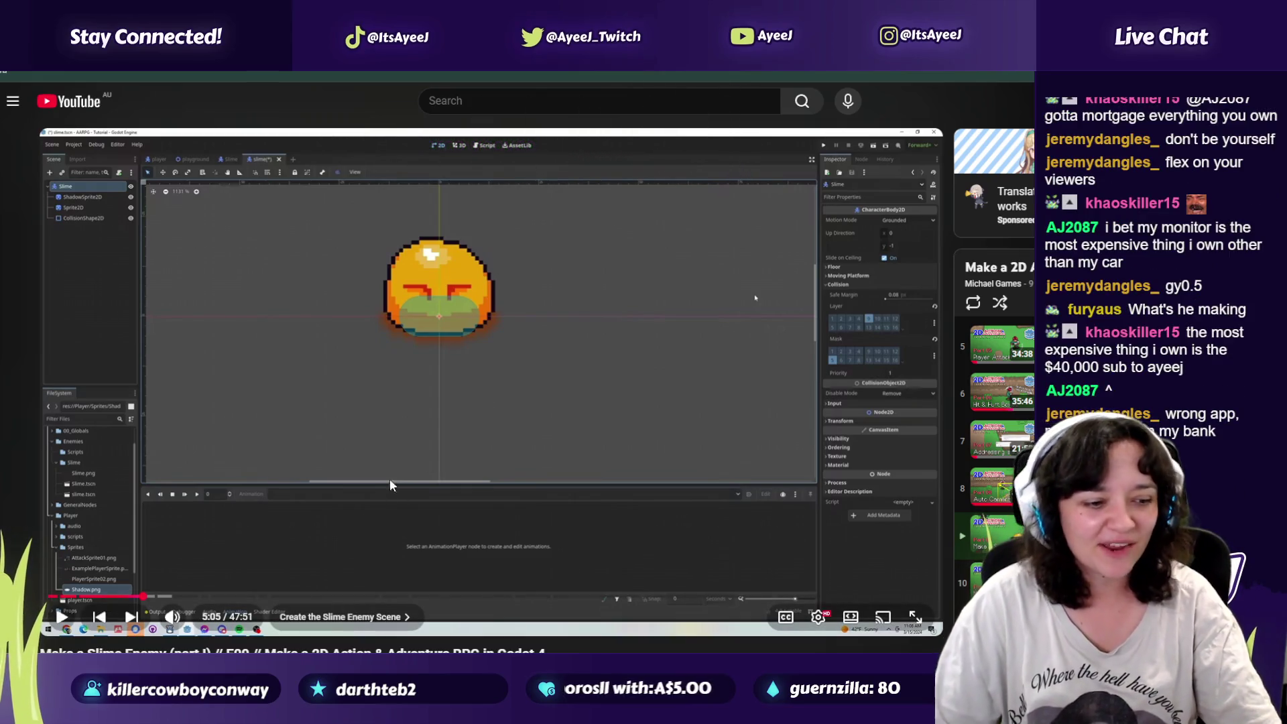
{"action": "left_click", "coordinate": [472, 400]}
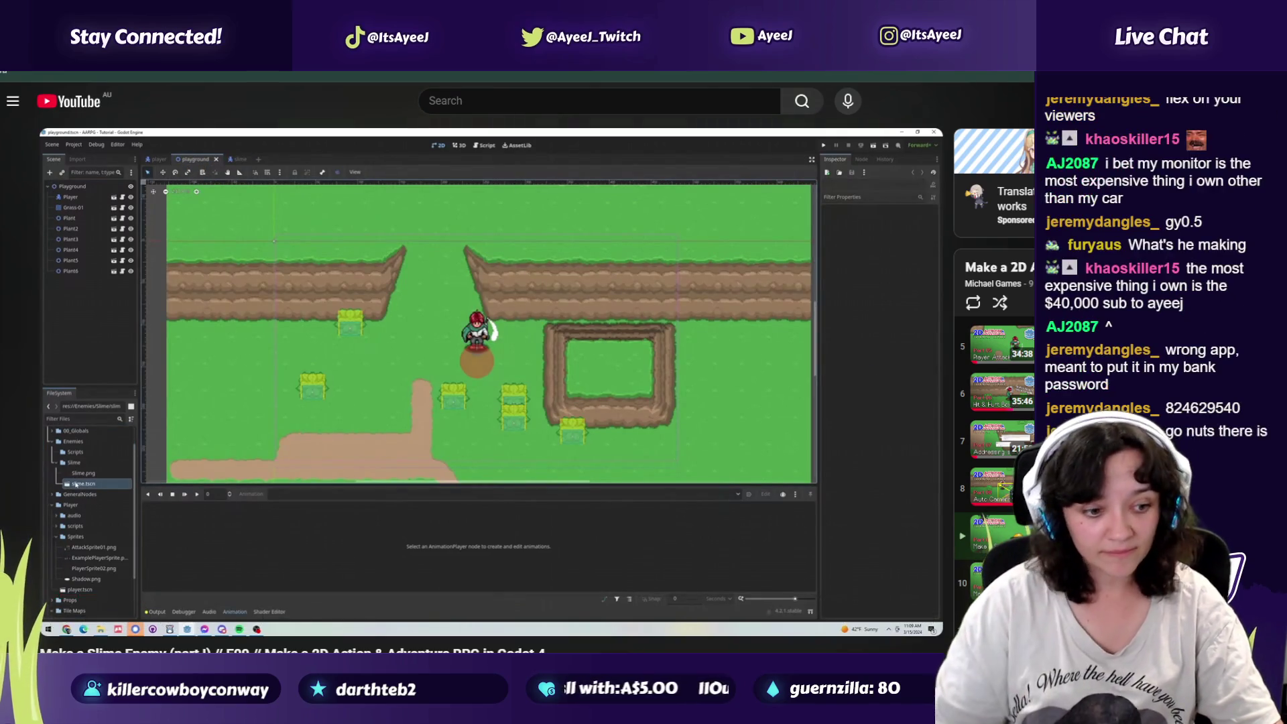
Pause the tutorial, open the Camp scene in Godot, and clear the FileSystem filter
{"action": "left_click", "coordinate": [605, 396]}
{"action": "key", "text": "alt+Tab"}
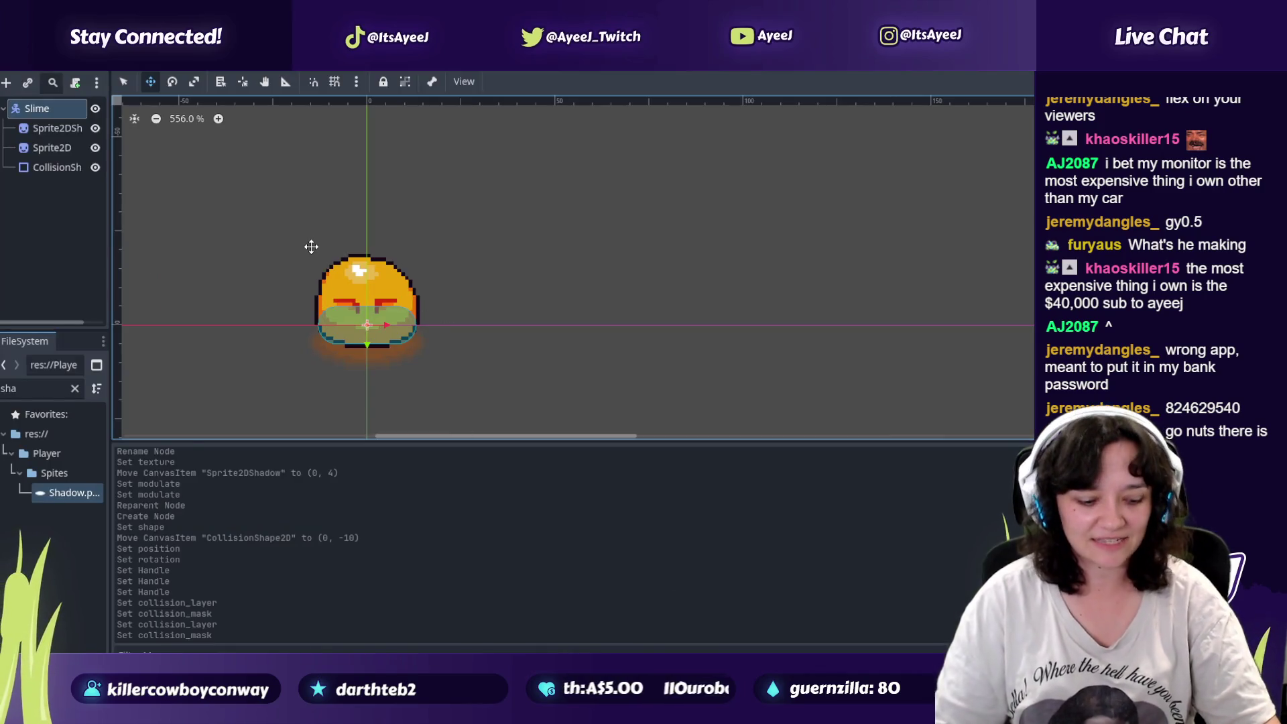
{"action": "left_click", "coordinate": [134, 64]}
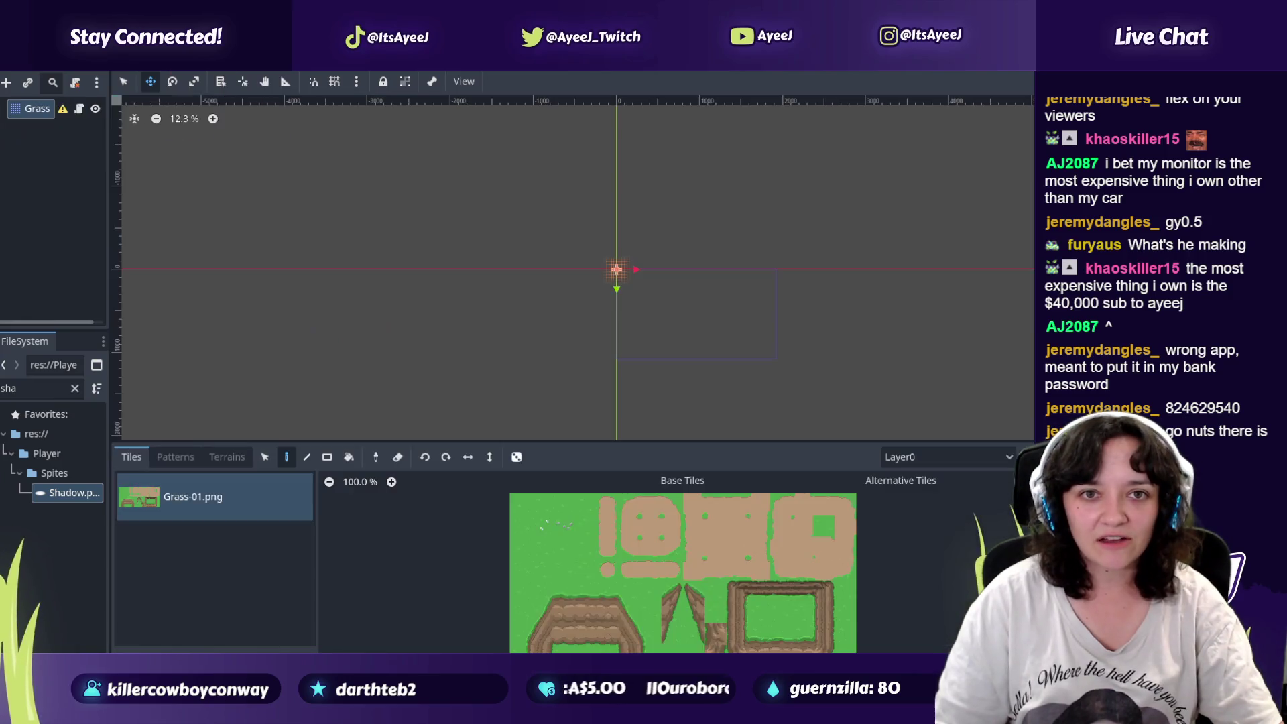
{"action": "left_click", "coordinate": [40, 148]}
{"action": "left_click", "coordinate": [48, 287]}
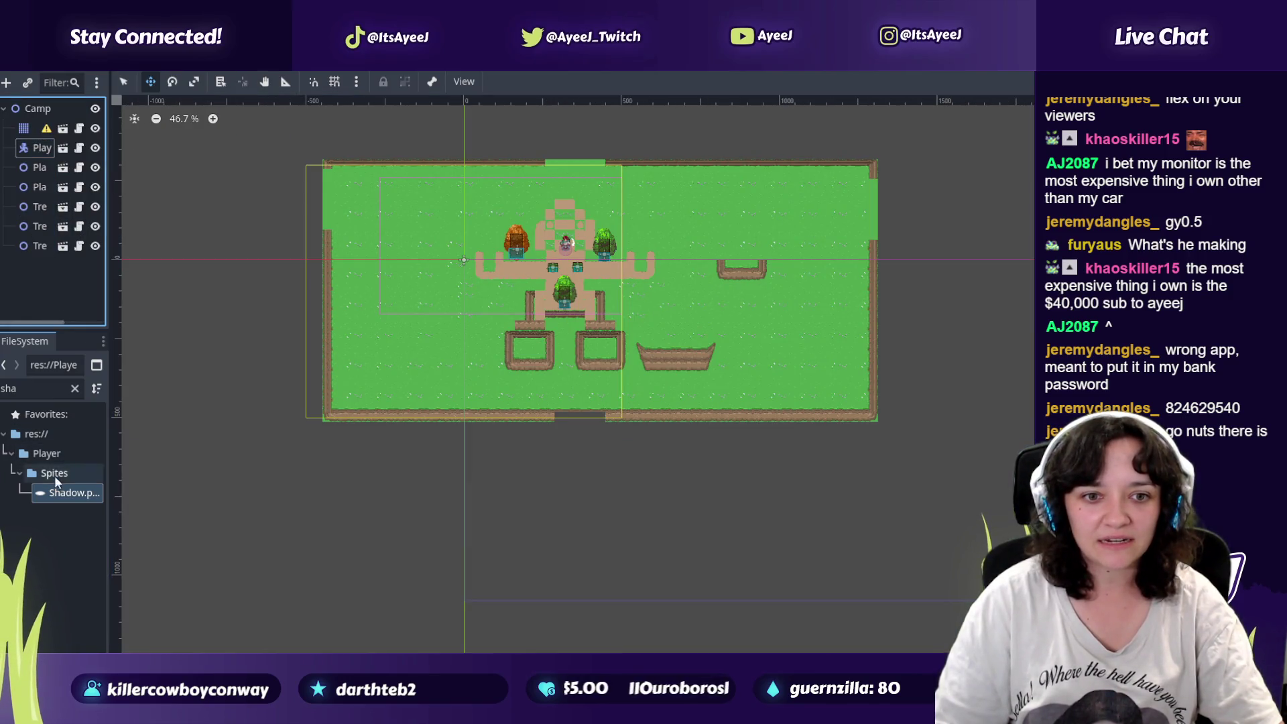
{"action": "left_click", "coordinate": [74, 388]}
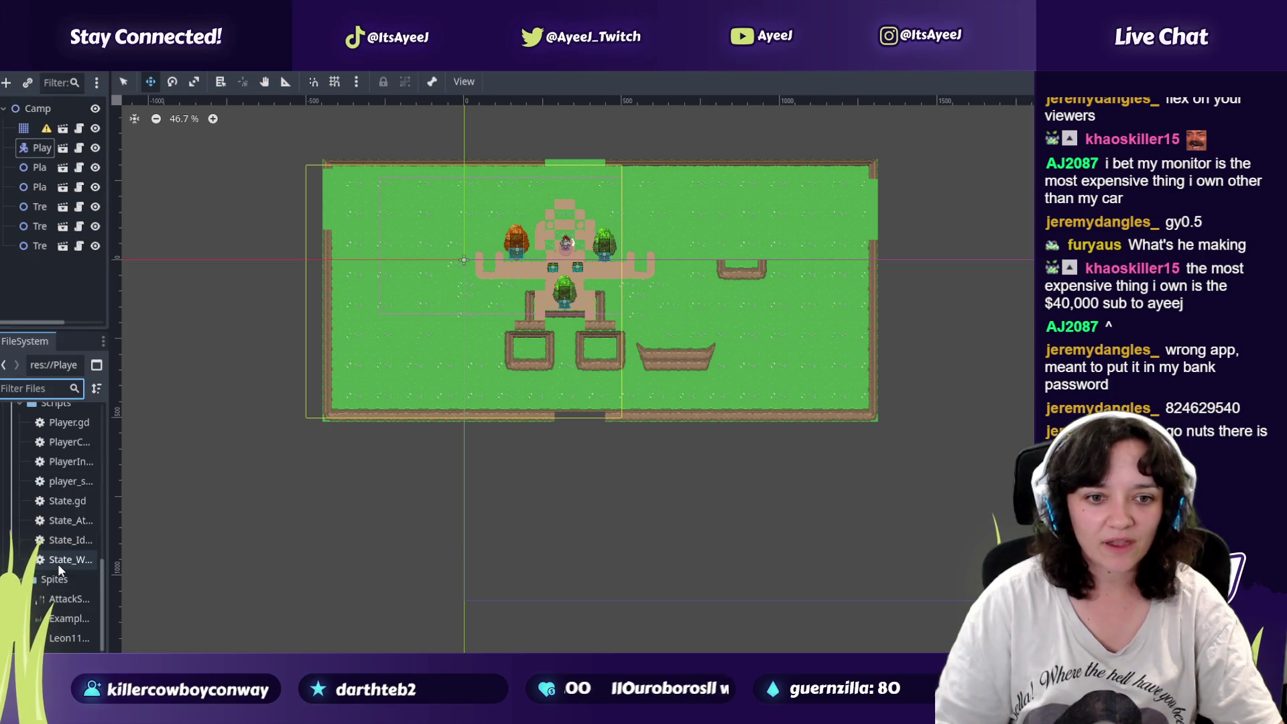
Drag Enemies/Slime/Slime.tscn into the Camp scene, then resume the tutorial
{"action": "scroll", "coordinate": [45, 484], "scroll_direction": "up", "scroll_amount": 10}
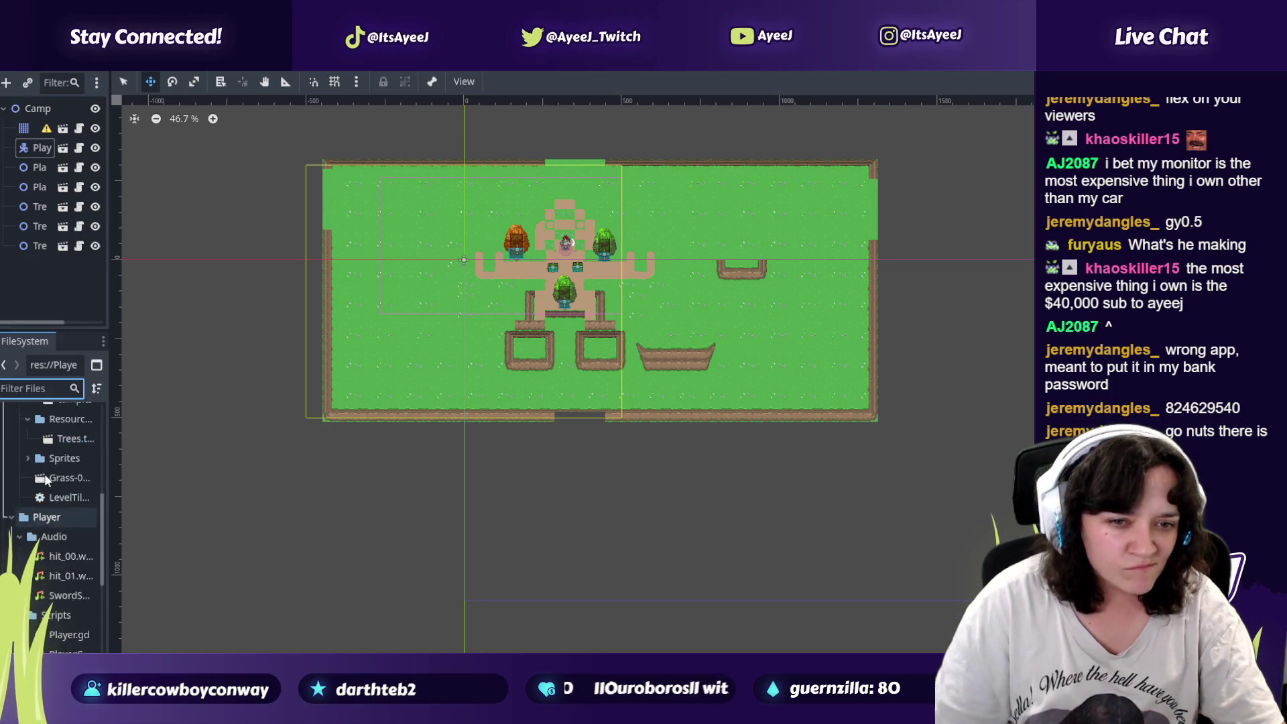
{"action": "scroll", "coordinate": [27, 469], "scroll_direction": "up", "scroll_amount": 3}
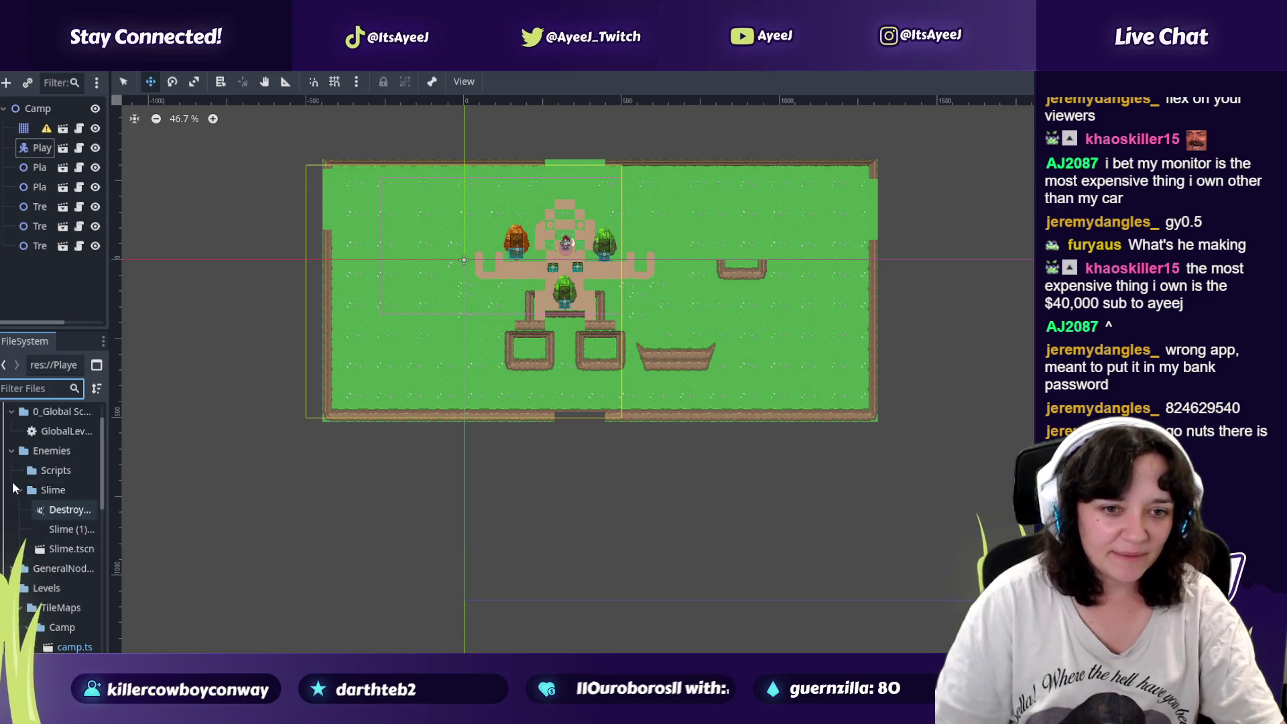
{"action": "mouse_move", "coordinate": [71, 549]}
{"action": "left_mouse_down"}
{"action": "mouse_move", "coordinate": [47, 309]}
{"action": "mouse_move", "coordinate": [23, 300]}
{"action": "mouse_move", "coordinate": [39, 287]}
{"action": "mouse_move", "coordinate": [65, 554]}
{"action": "mouse_move", "coordinate": [33, 251]}
{"action": "left_mouse_up"}
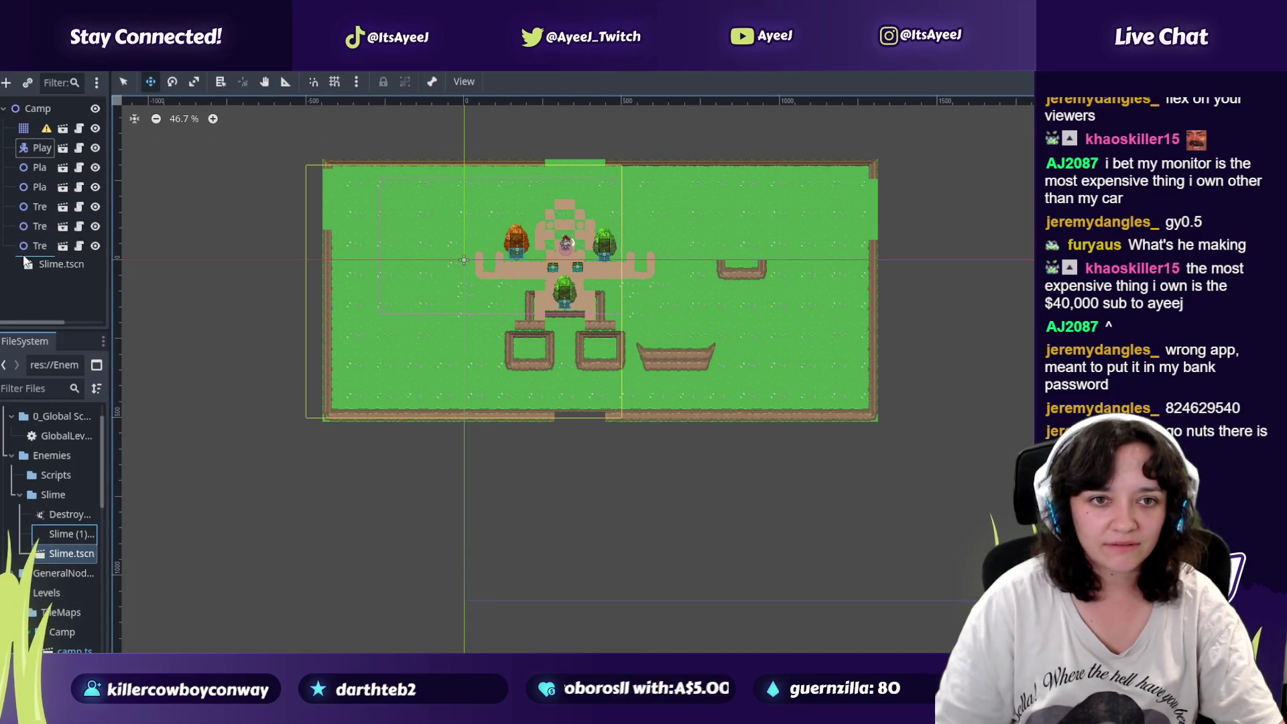
{"action": "scroll", "coordinate": [469, 261], "scroll_direction": "up", "scroll_amount": 4}
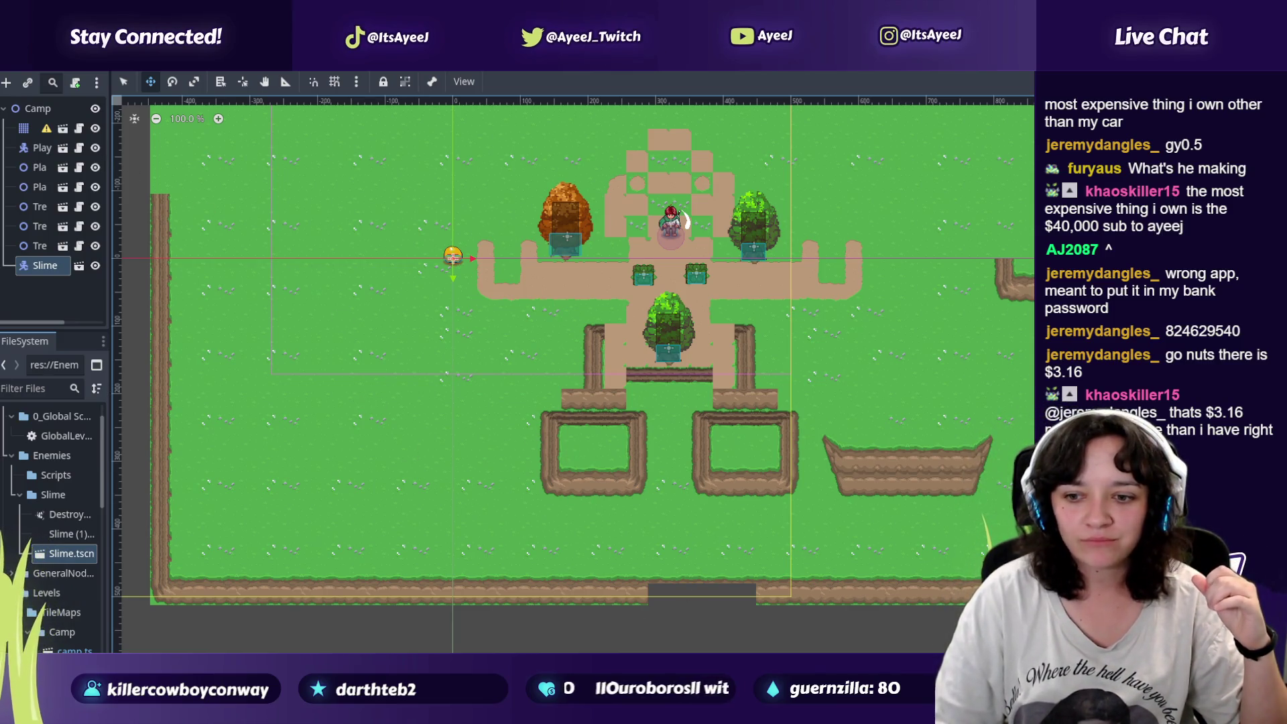
{"action": "key", "text": "alt+Tab"}
{"action": "left_click", "coordinate": [566, 362]}
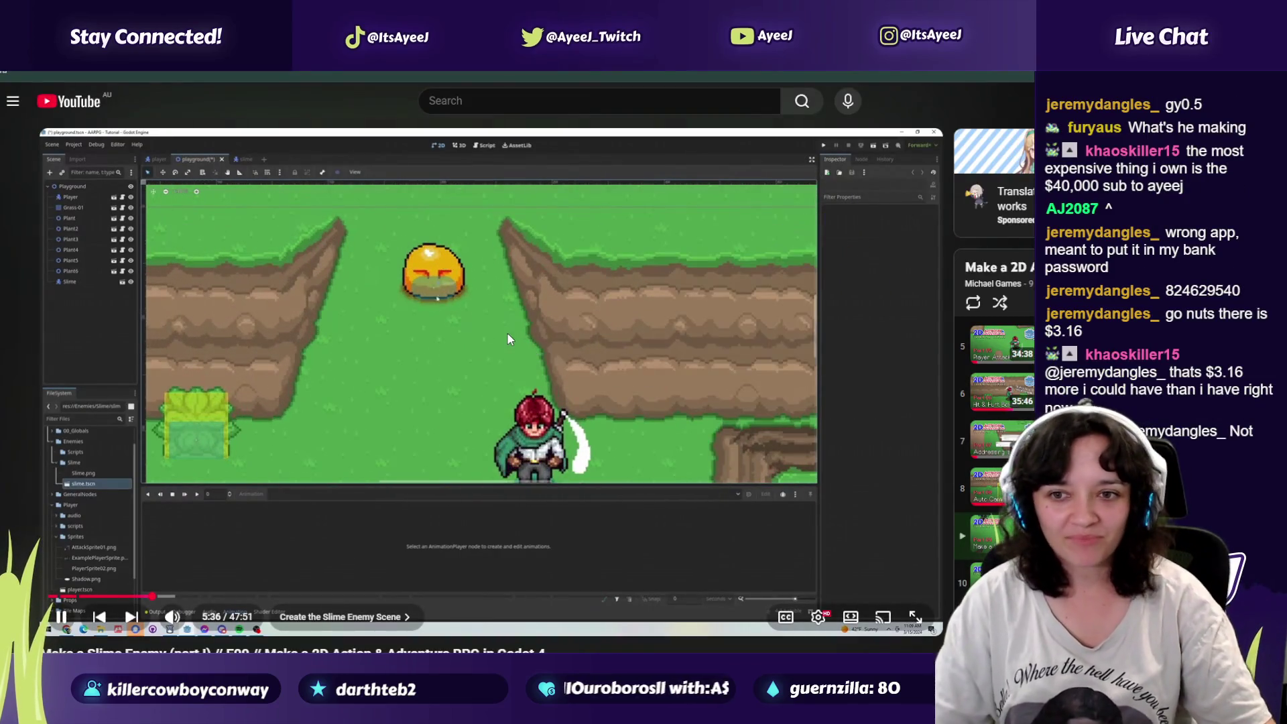
Seek the tutorial back to 5:17 and rewatch the slime placement in the playground level
{"action": "left_click", "coordinate": [149, 596]}
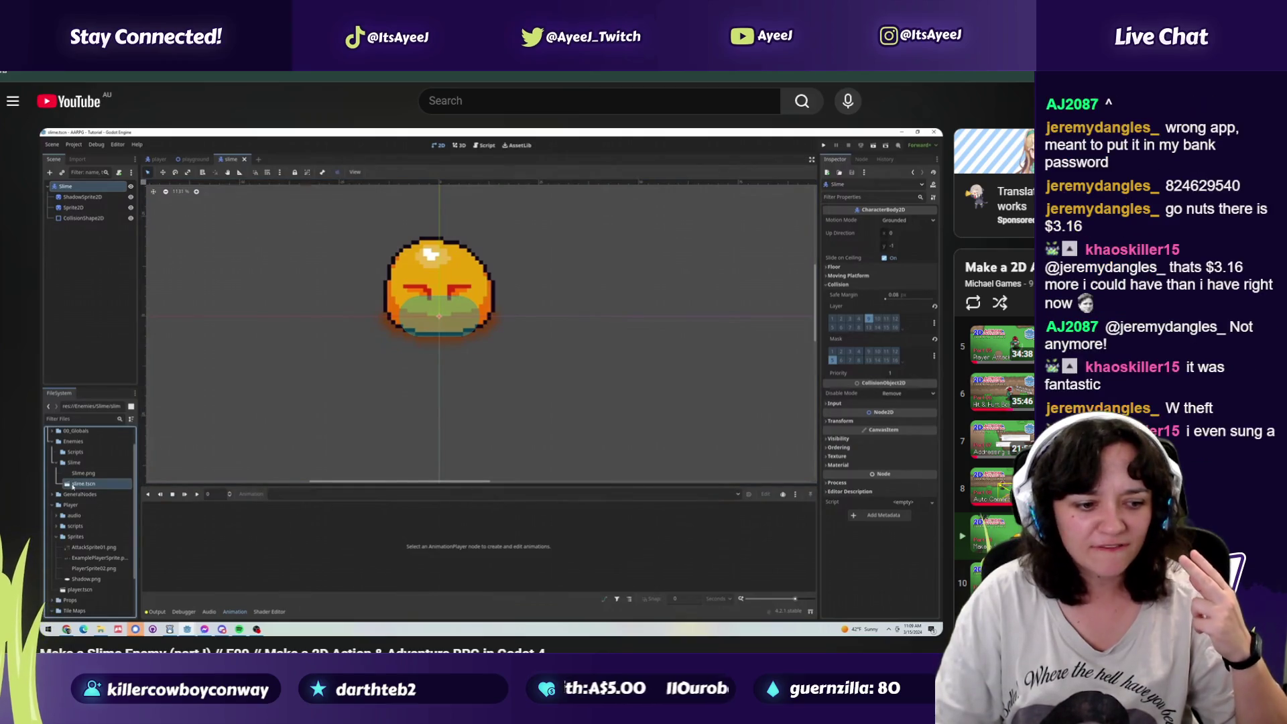
{"action": "mouse_move", "coordinate": [524, 456]}
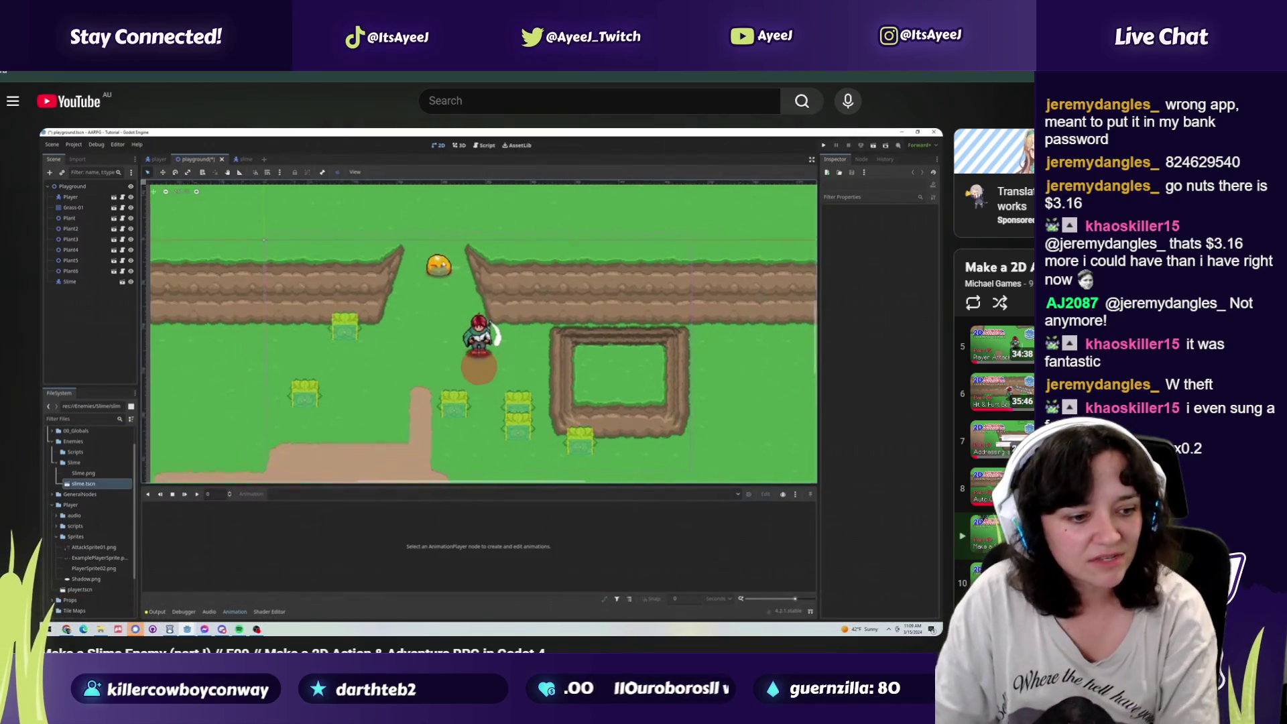
{"action": "mouse_move", "coordinate": [456, 452]}
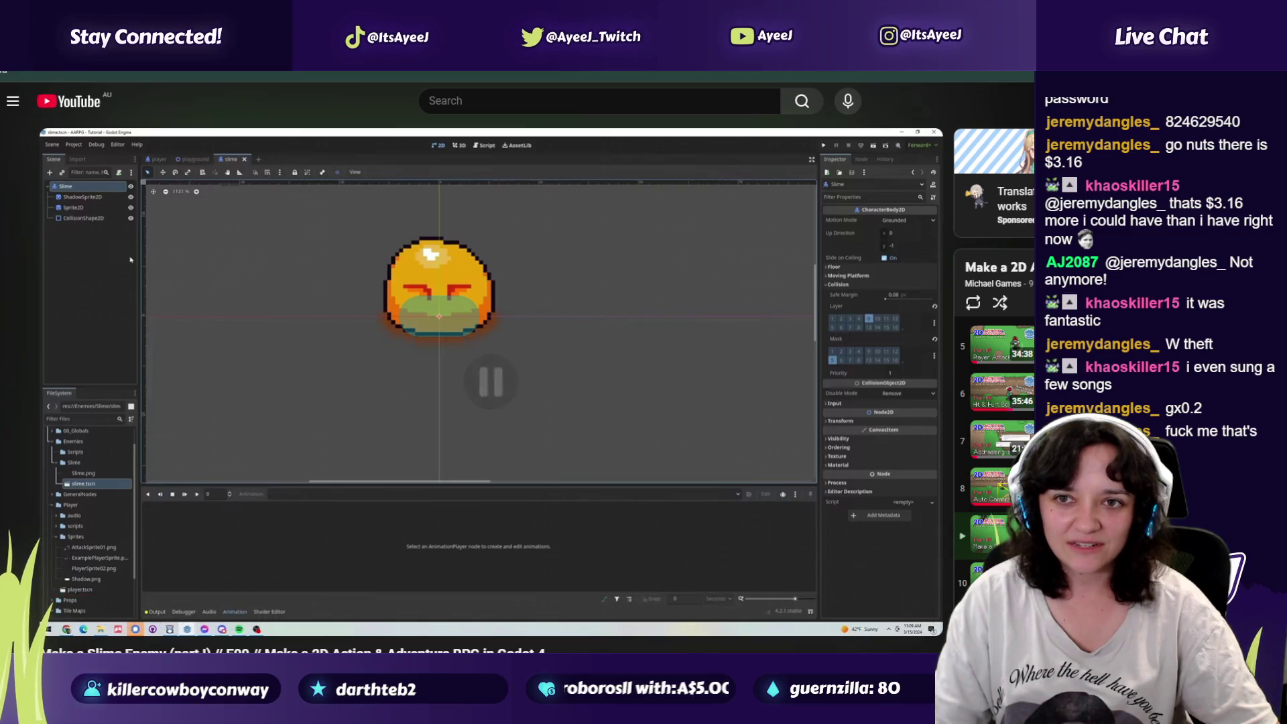
{"action": "key", "text": "ctrl+t"}
Search Google for online banking and open the Airwallex login page
{"action": "type", "text": "online bank"}
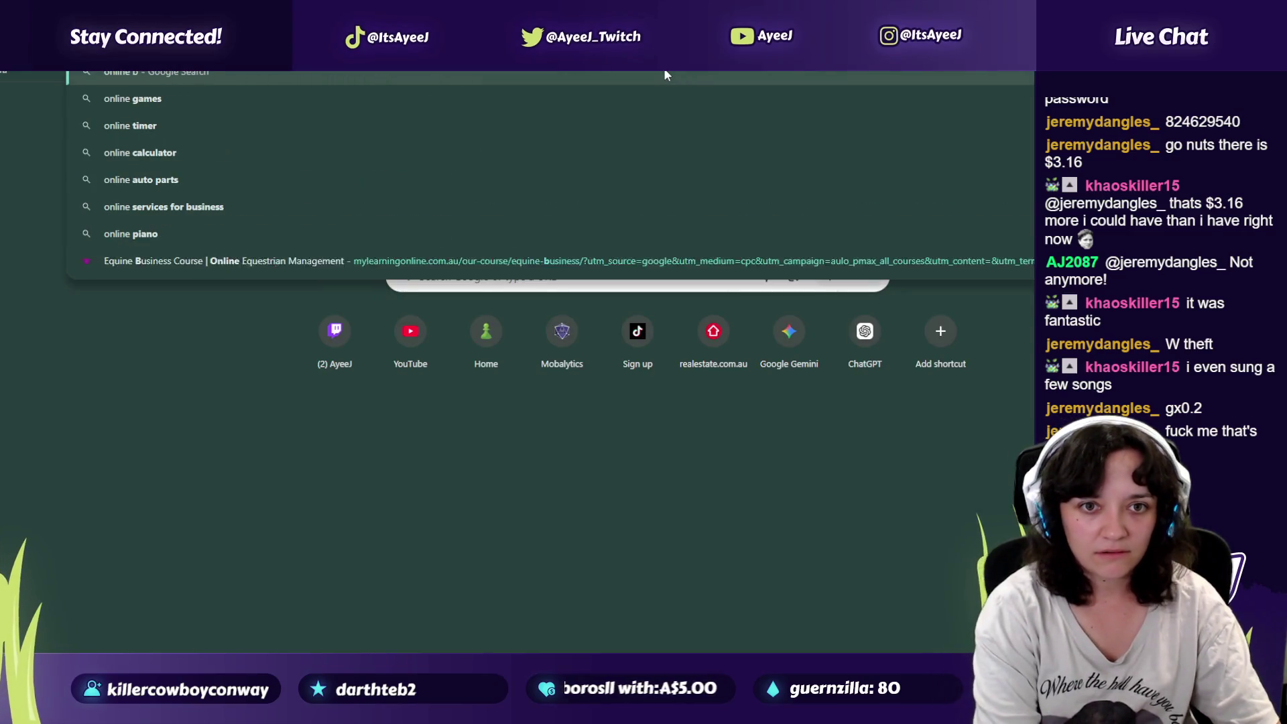
{"action": "type", "text": "nking"}
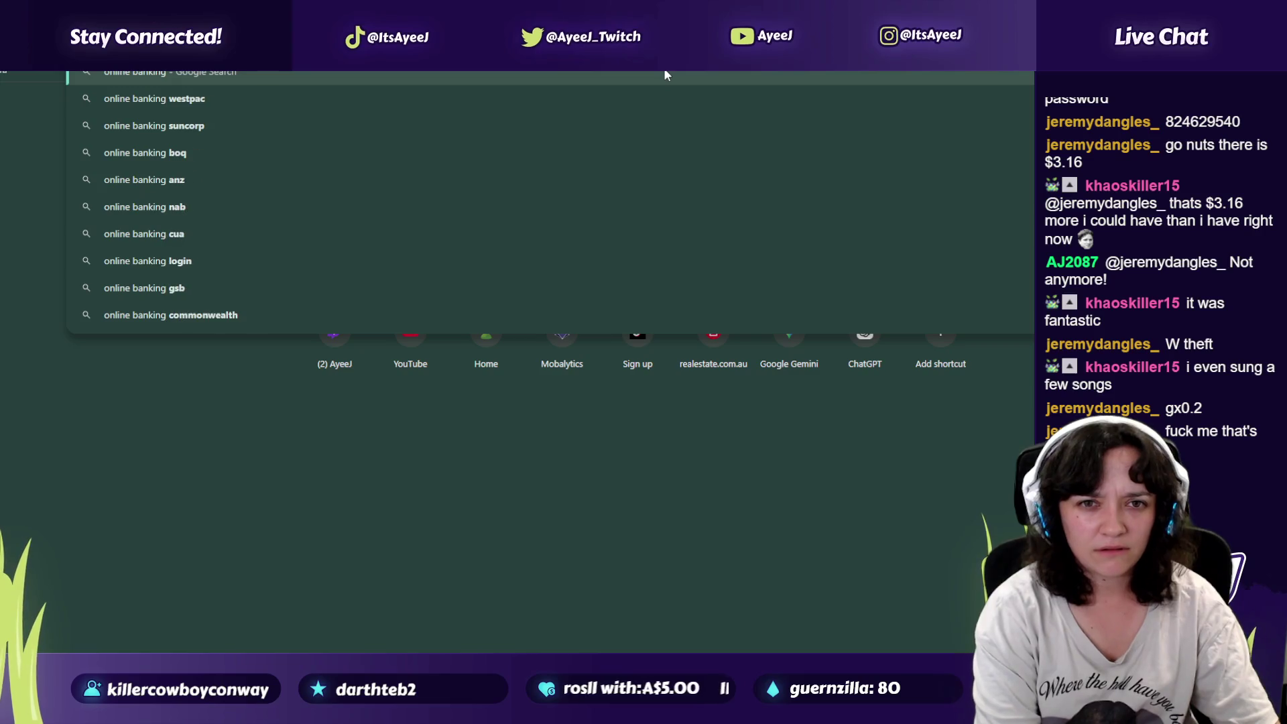
{"action": "key", "text": "Return"}
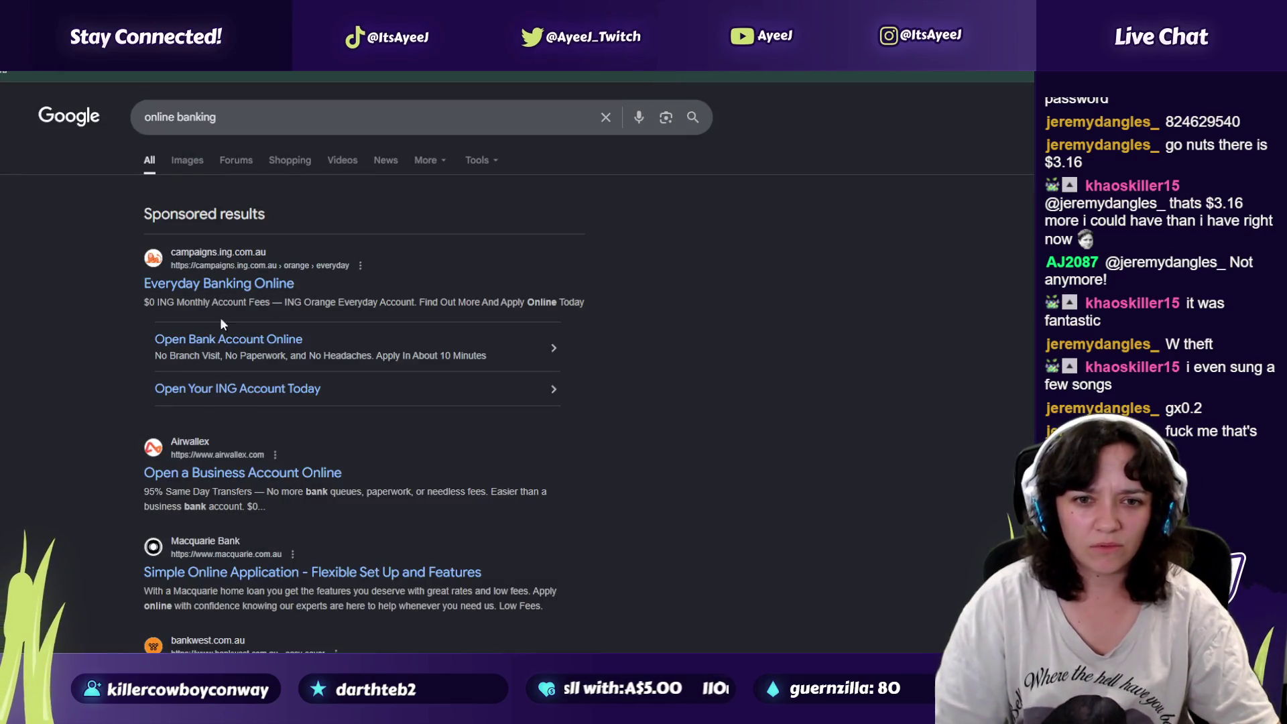
{"action": "left_click", "coordinate": [210, 472]}
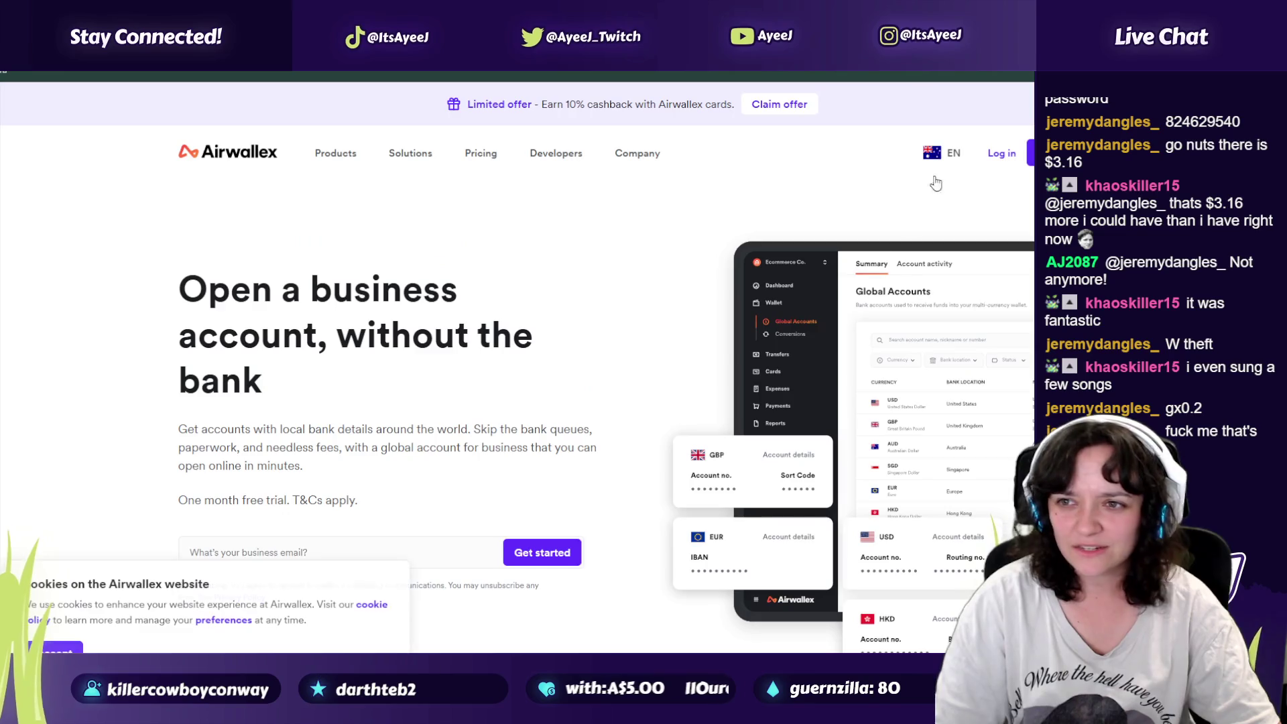
{"action": "left_click", "coordinate": [997, 155]}
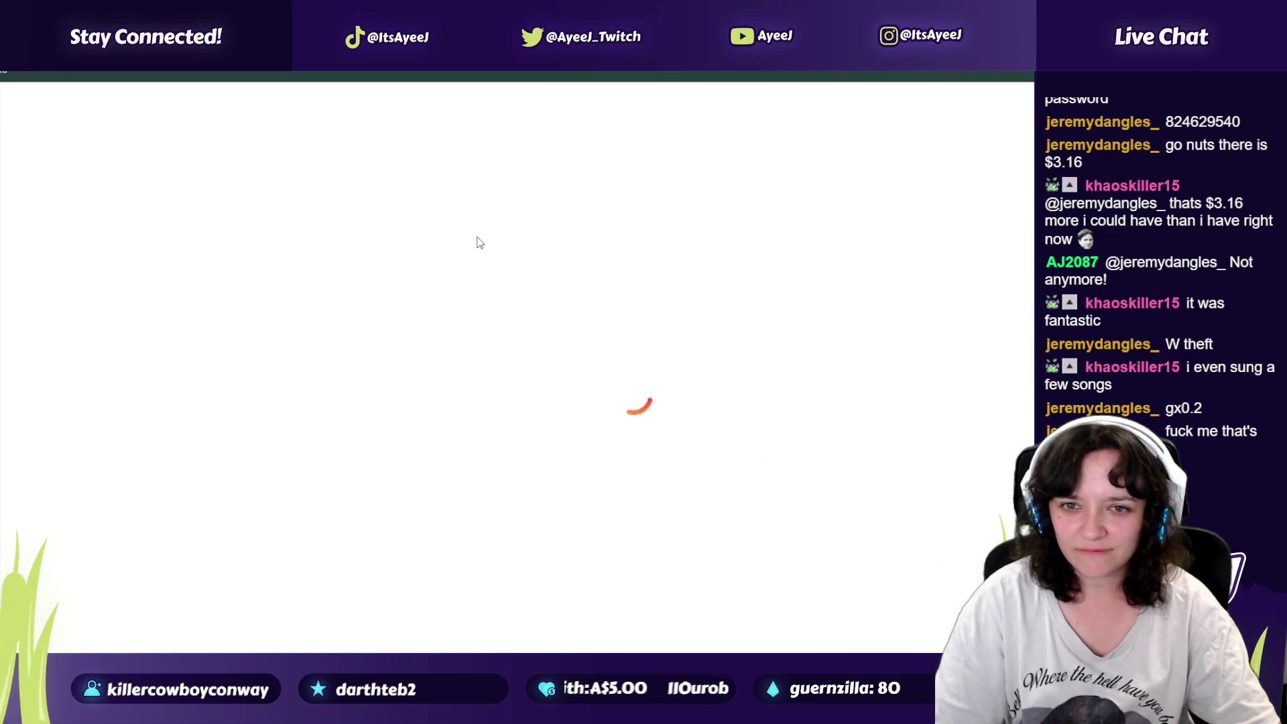
Launch Paint from Windows search and widen the canvas to about 418x187 px
{"action": "key", "text": "super"}
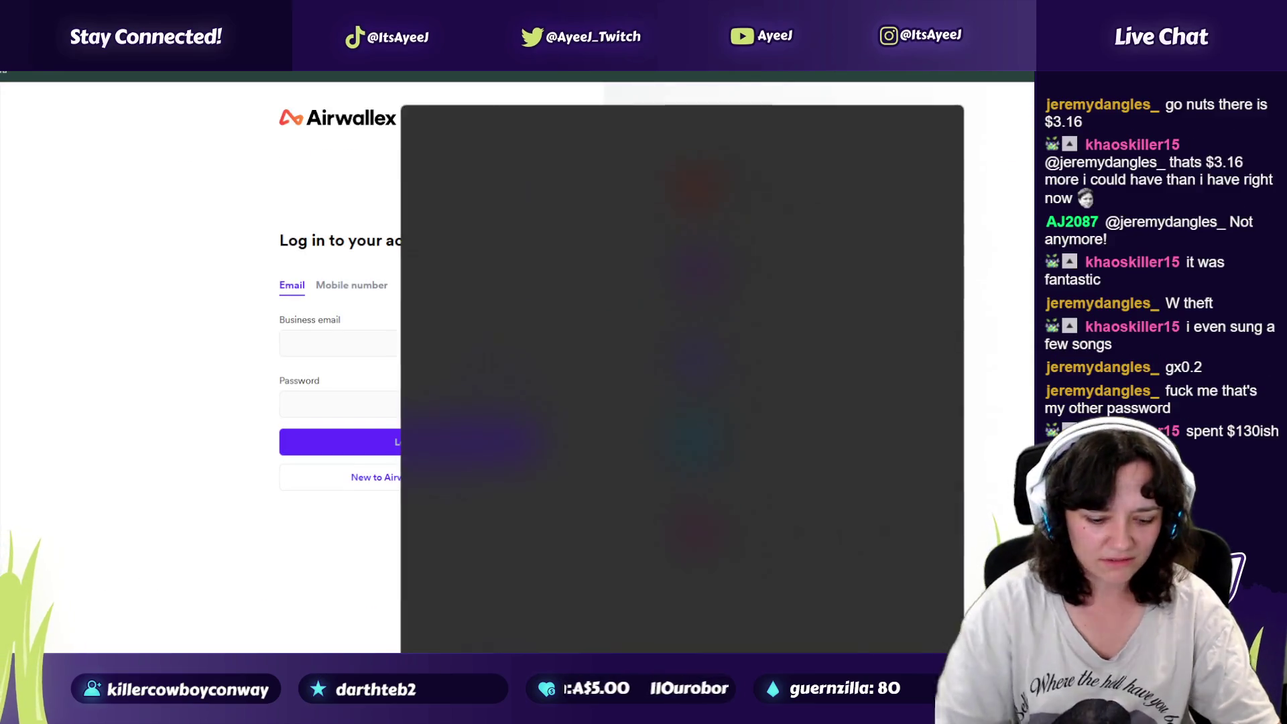
{"action": "type", "text": "paint"}
{"action": "key", "text": "Return"}
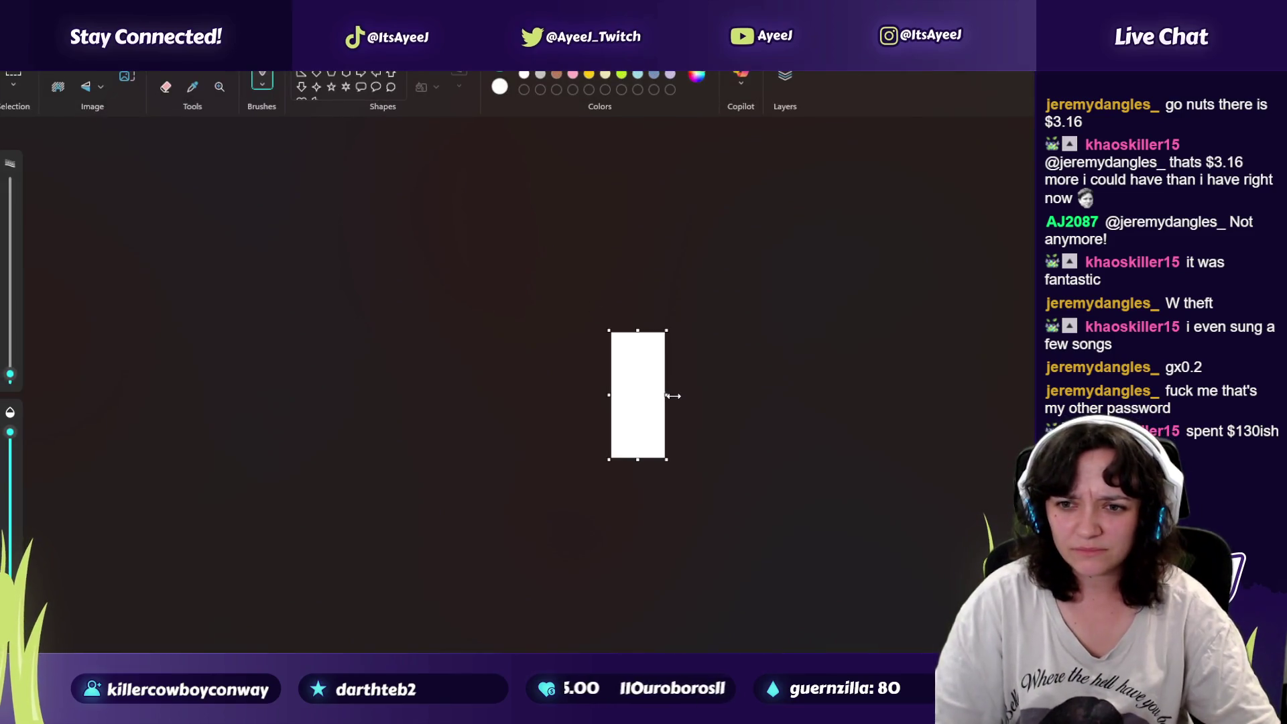
{"action": "left_click_drag", "start_coordinate": [672, 395], "coordinate": [896, 396]}
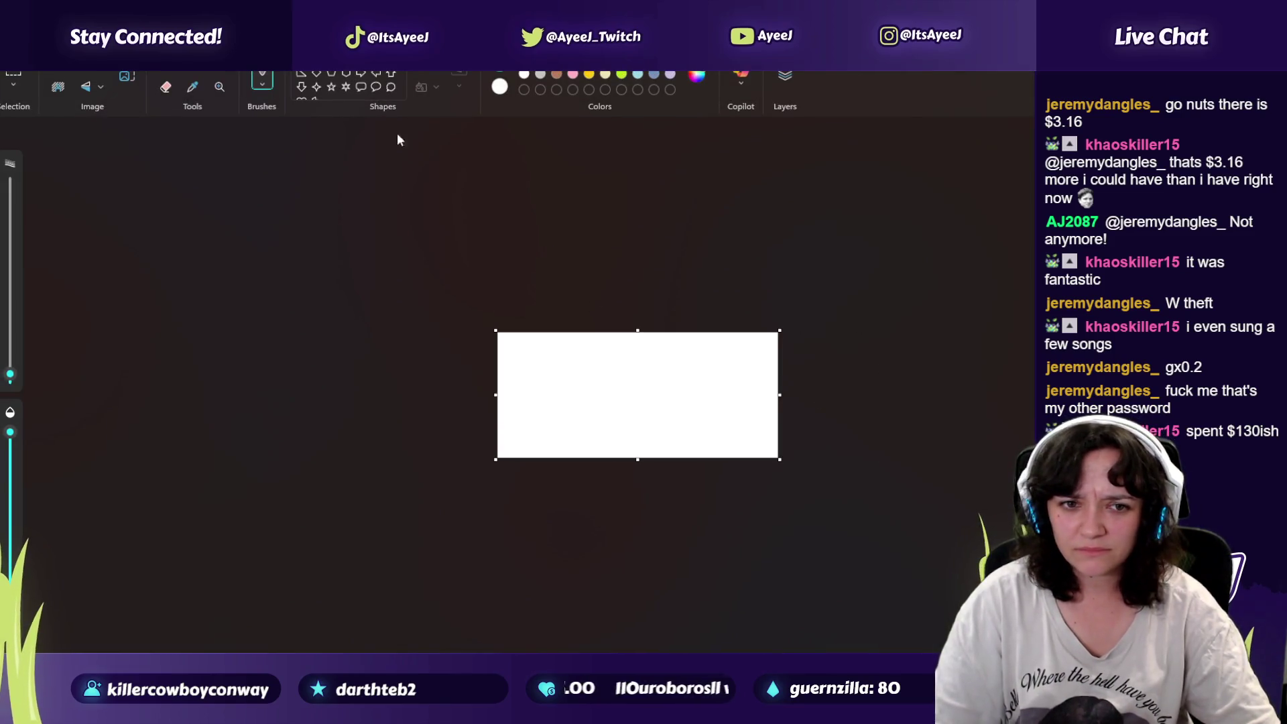
{"action": "left_click", "coordinate": [533, 356]}
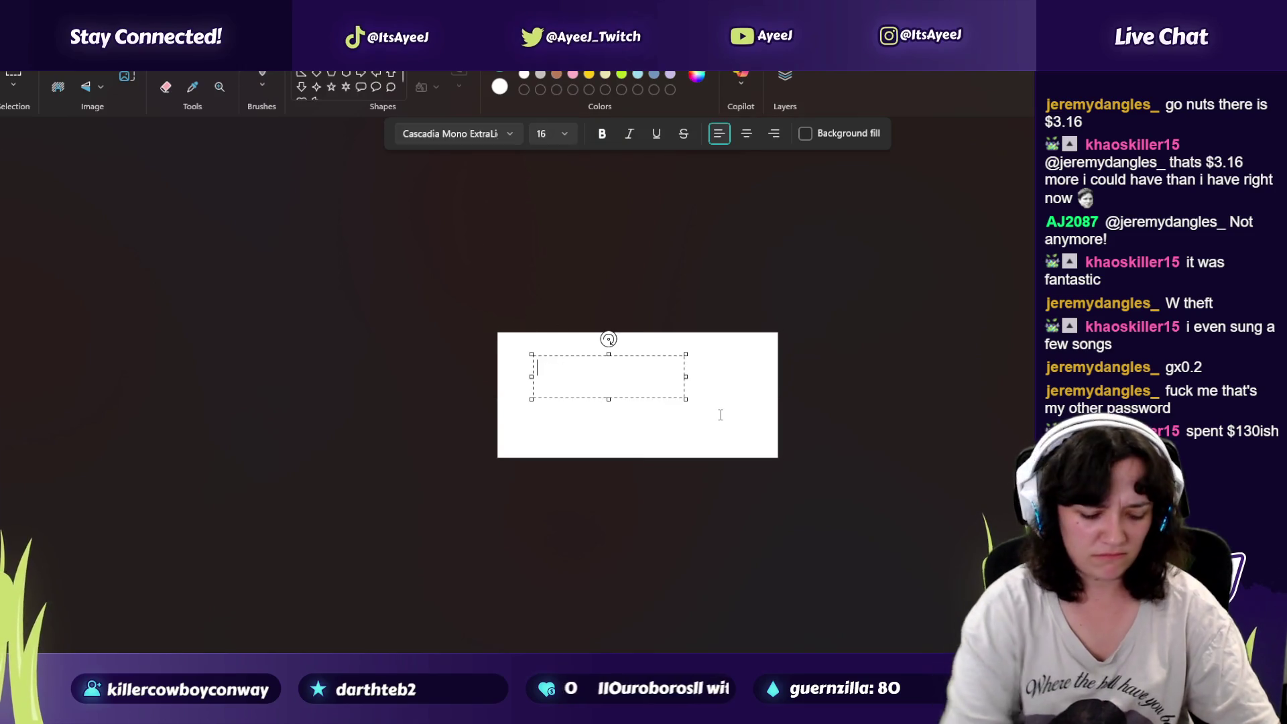
{"action": "type", "text": "bank total:"}
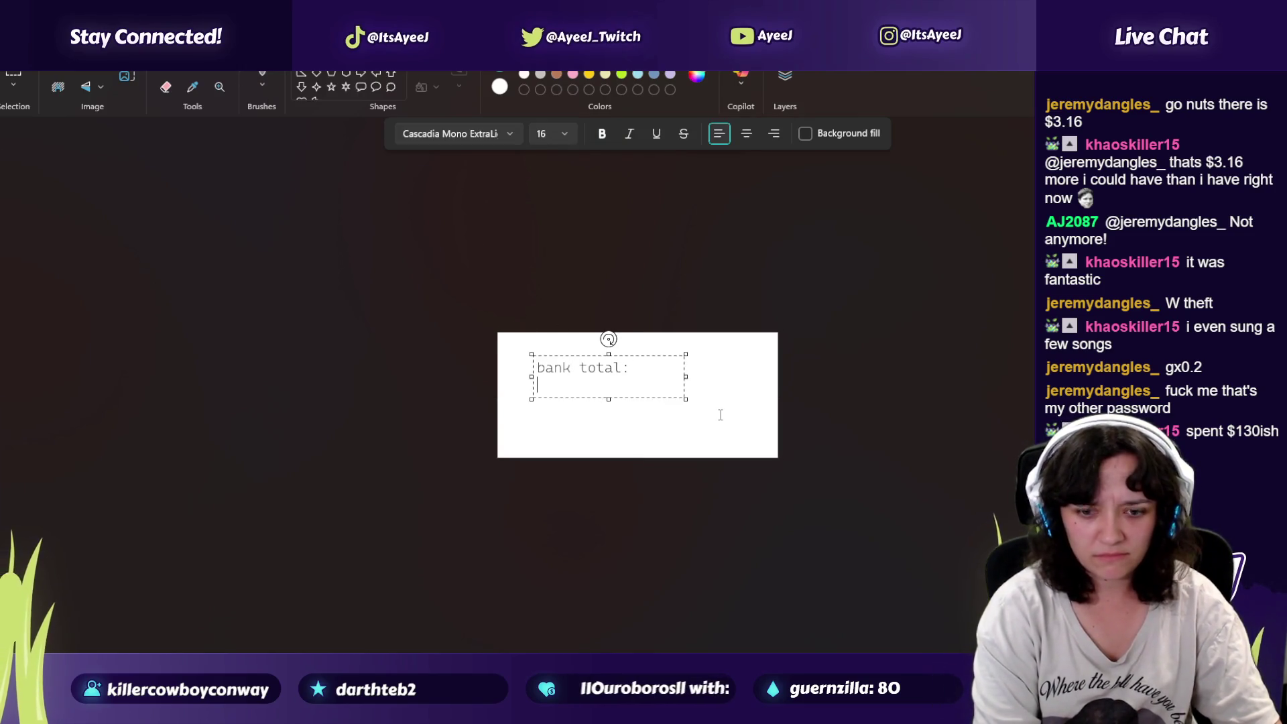
{"action": "key", "text": "Return"}
{"action": "type", "text": "$40000000000000"}
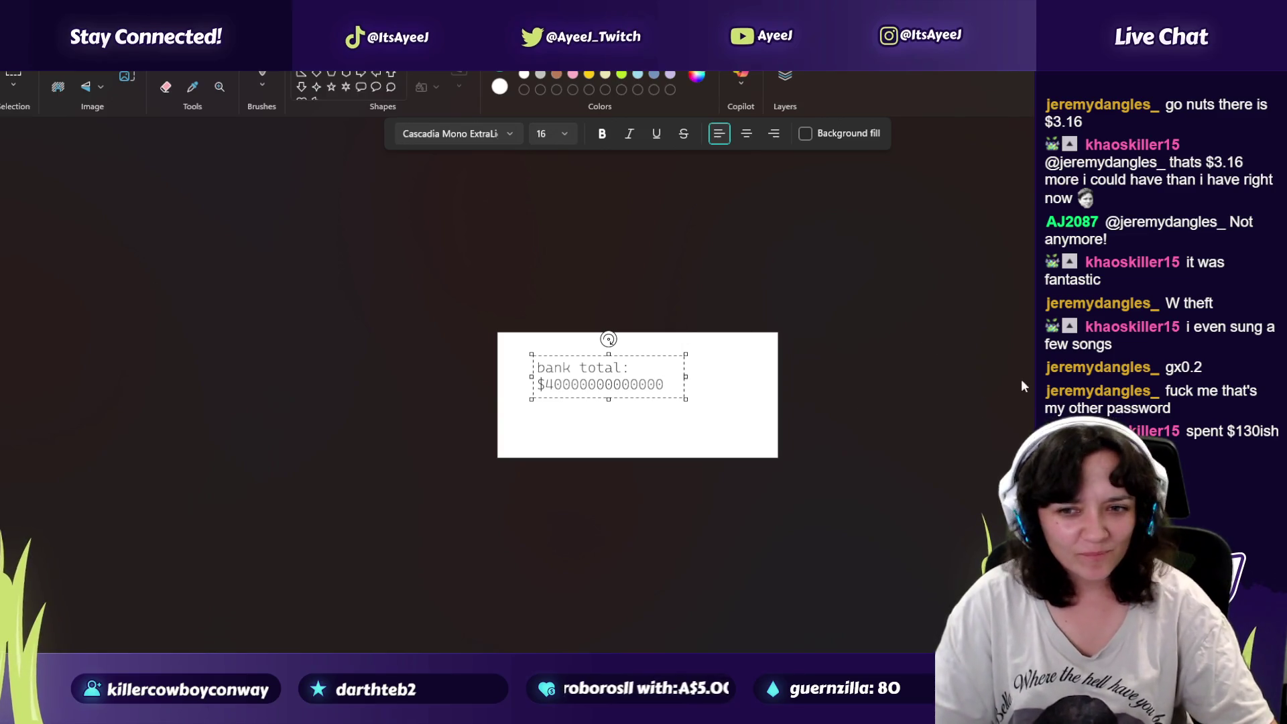
{"action": "left_click", "coordinate": [654, 445]}
Add a 'transfer:' text block listing the payee account name, BSB and account number
{"action": "left_click", "coordinate": [576, 406]}
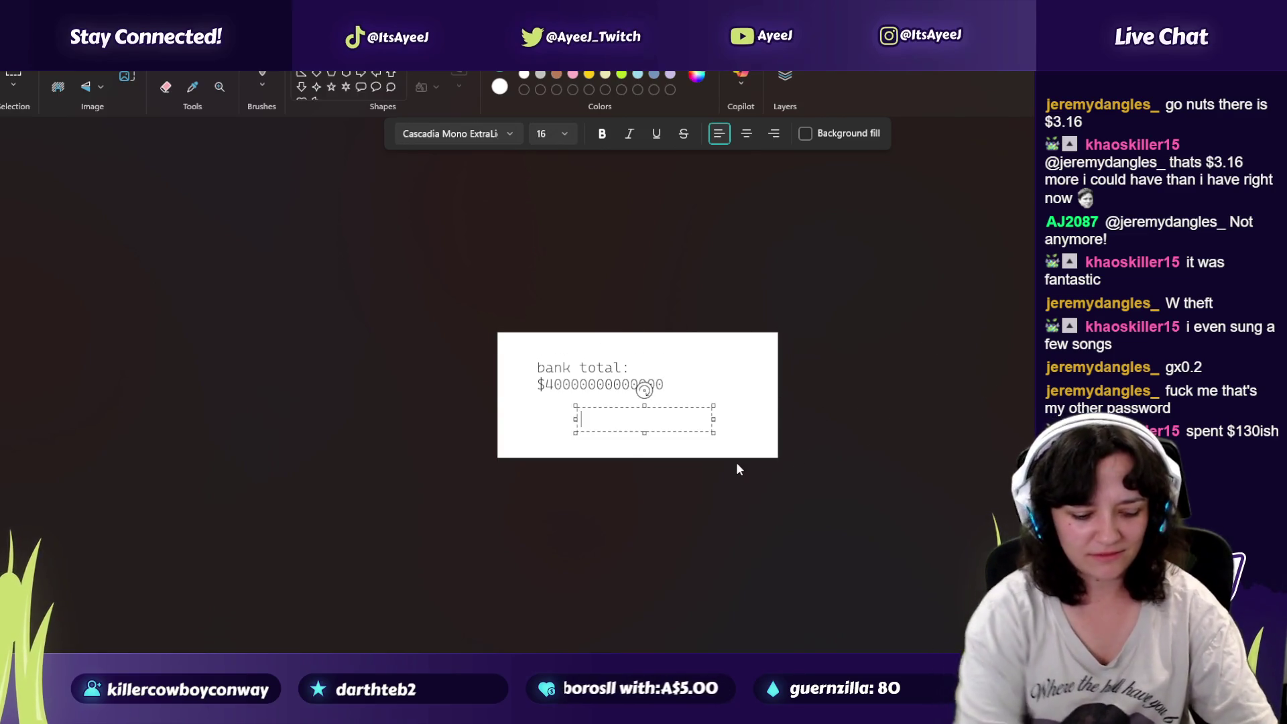
{"action": "key", "text": "Return"}
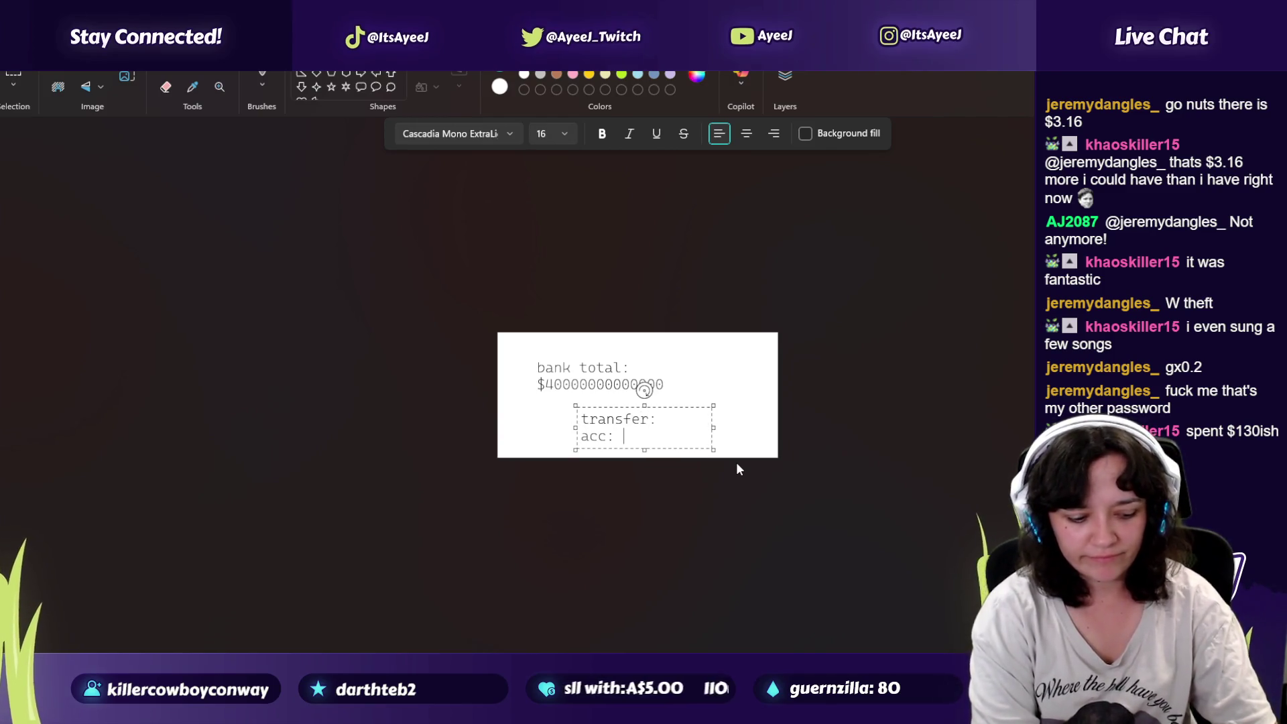
{"action": "key", "text": "Return"}
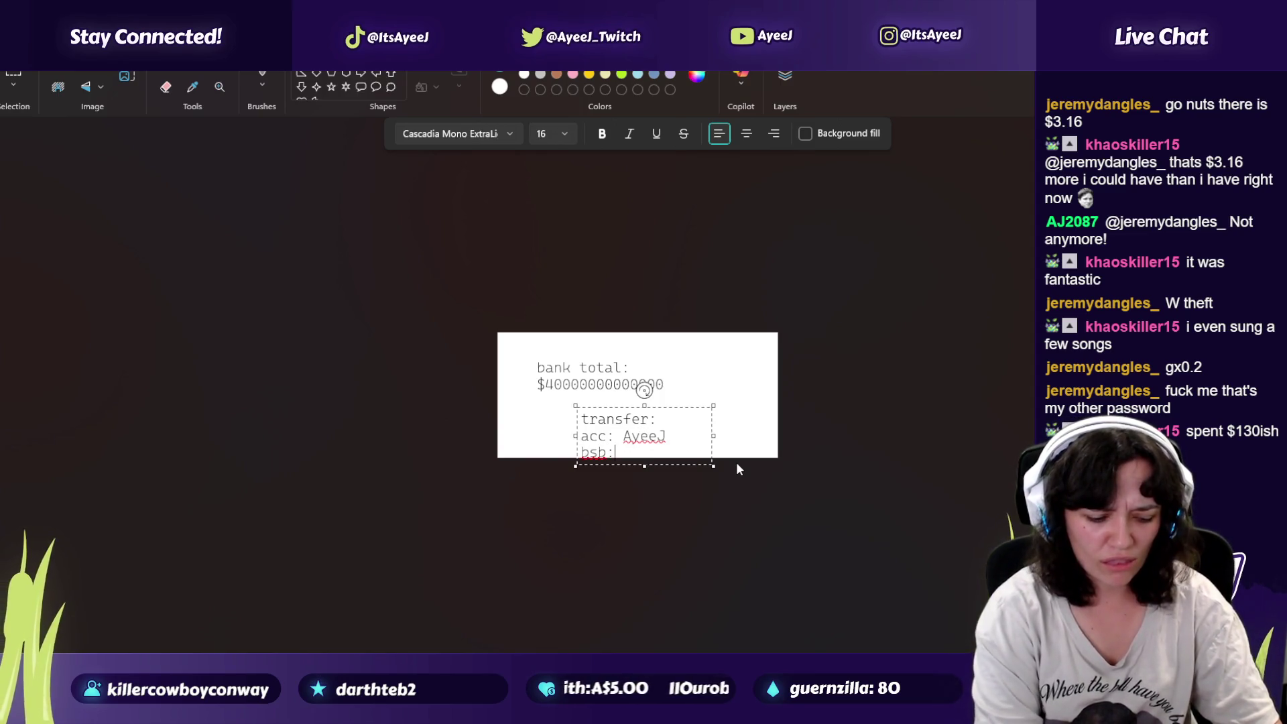
{"action": "key", "text": "Return"}
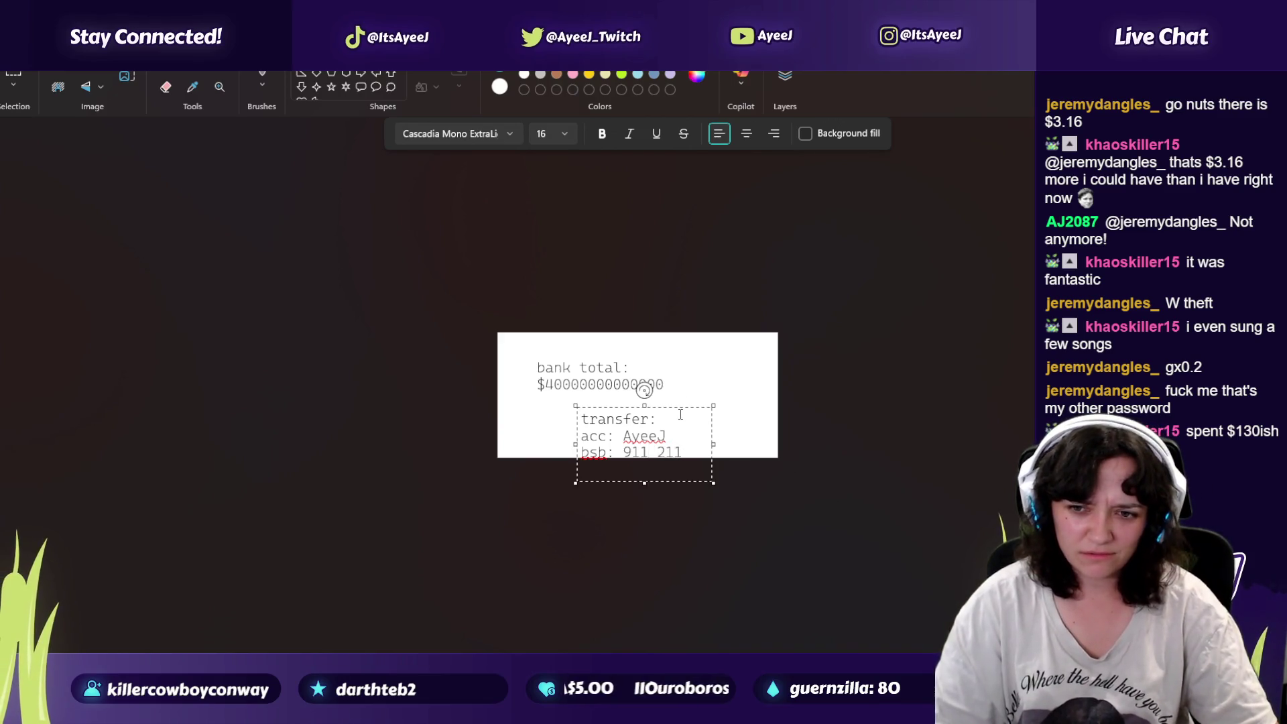
{"action": "left_click_drag", "start_coordinate": [674, 404], "coordinate": [614, 387]}
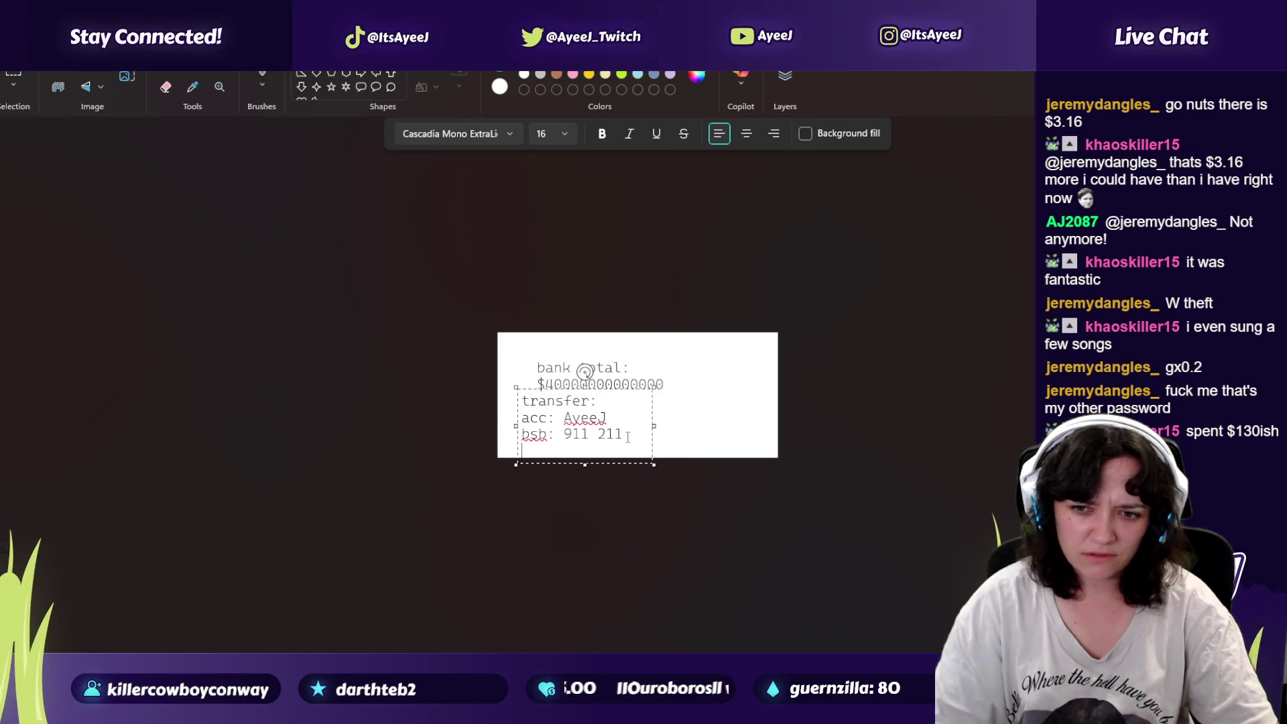
{"action": "key", "text": "Return"}
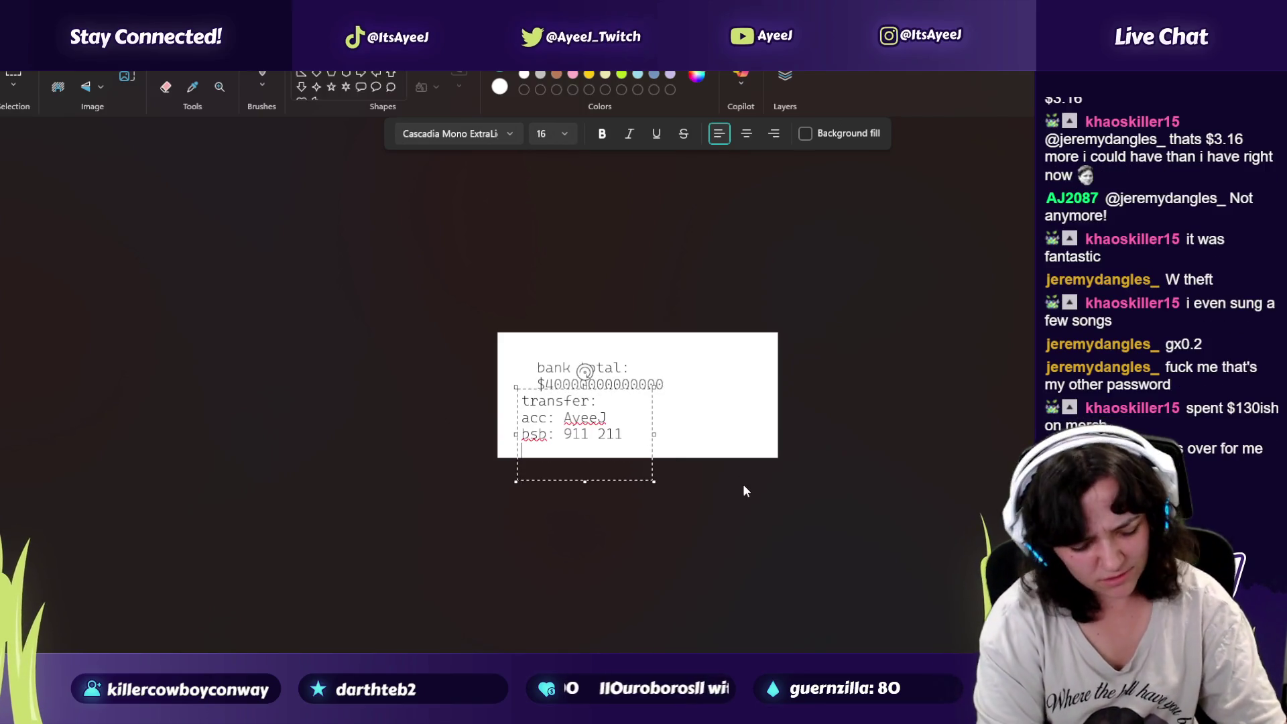
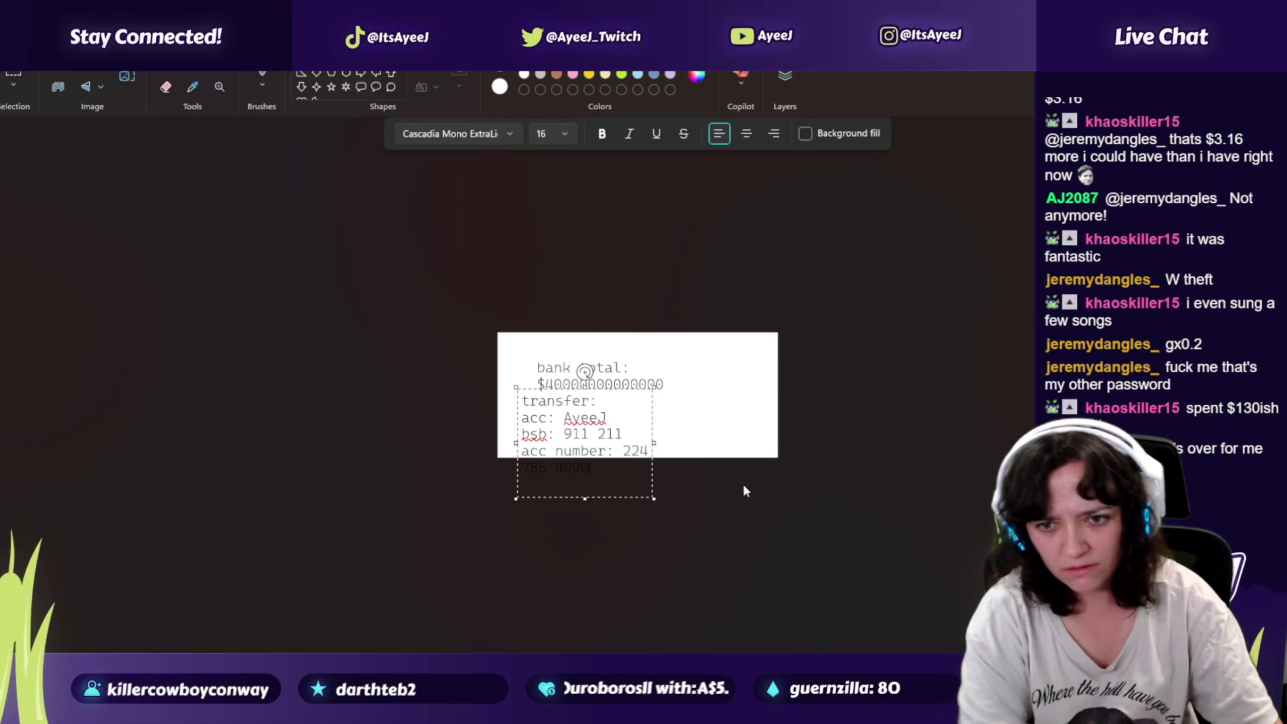
{"action": "left_click_drag", "start_coordinate": [652, 442], "coordinate": [750, 440]}
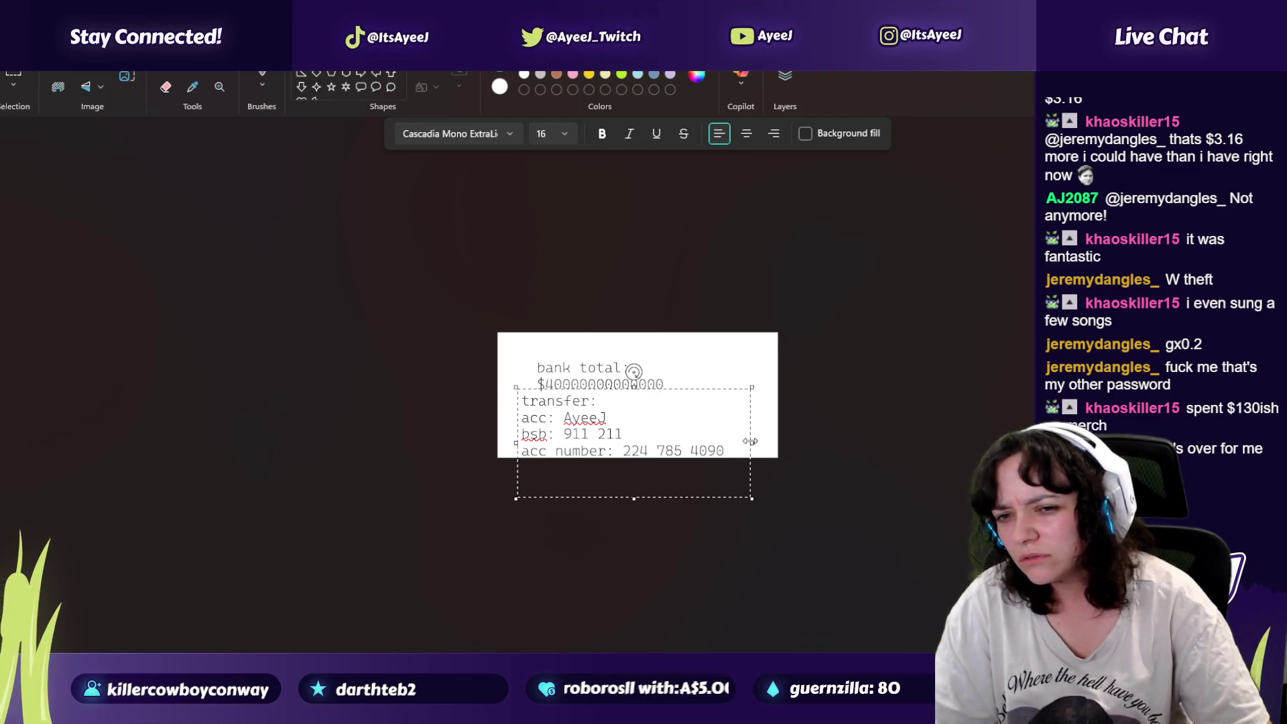
{"action": "left_click", "coordinate": [922, 448]}
Enlarge the canvas, add 're you sure?' above 'yes no', and circle 'yes' with an ellipse
{"action": "left_click_drag", "start_coordinate": [634, 459], "coordinate": [633, 555]}
{"action": "left_click_drag", "start_coordinate": [779, 394], "coordinate": [900, 397]}
{"action": "left_click", "coordinate": [510, 456]}
{"action": "type", "text": "re you sure?"}
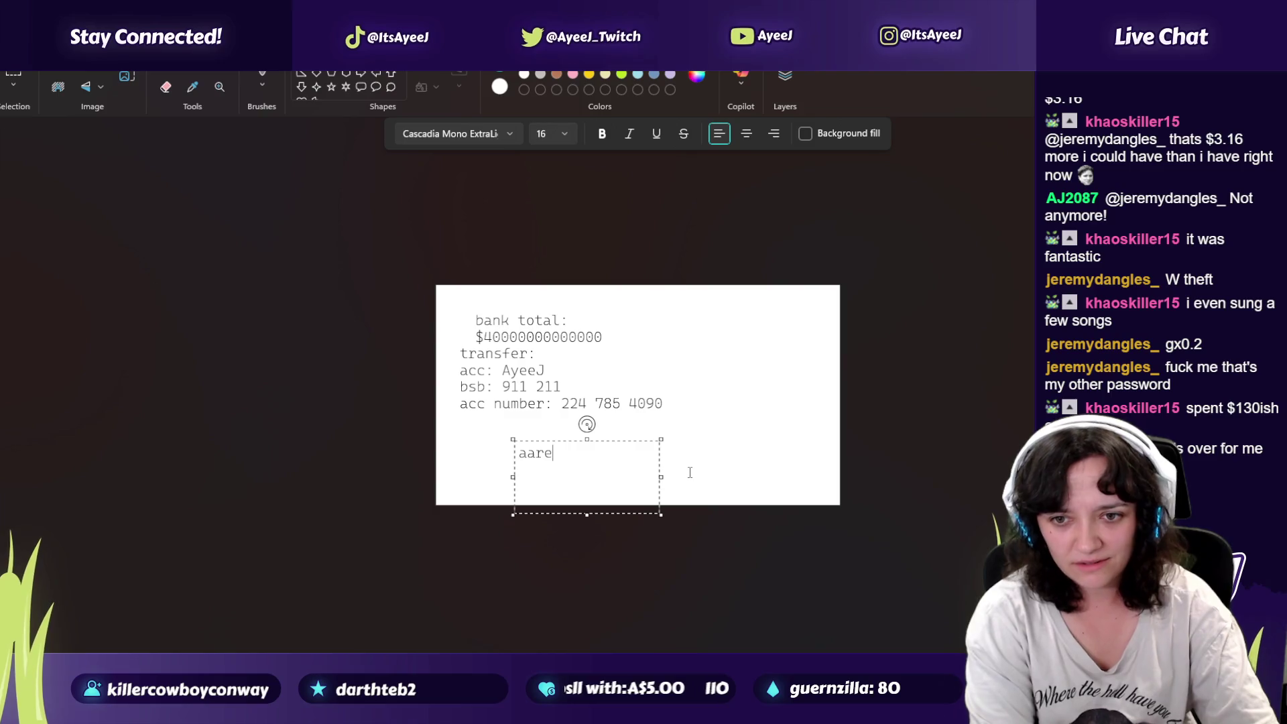
{"action": "key", "text": "Return"}
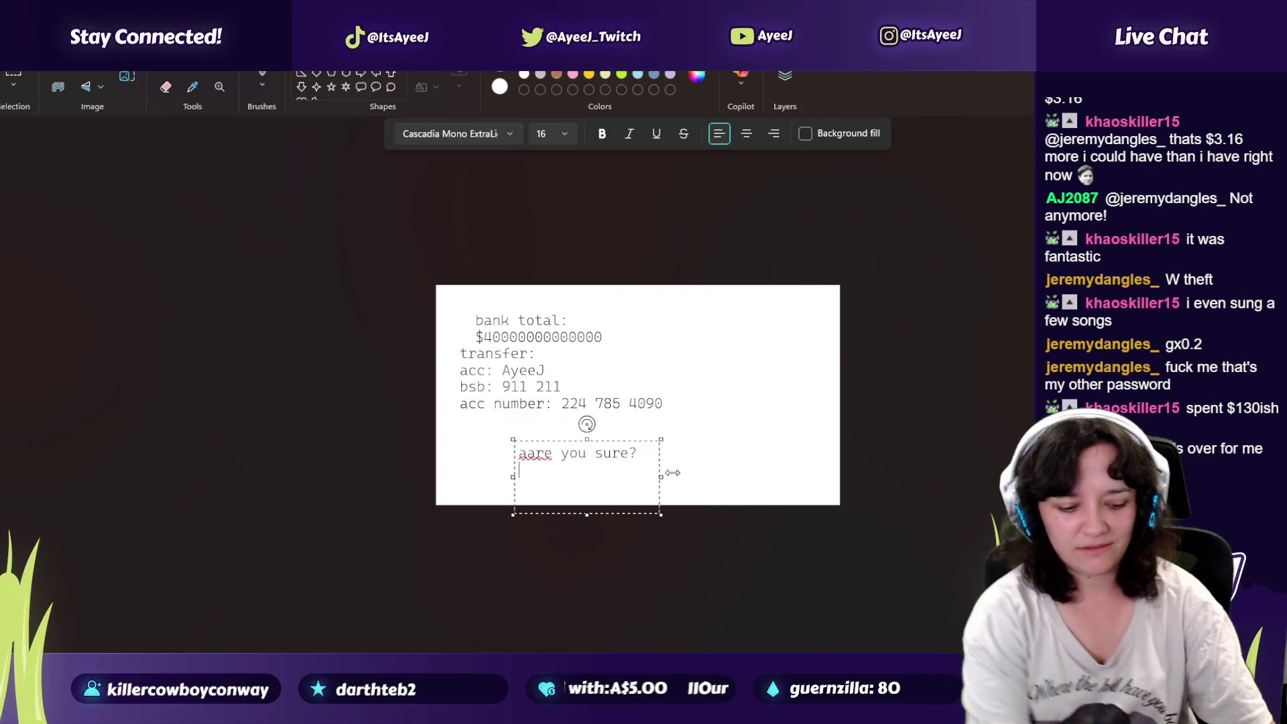
{"action": "type", "text": "yes no"}
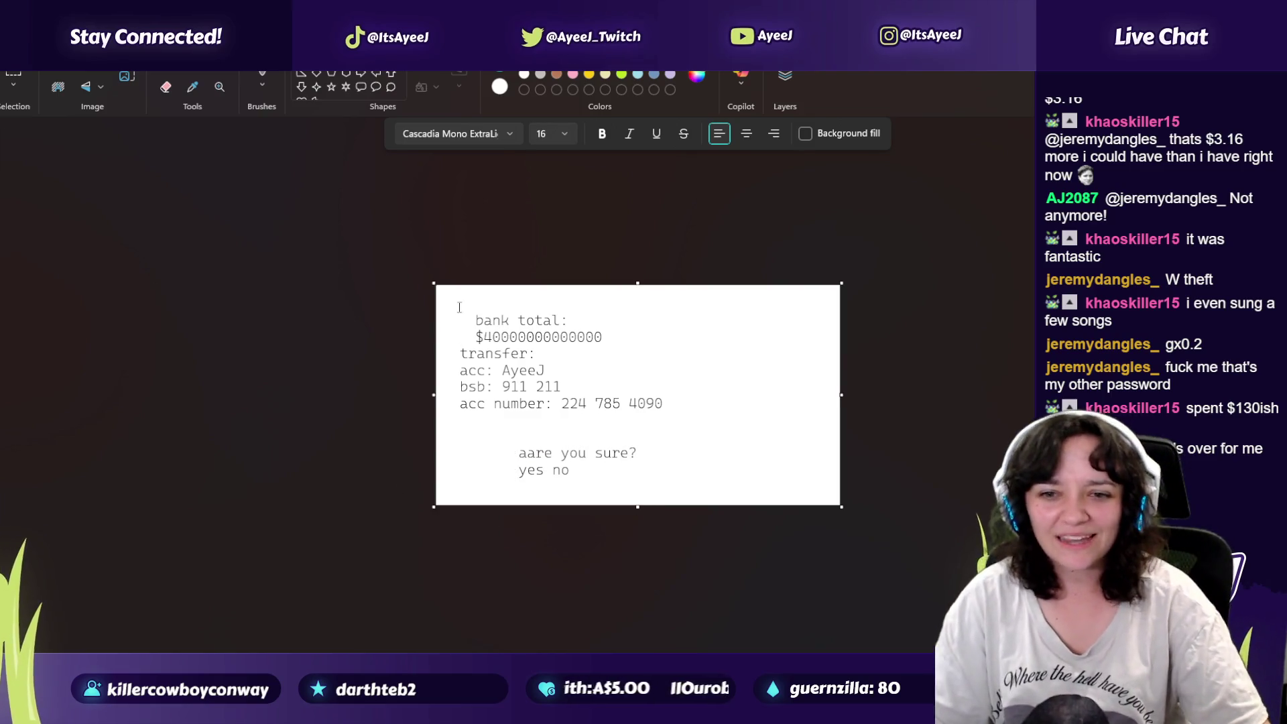
{"action": "left_click", "coordinate": [713, 593]}
{"action": "left_click", "coordinate": [333, 81]}
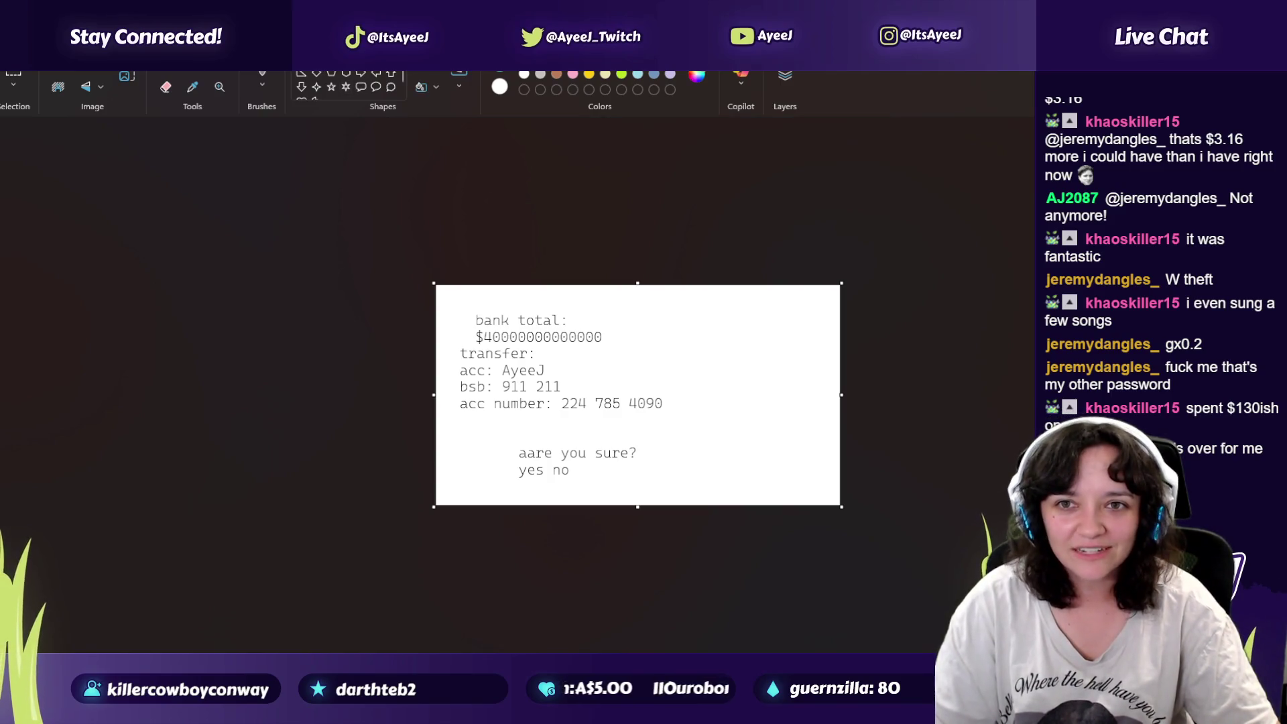
{"action": "left_click_drag", "start_coordinate": [506, 461], "coordinate": [552, 488]}
{"action": "left_click", "coordinate": [684, 511]}
Add a grey money-sent note addressed to the payee on the canvas's right side
{"action": "left_click", "coordinate": [219, 69]}
{"action": "mouse_move", "coordinate": [713, 330]}
{"action": "left_mouse_down"}
{"action": "mouse_move", "coordinate": [775, 416]}
{"action": "mouse_move", "coordinate": [849, 430]}
{"action": "left_mouse_up"}
{"action": "type", "text": "money se"}
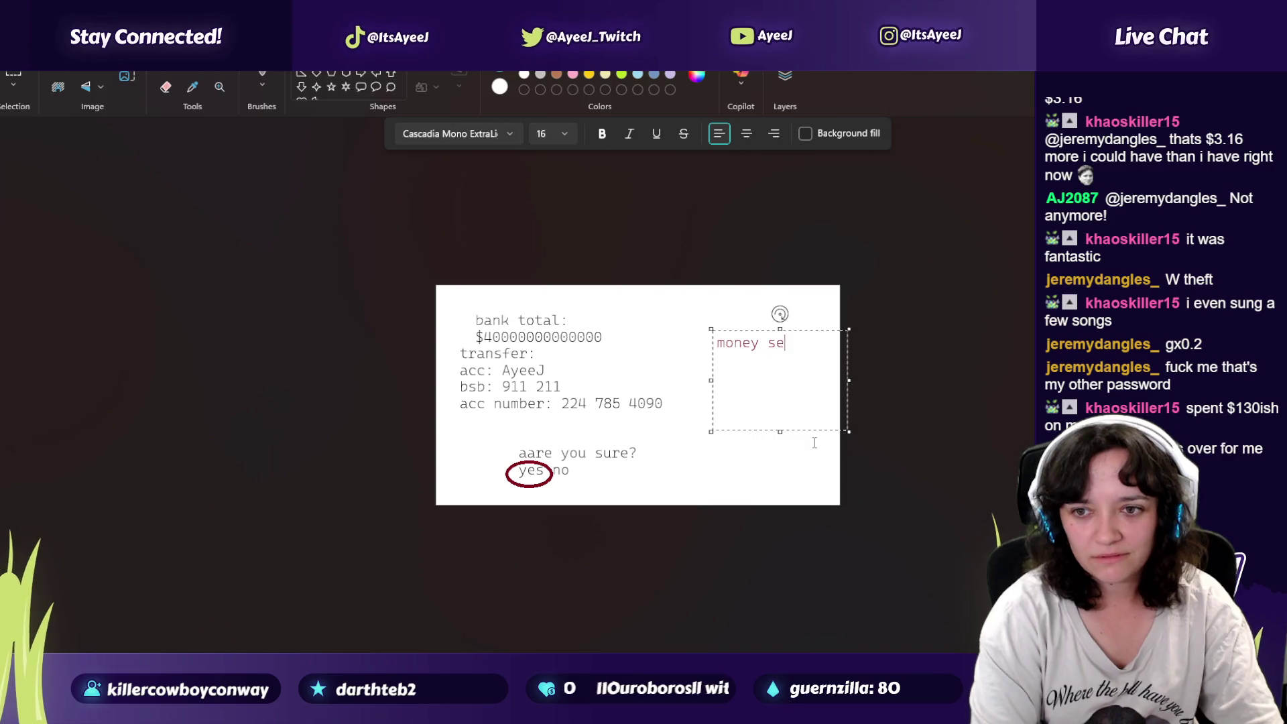
{"action": "type", "text": "nt to ayeej"}
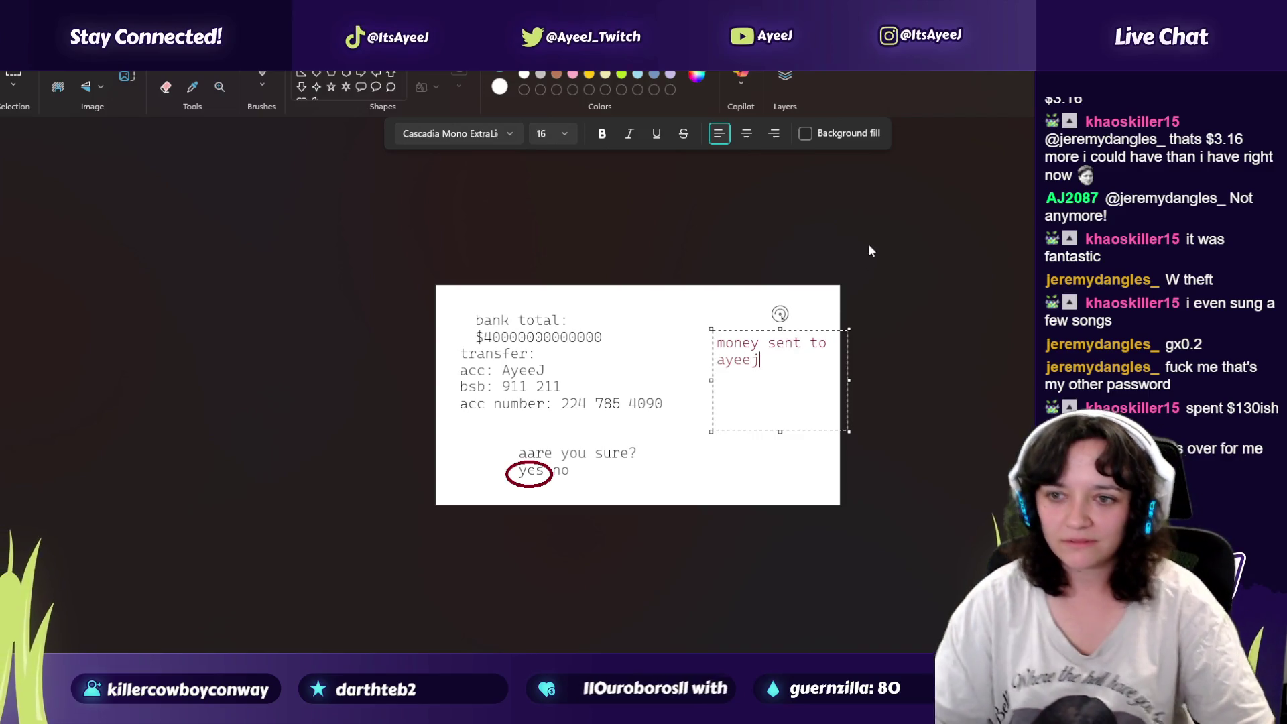
{"action": "key", "text": "ctrl+a"}
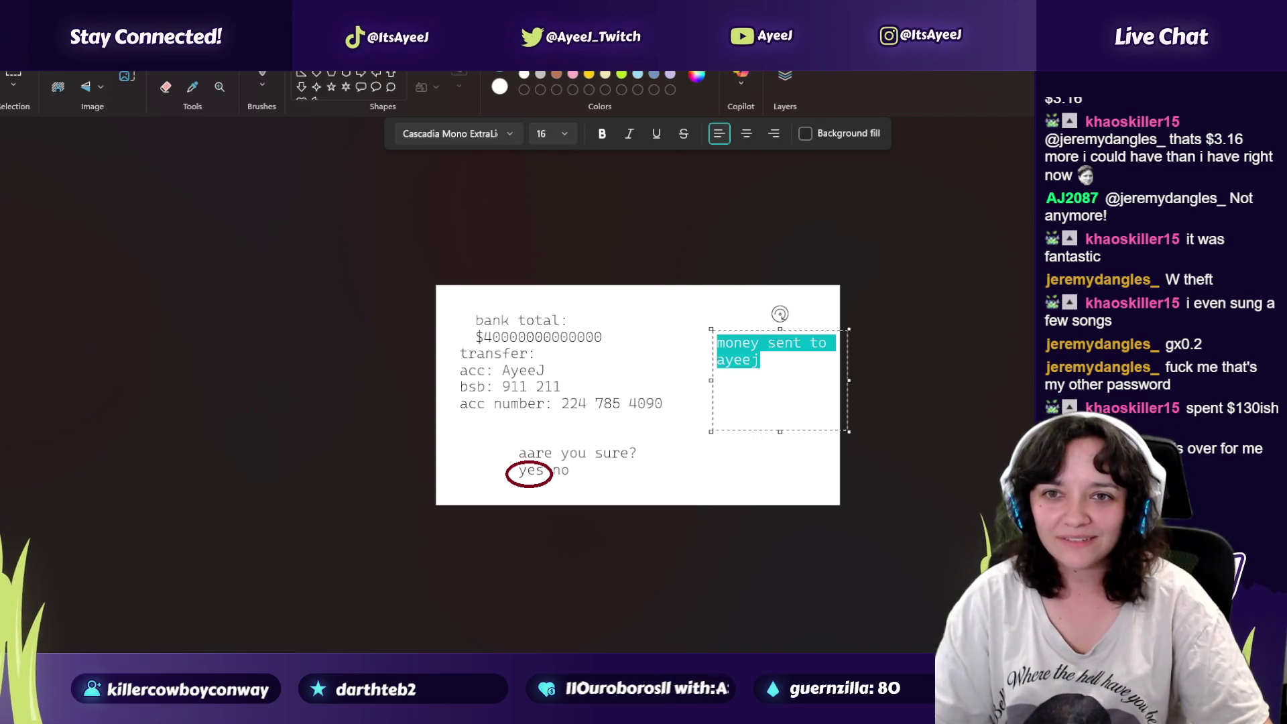
{"action": "left_click", "coordinate": [828, 400]}
{"action": "left_click", "coordinate": [933, 491]}
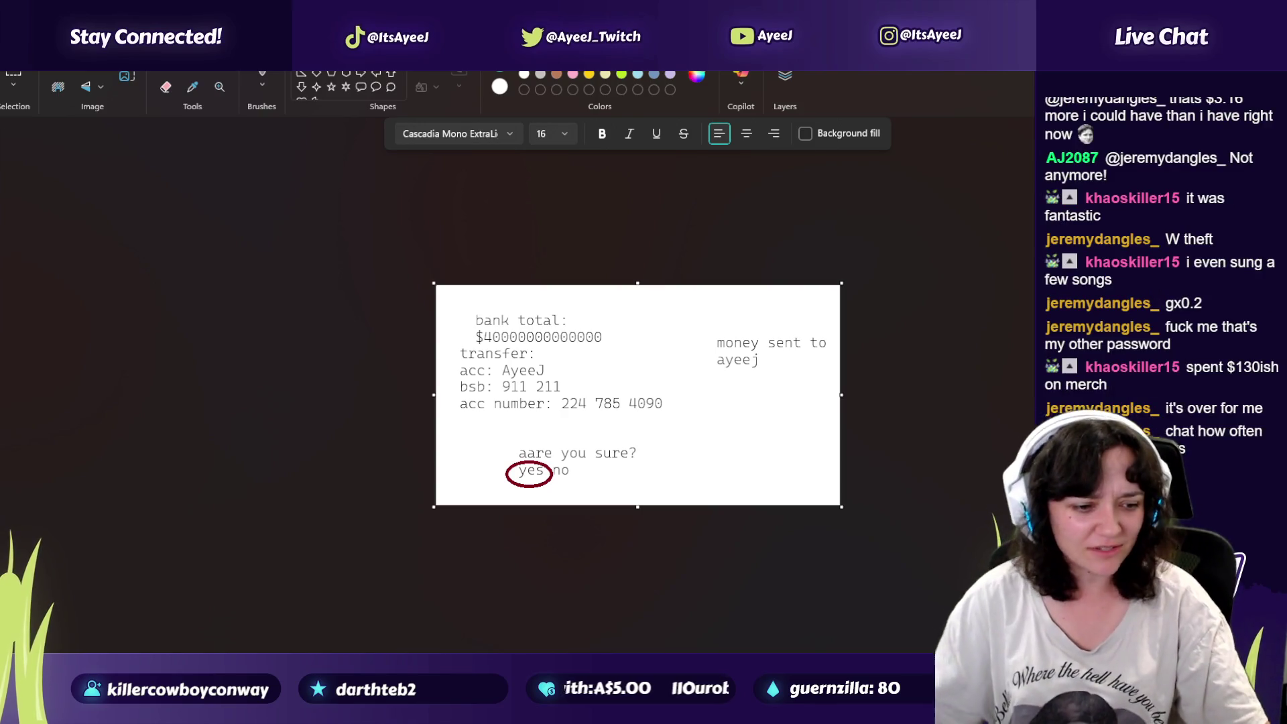
Close Paint without saving and close the browser tab to return to the tutorial
{"action": "key", "text": "alt+F4"}
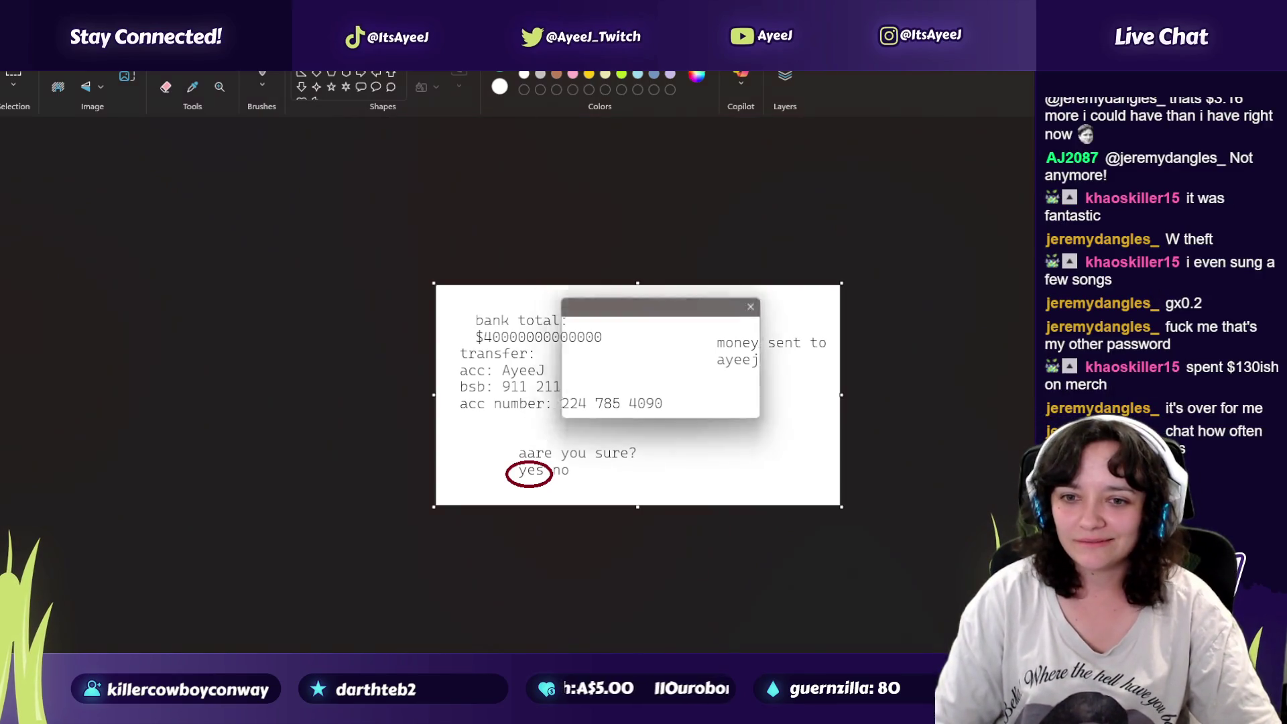
{"action": "left_click", "coordinate": [626, 388]}
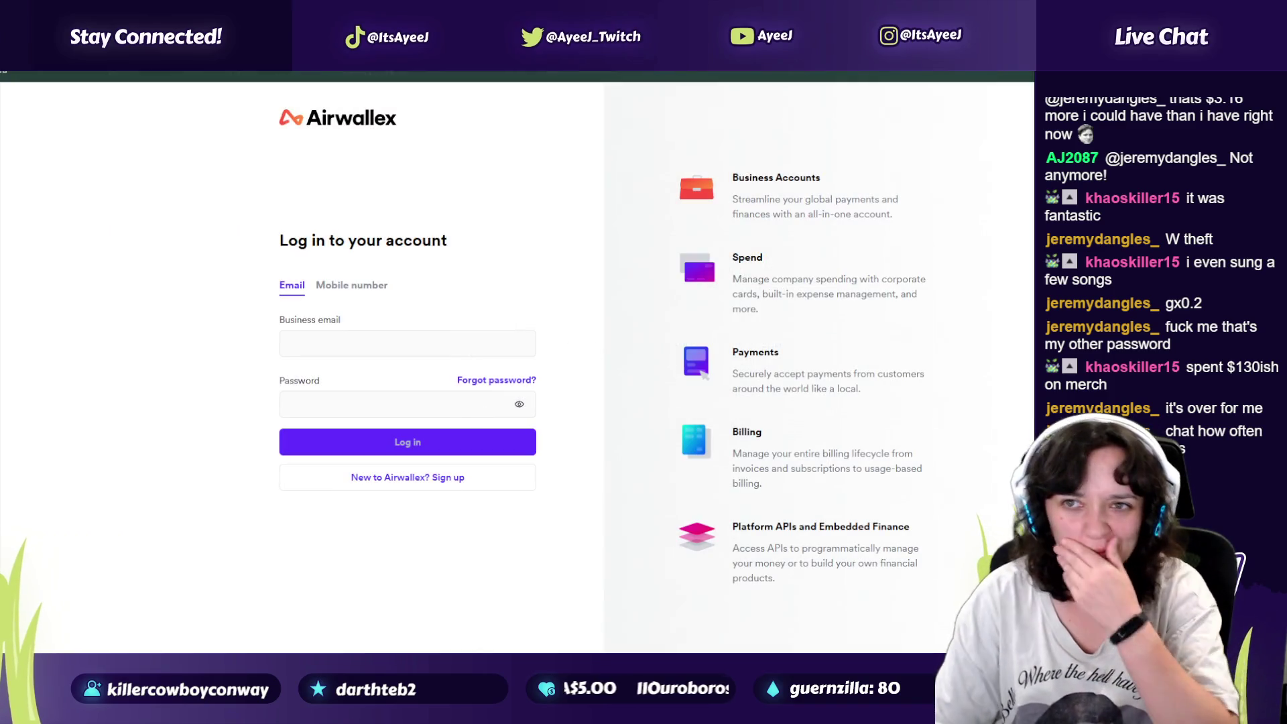
{"action": "key", "text": "ctrl+w"}
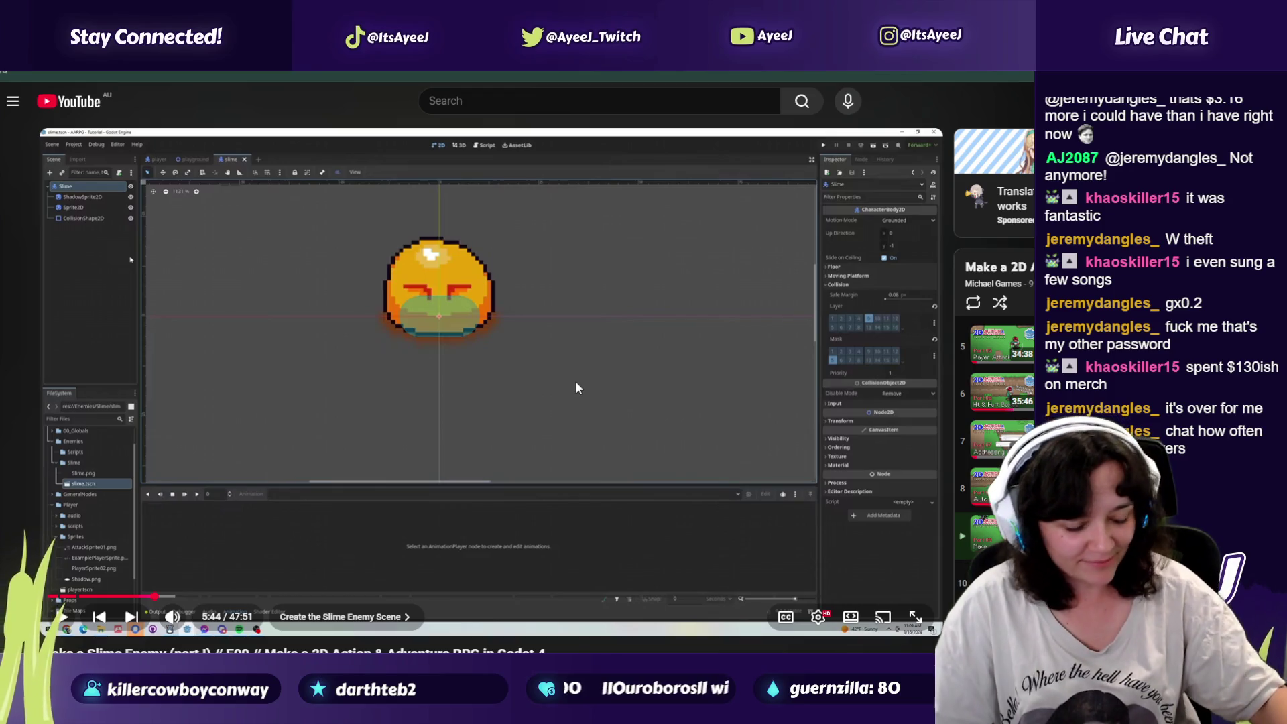
Play the tutorial through the AnimationPlayer addition and pause at 6:13
{"action": "left_click", "coordinate": [576, 383]}
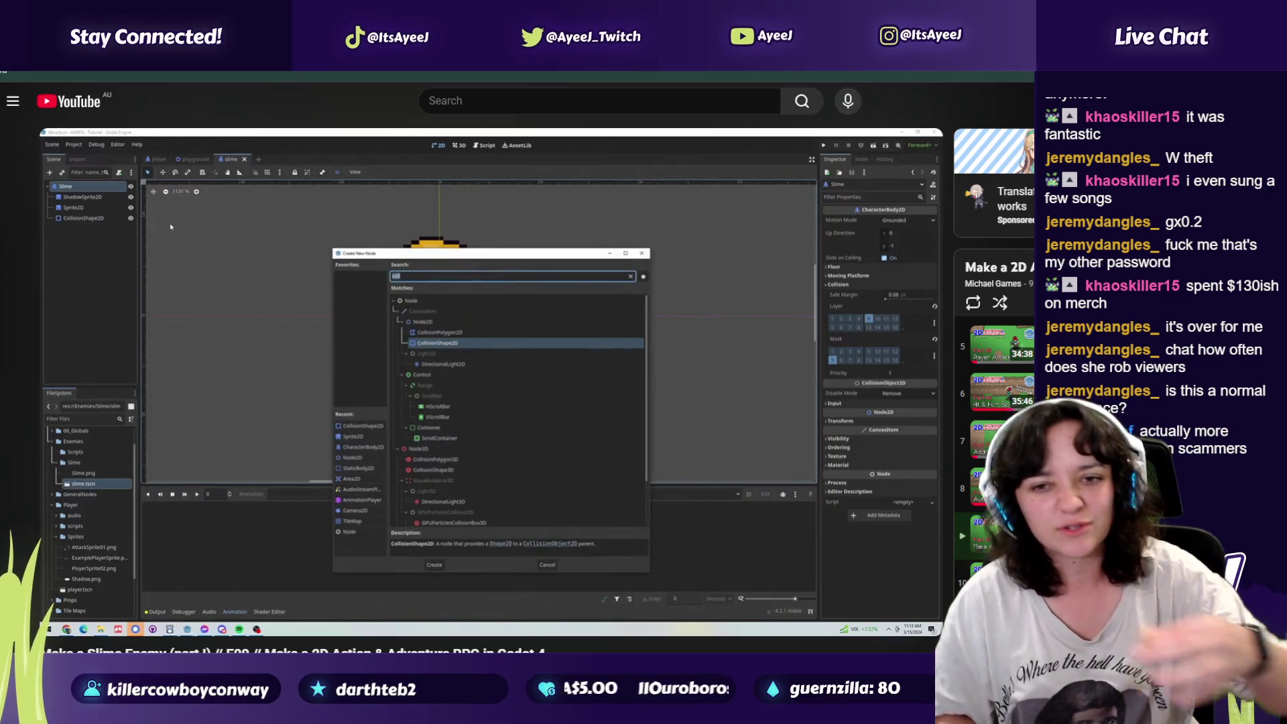
{"action": "mouse_move", "coordinate": [578, 405]}
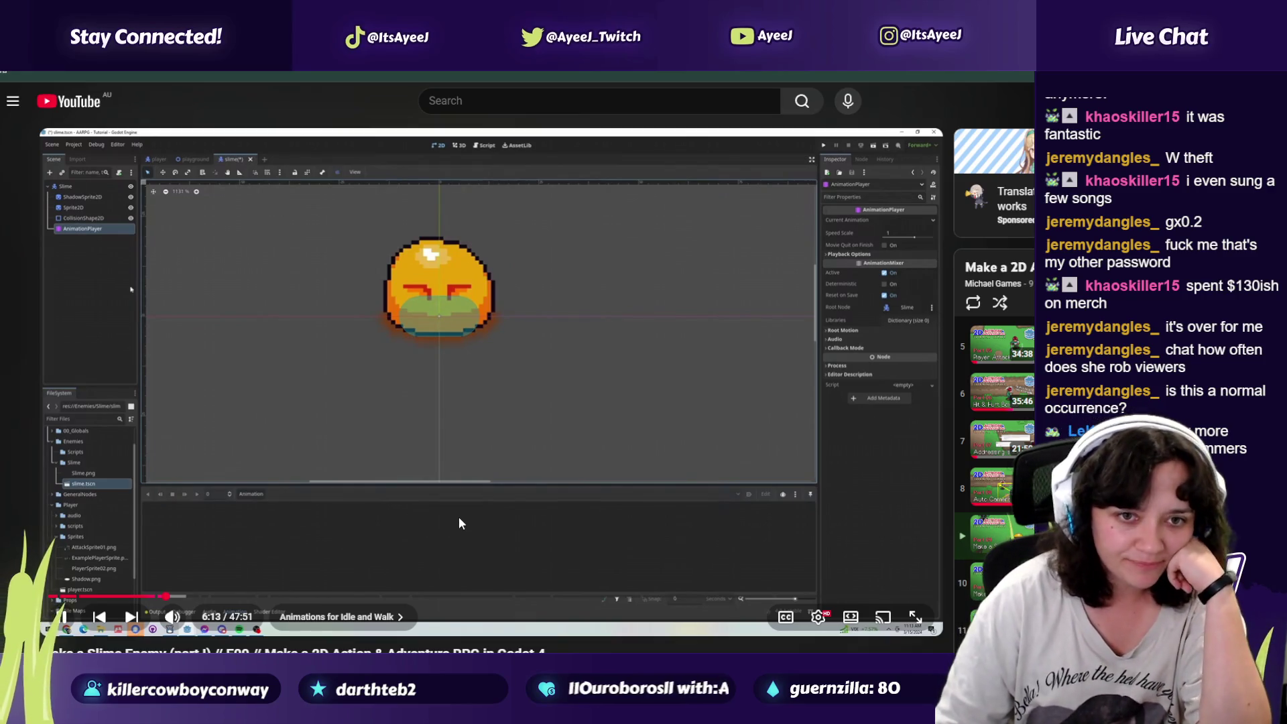
{"action": "key", "text": "space"}
Open the Slime scene and add an AnimationPlayer child node to the Slime root
{"action": "key", "text": "alt+Tab"}
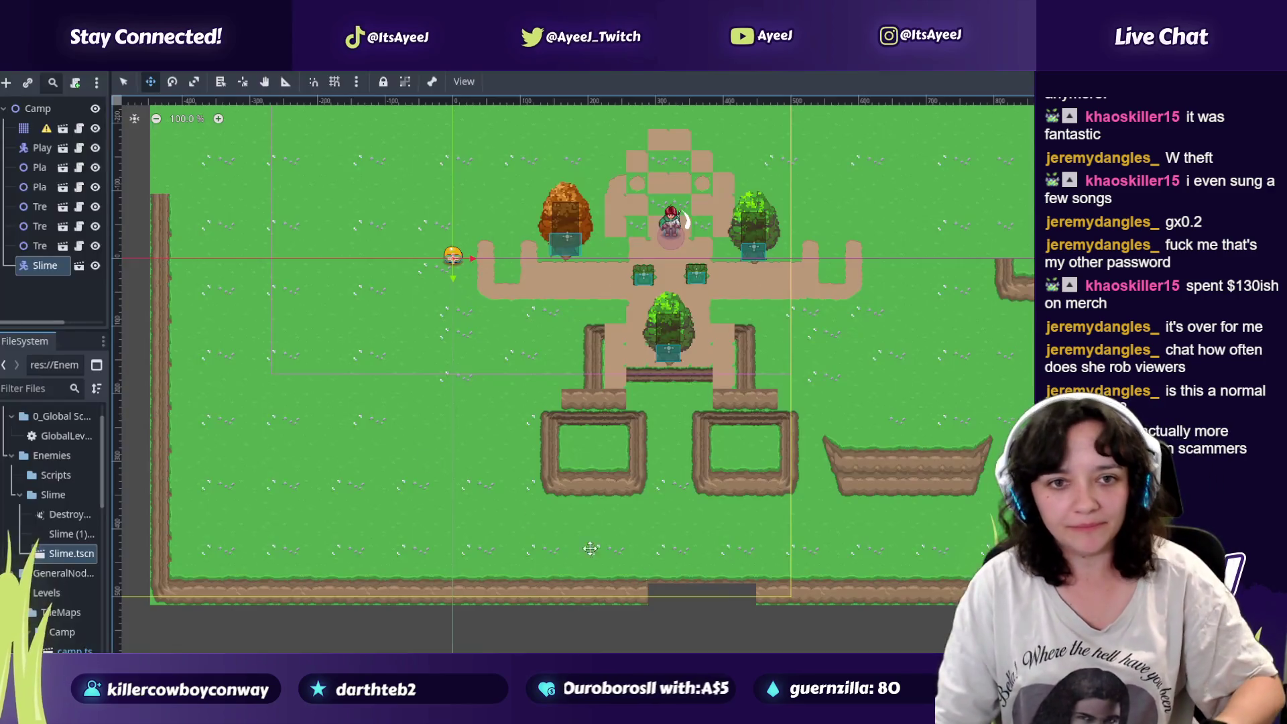
{"action": "right_click", "coordinate": [27, 268]}
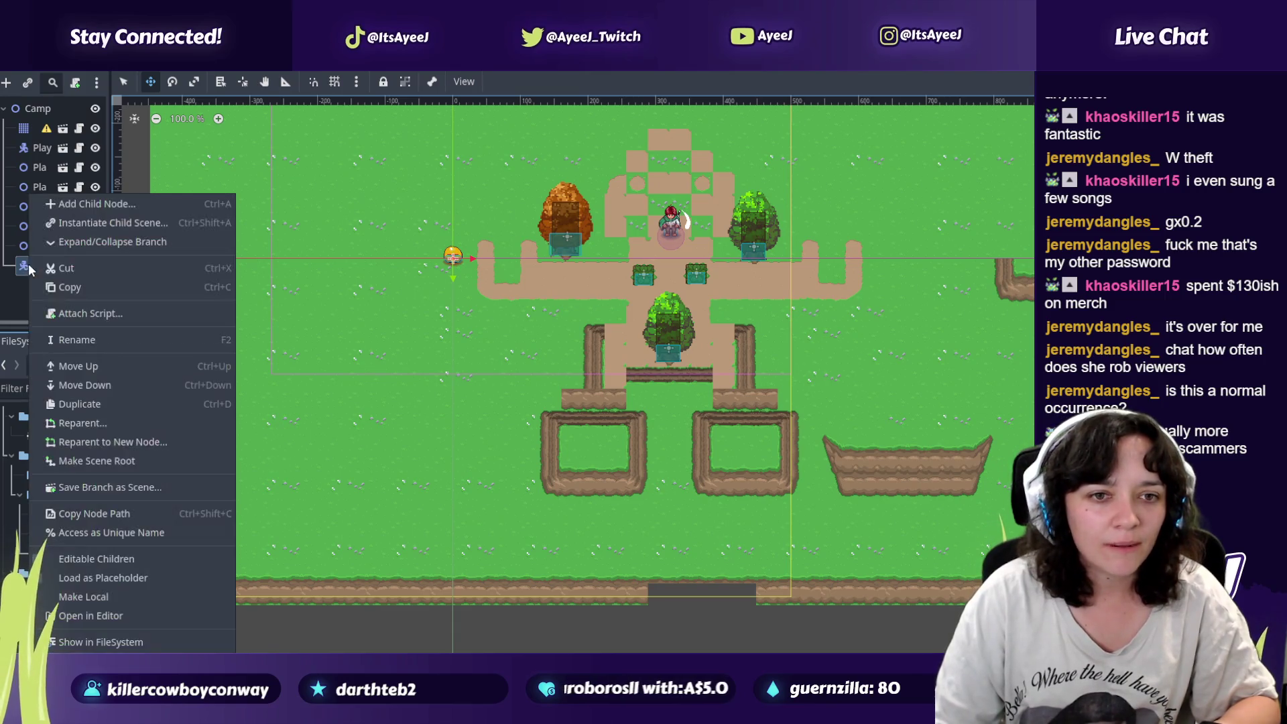
{"action": "key", "text": "Escape"}
{"action": "left_click", "coordinate": [79, 266]}
{"action": "right_click", "coordinate": [34, 167]}
{"action": "key", "text": "Escape"}
{"action": "right_click", "coordinate": [50, 108]}
{"action": "left_click", "coordinate": [115, 112]}
{"action": "type", "text": "animatrion"}
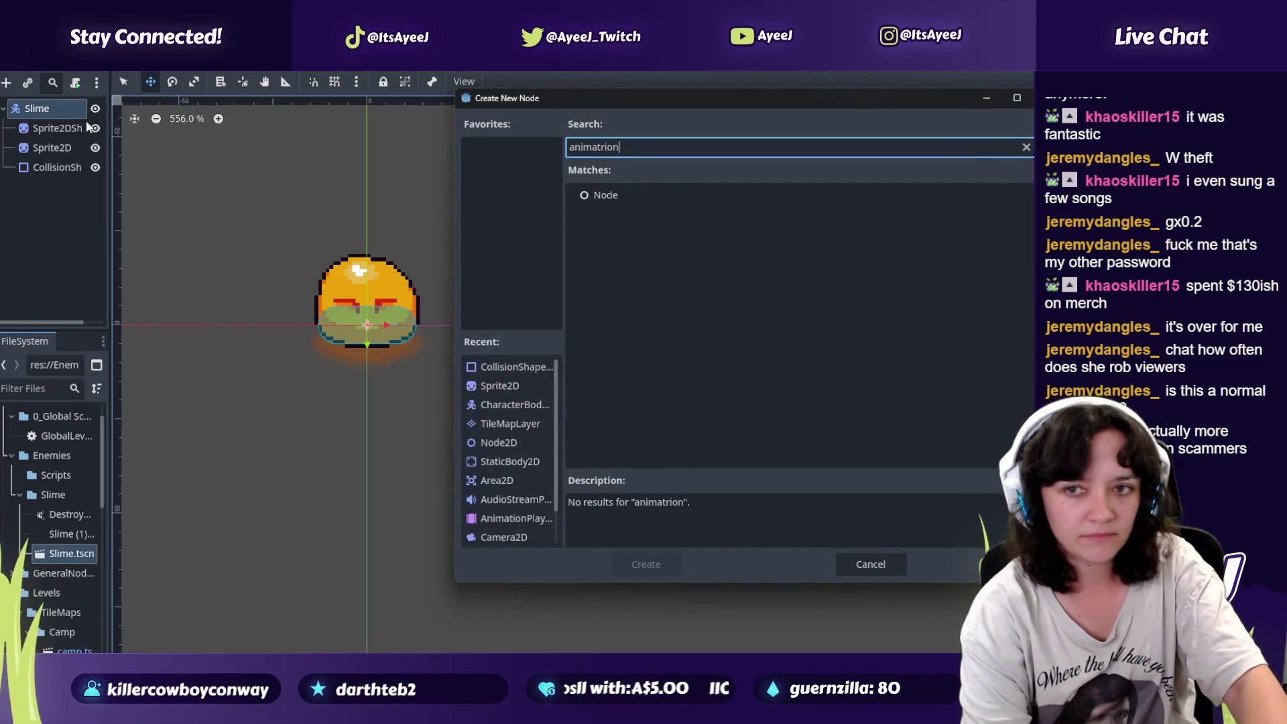
{"action": "key", "text": "BackSpace"}
{"action": "key", "text": "BackSpace"}
{"action": "key", "text": "BackSpace"}
{"action": "type", "text": "io"}
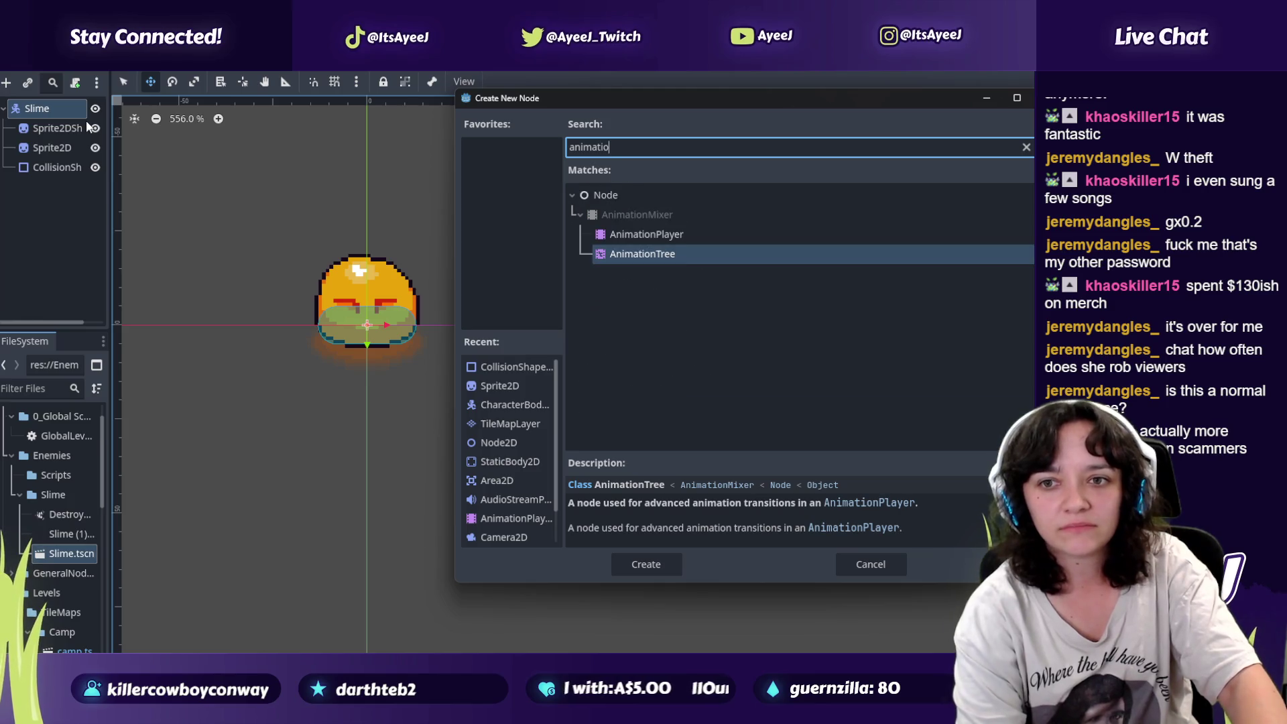
{"action": "key", "text": "Up"}
{"action": "key", "text": "Return"}
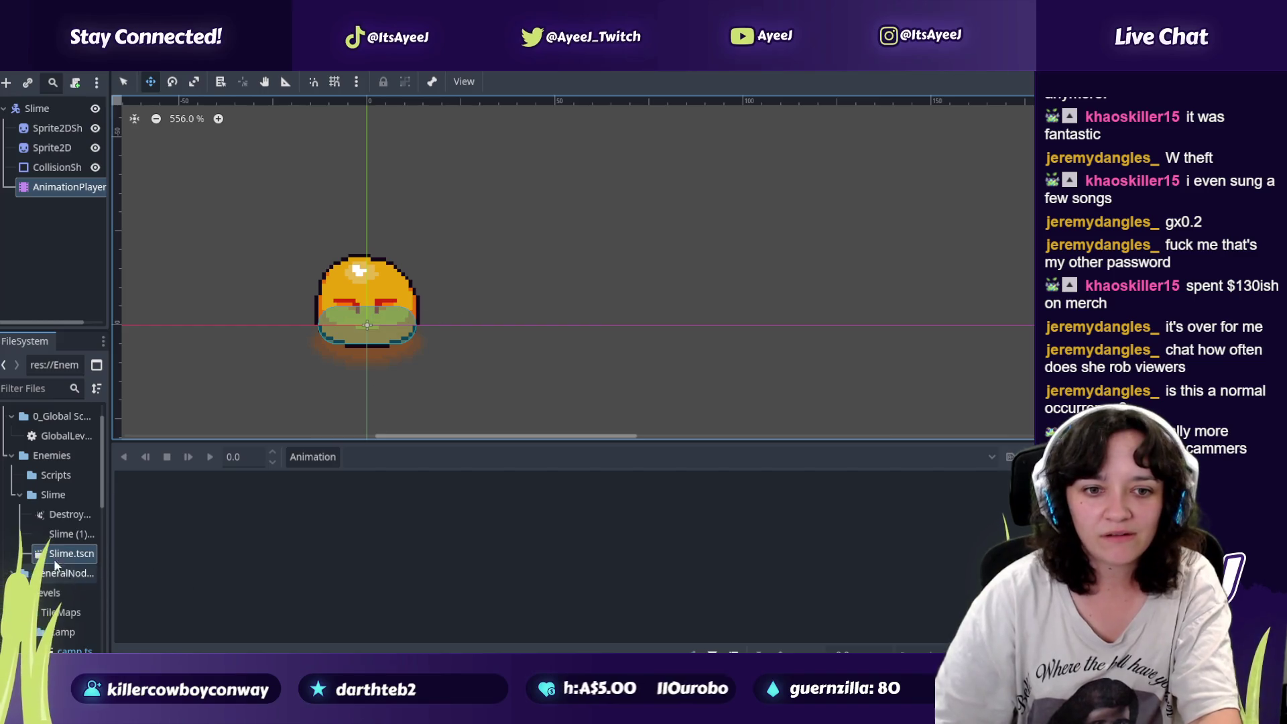
Check the tutorial, then create a new animation named idle_down in the Animation panel
{"action": "key", "text": "alt+Tab"}
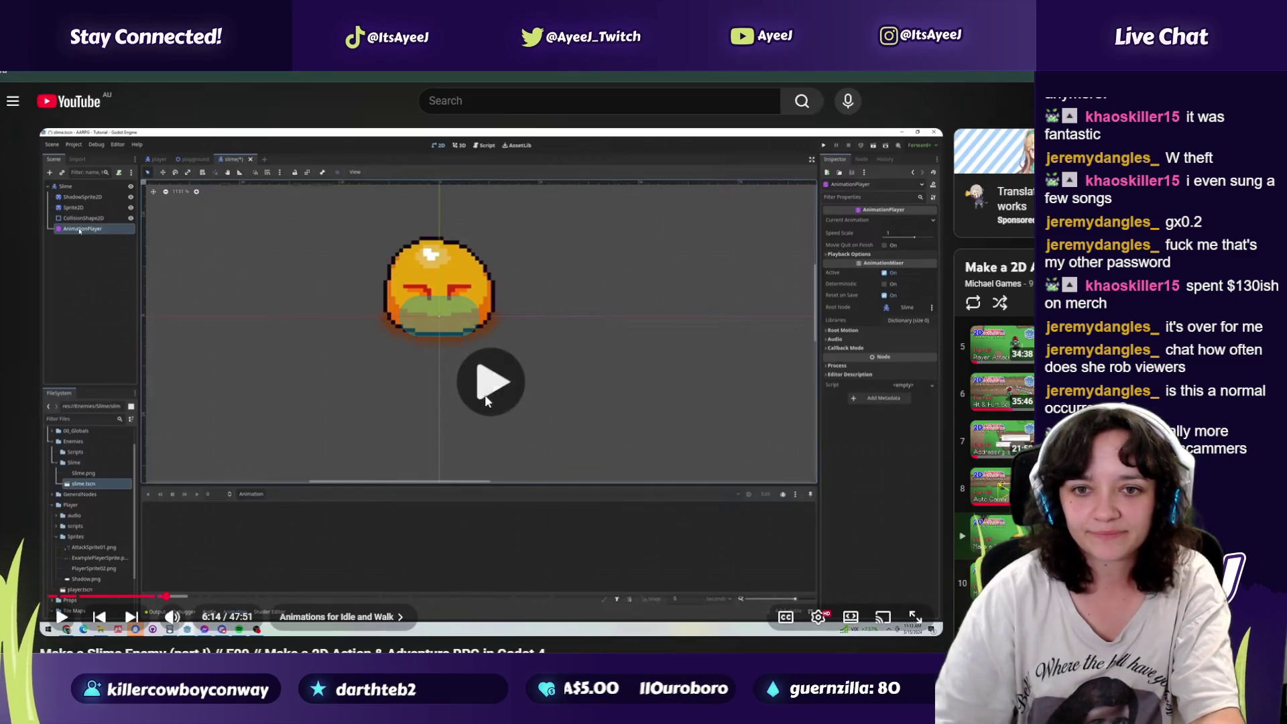
{"action": "left_click", "coordinate": [511, 415]}
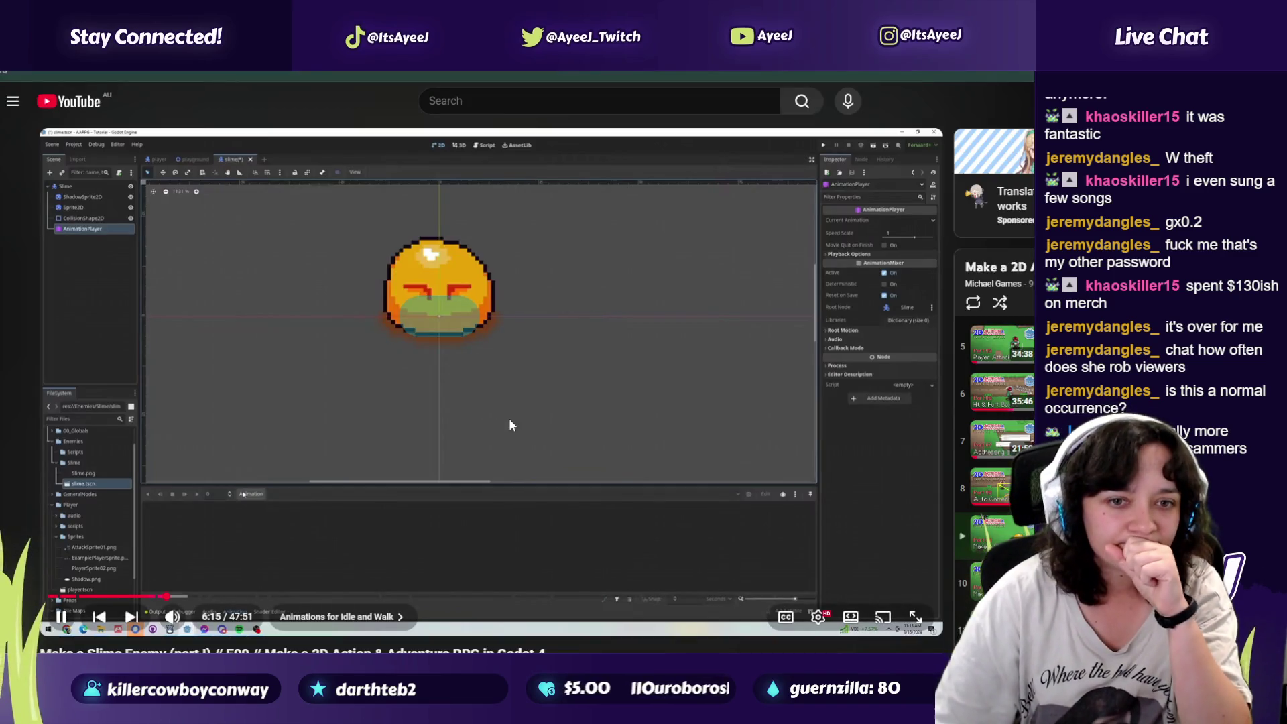
{"action": "left_click", "coordinate": [516, 459]}
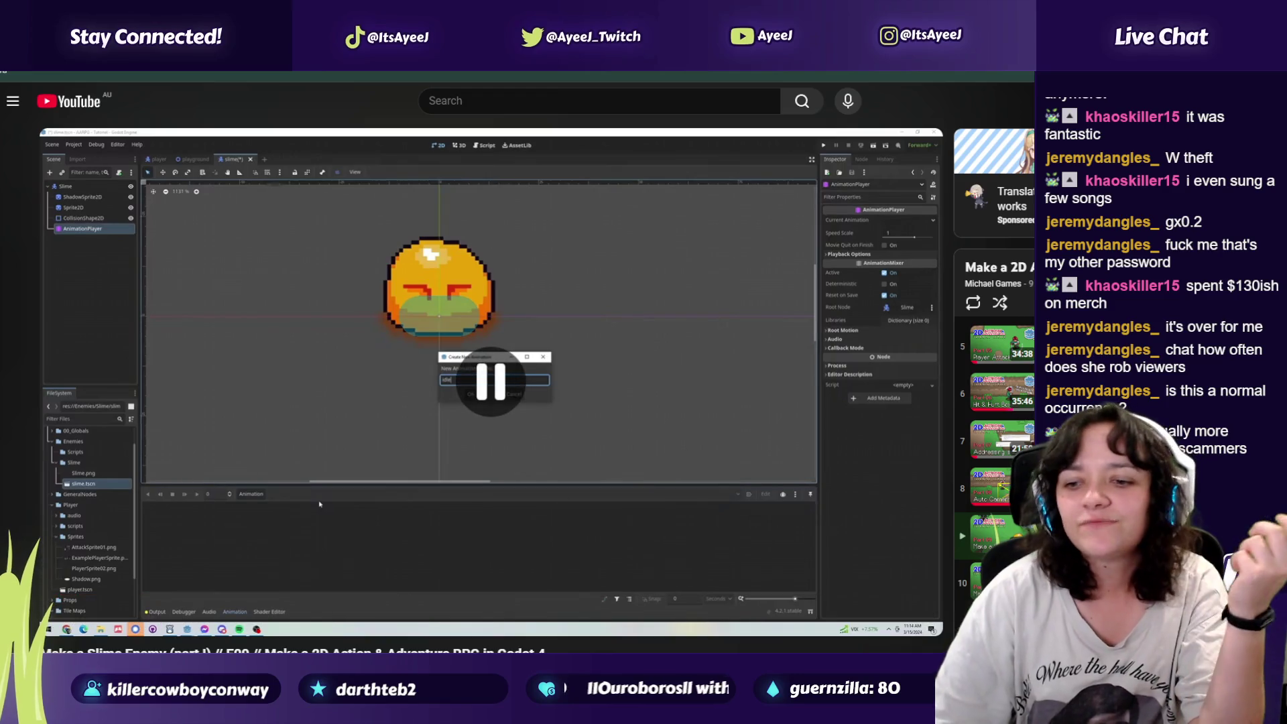
{"action": "key", "text": "alt+Tab"}
{"action": "left_click", "coordinate": [314, 456]}
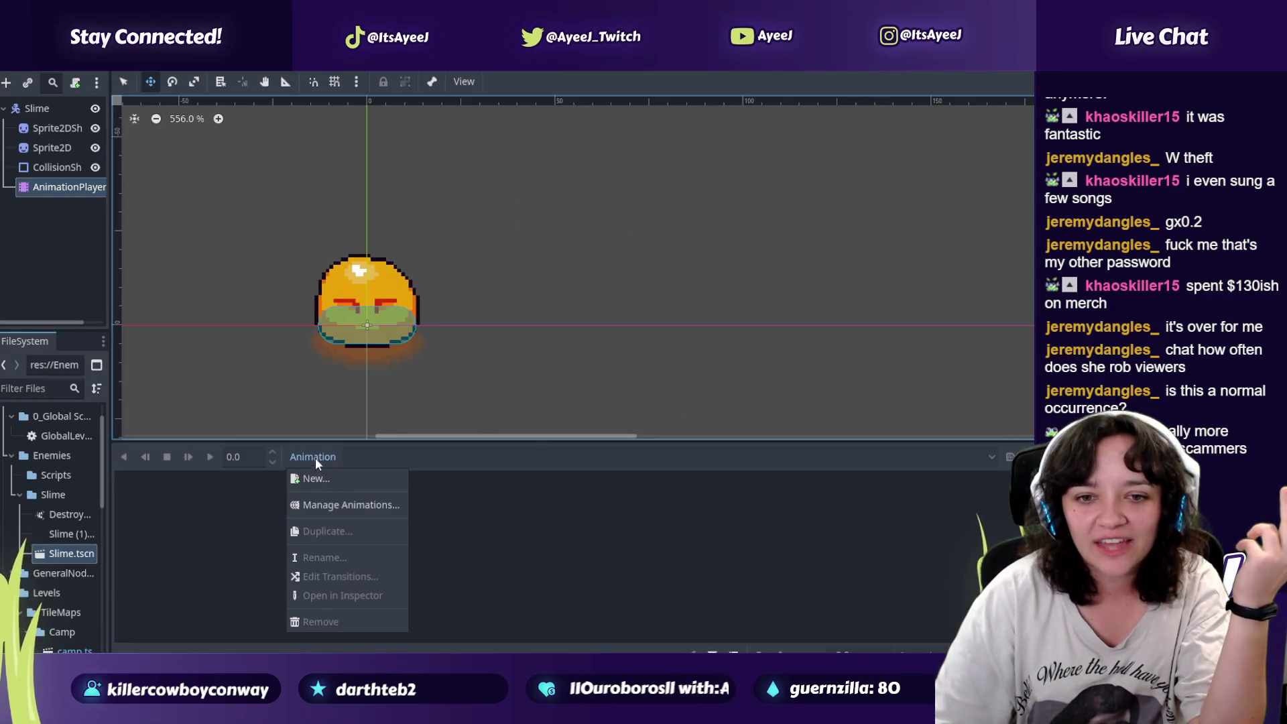
{"action": "left_click", "coordinate": [327, 481]}
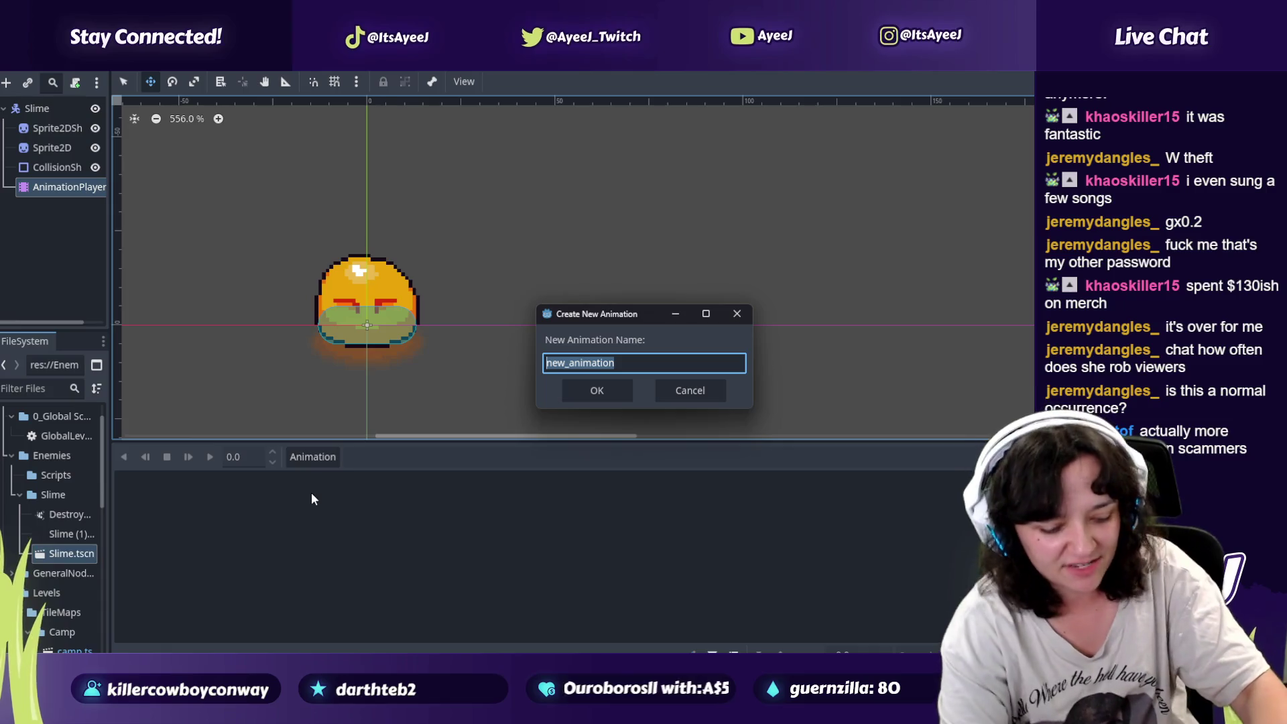
{"action": "type", "text": "idle"}
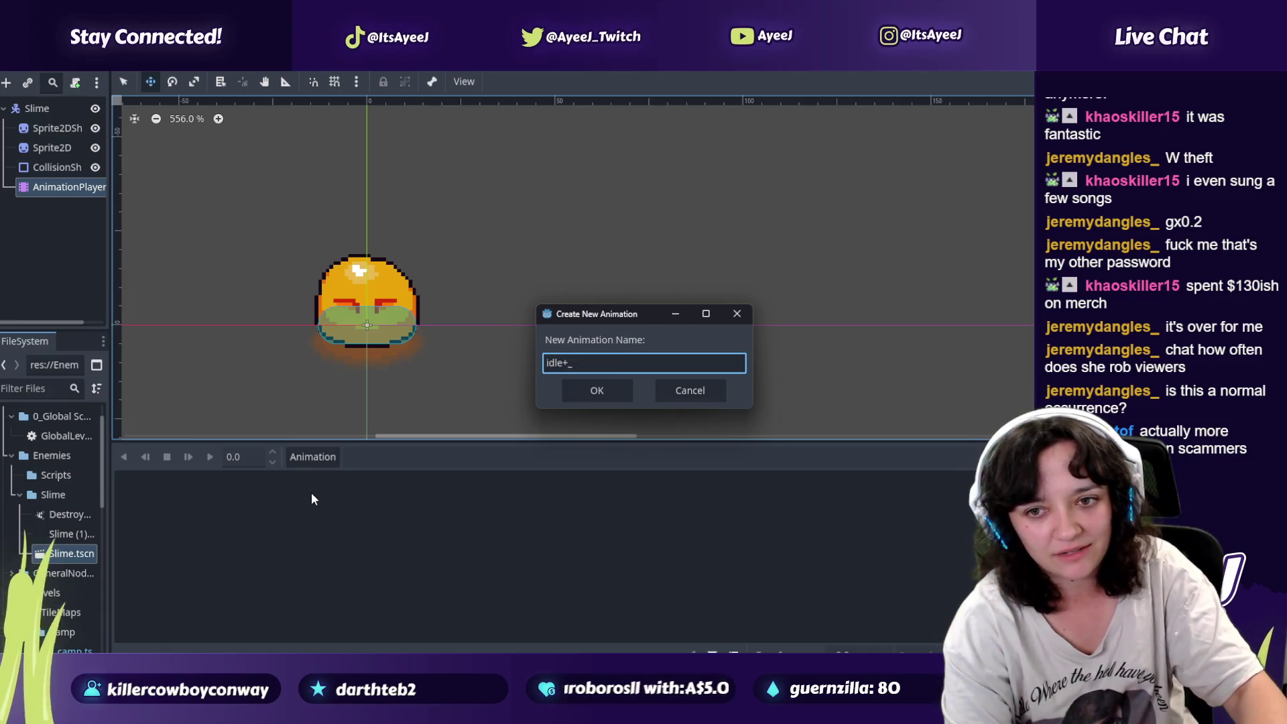
{"action": "type", "text": "_down"}
{"action": "key", "text": "Return"}
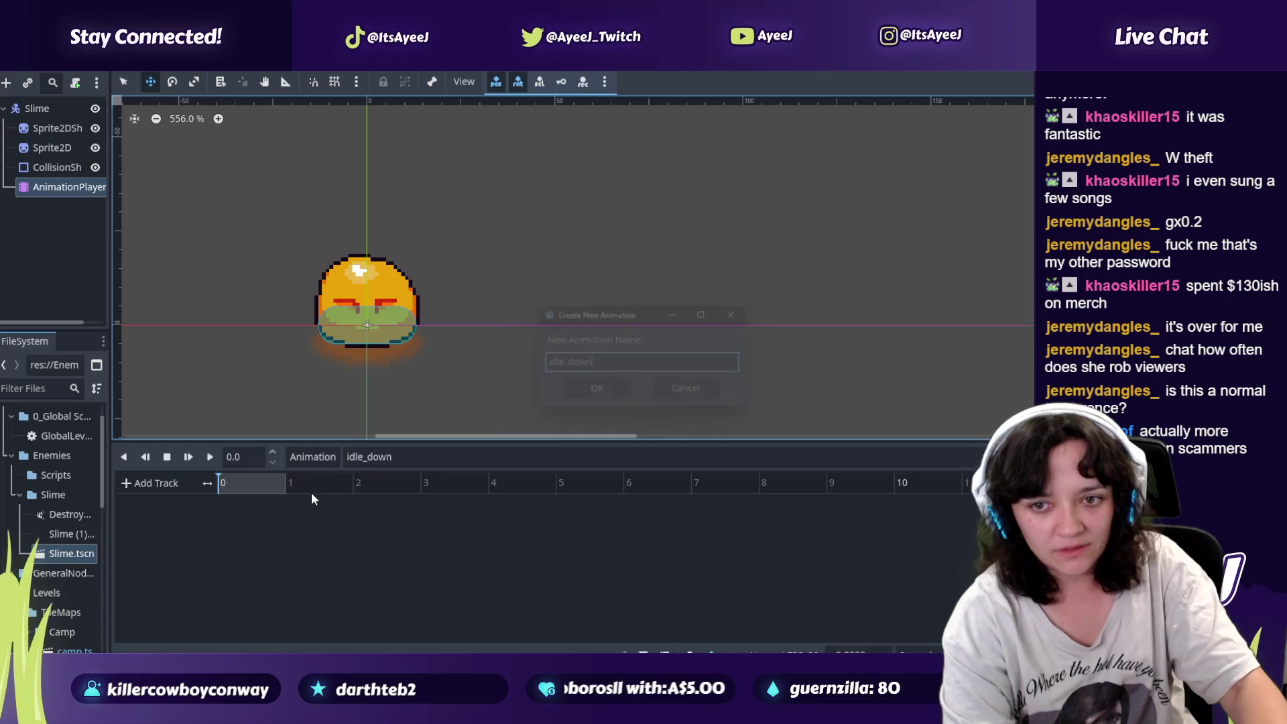
Play a few seconds of the tutorial video, then pause it and glance back at Godot
{"action": "key", "text": "alt+Tab"}
{"action": "left_click", "coordinate": [347, 447]}
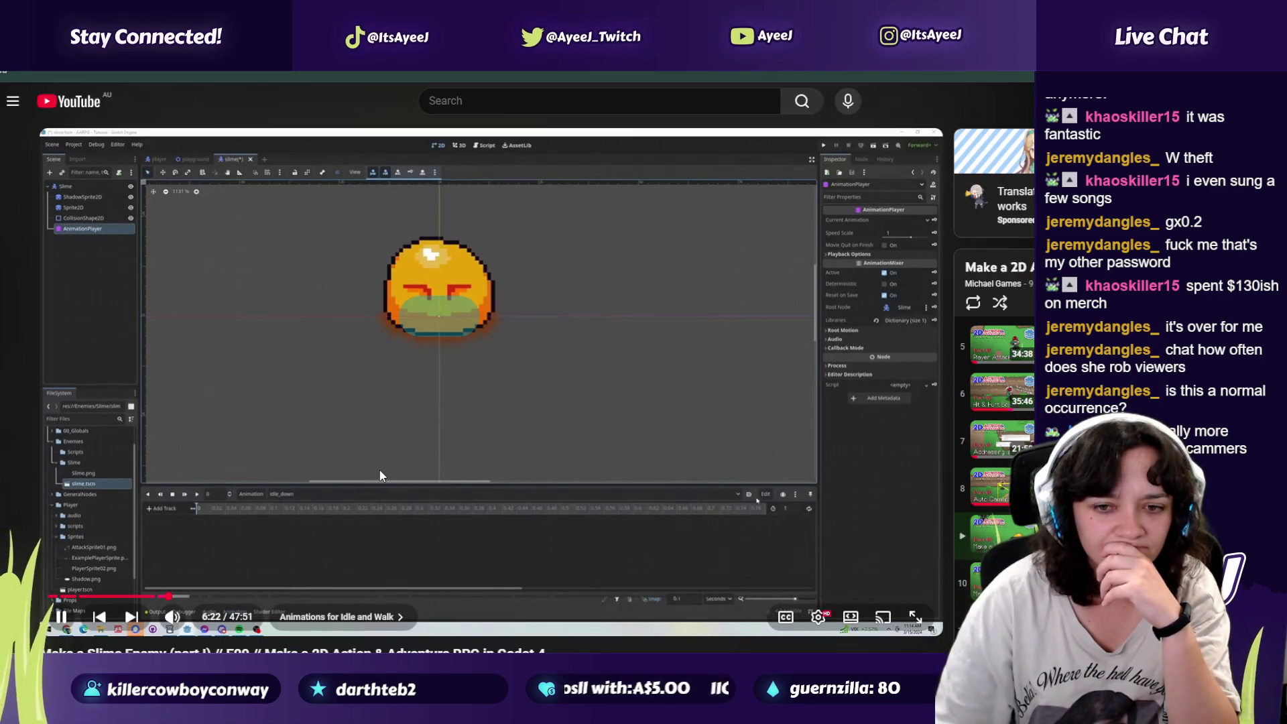
{"action": "left_click", "coordinate": [580, 493]}
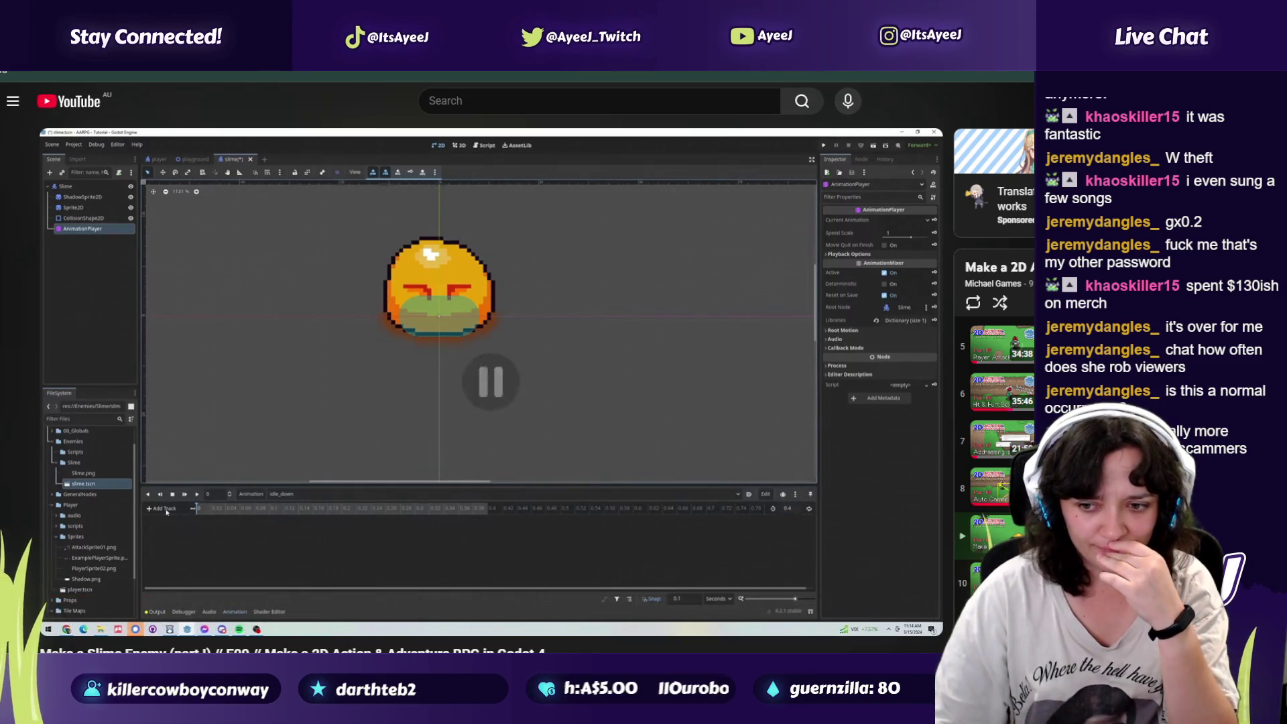
{"action": "key", "text": "alt+Tab"}
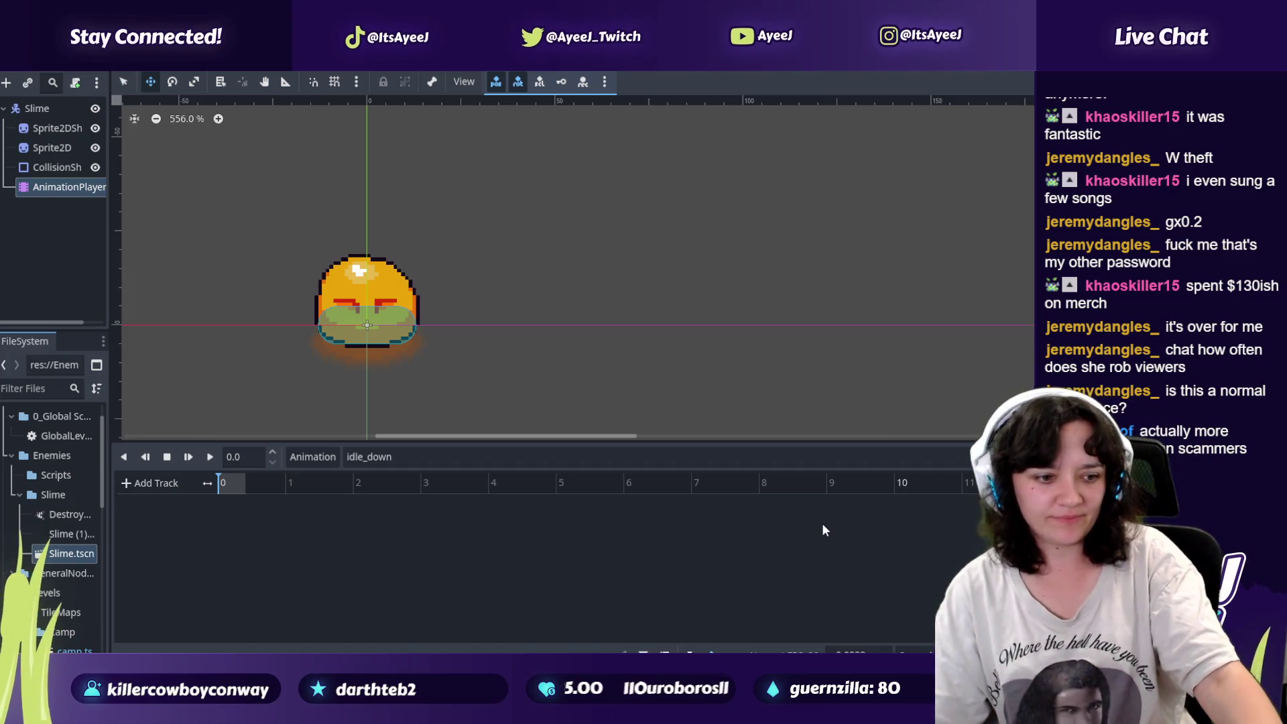
Play the tutorial on to its 6:33 frame-track step, then select Godot's Sprite2D node
{"action": "key", "text": "alt+Tab"}
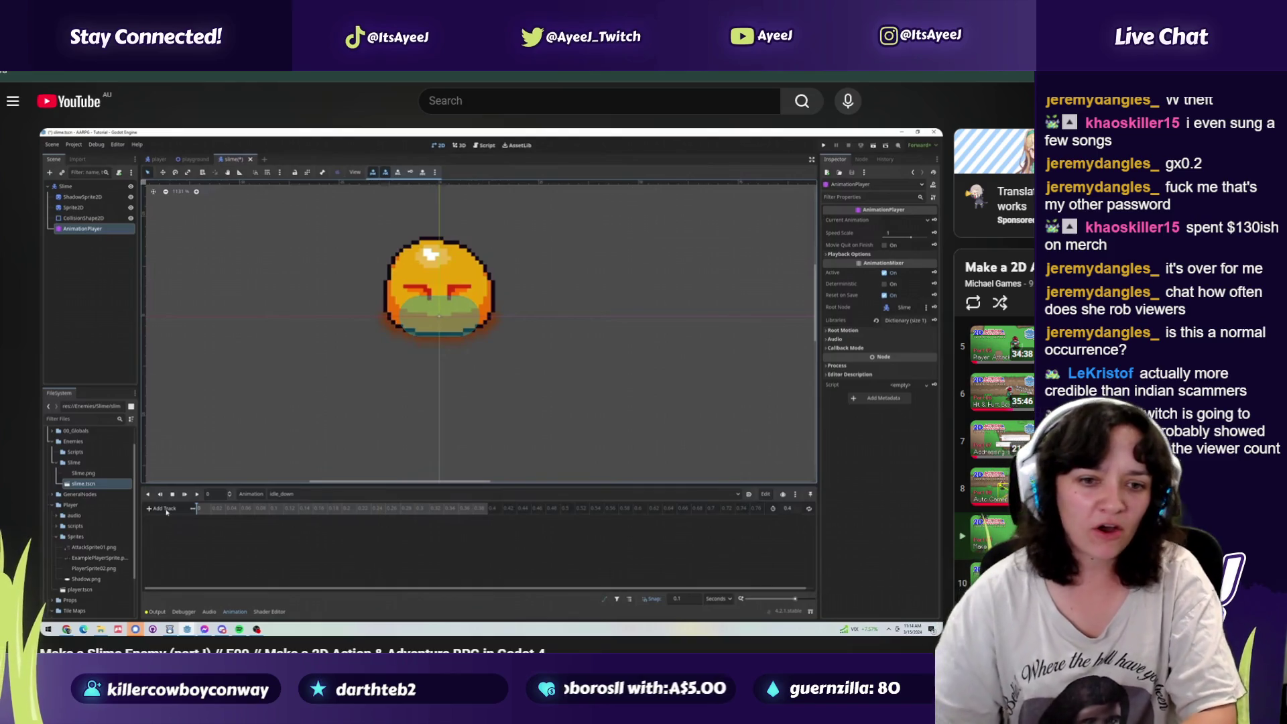
{"action": "mouse_move", "coordinate": [613, 415]}
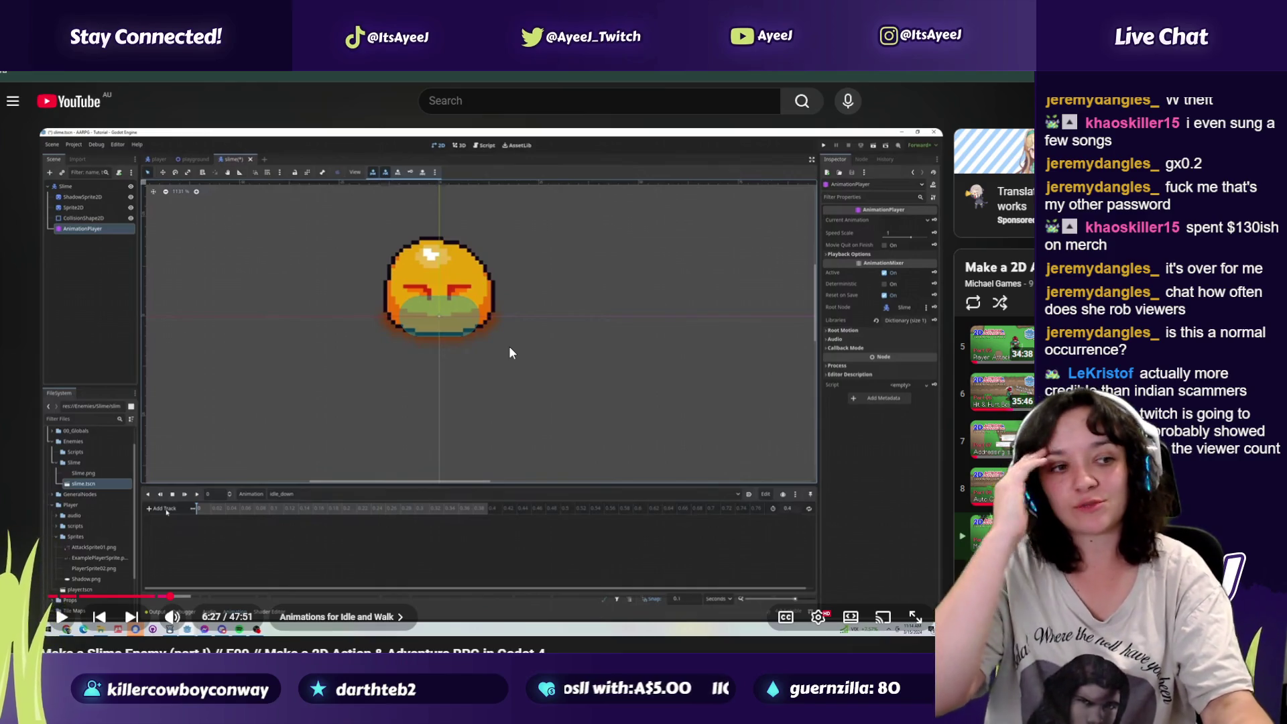
{"action": "left_click", "coordinate": [515, 314]}
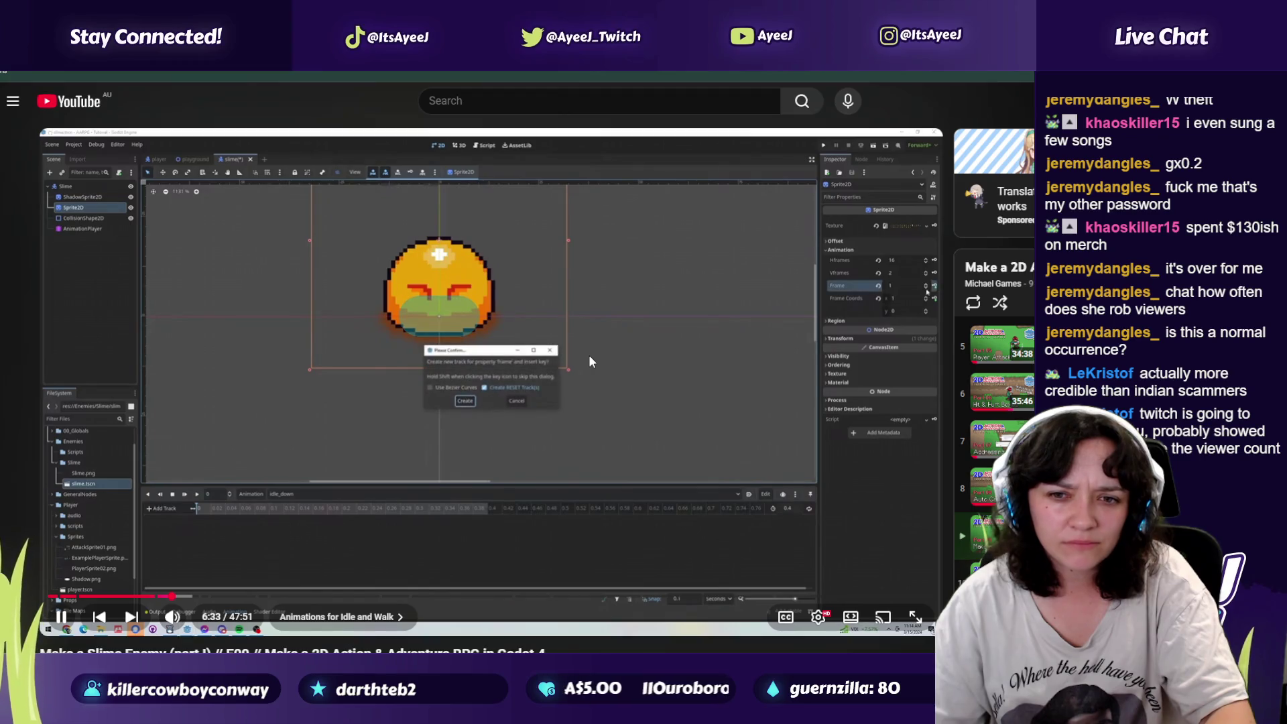
{"action": "left_click", "coordinate": [593, 362]}
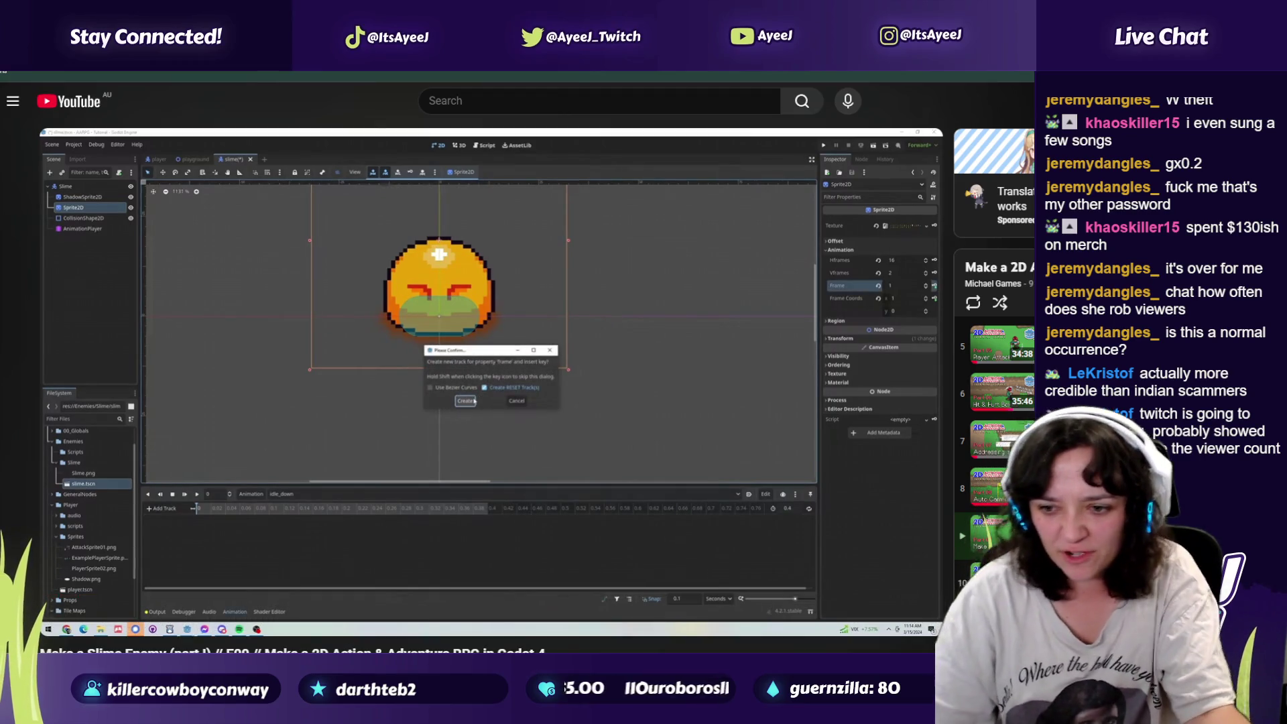
{"action": "key", "text": "alt+Tab"}
{"action": "left_click", "coordinate": [66, 148]}
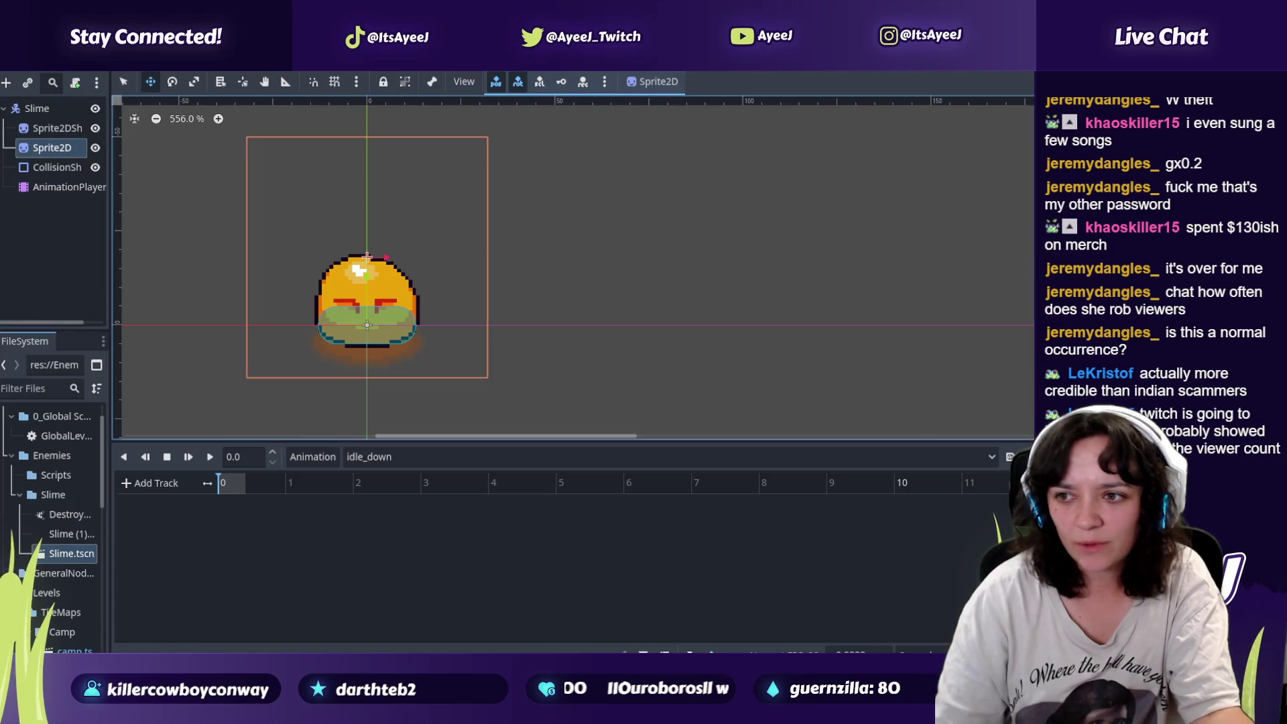
Create a Frame track for Sprite2D keyed at 0, then watch the tutorial's next part
{"action": "left_click", "coordinate": [1267, 268]}
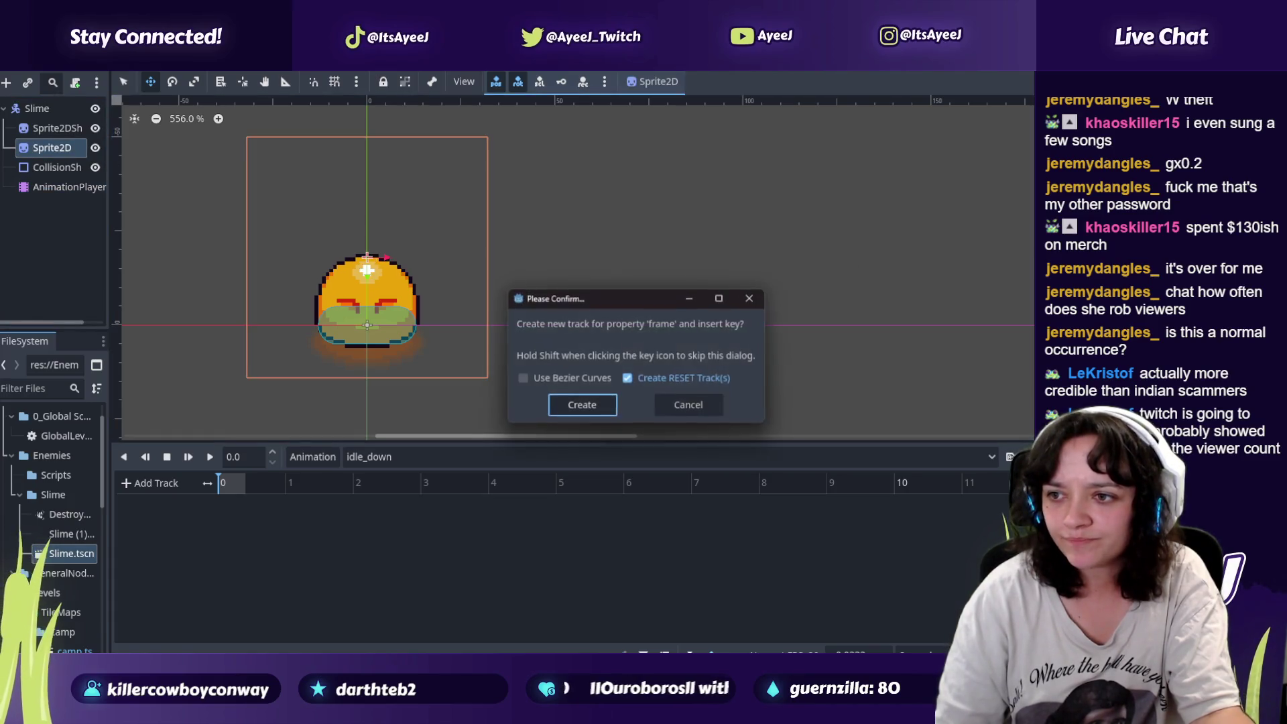
{"action": "left_click", "coordinate": [581, 407]}
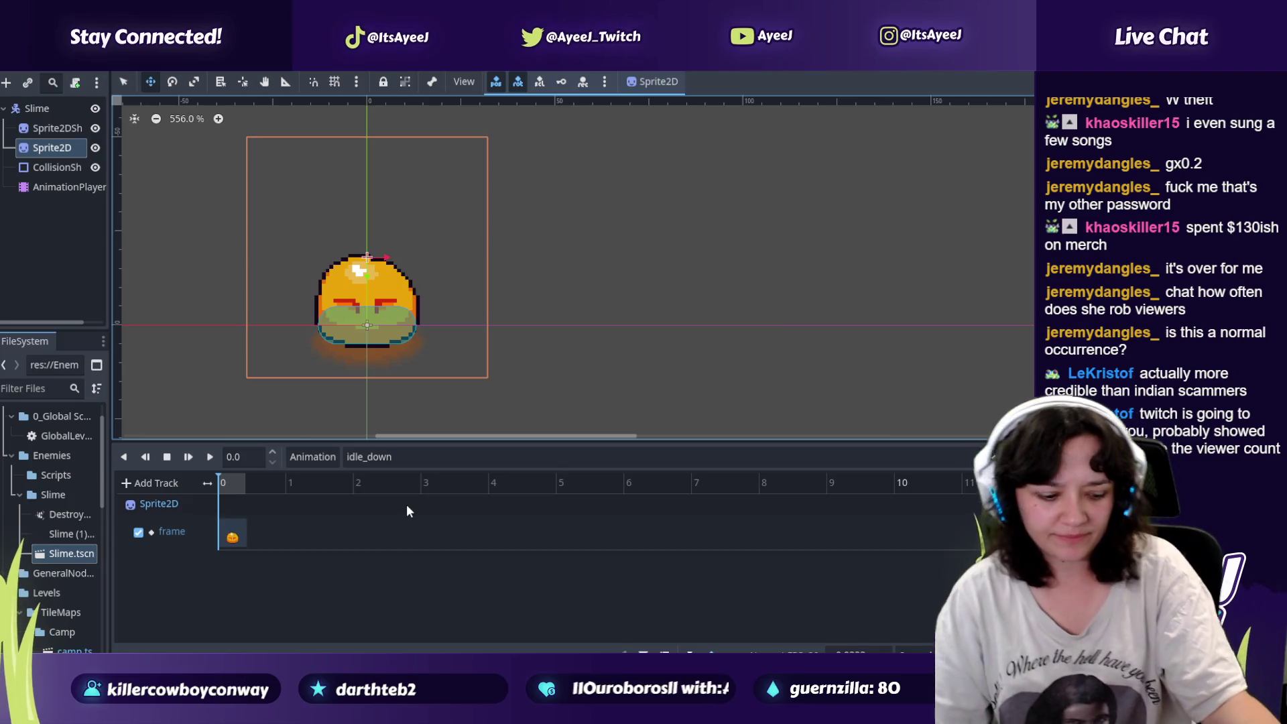
{"action": "key", "text": "alt+Tab"}
{"action": "left_click", "coordinate": [572, 446]}
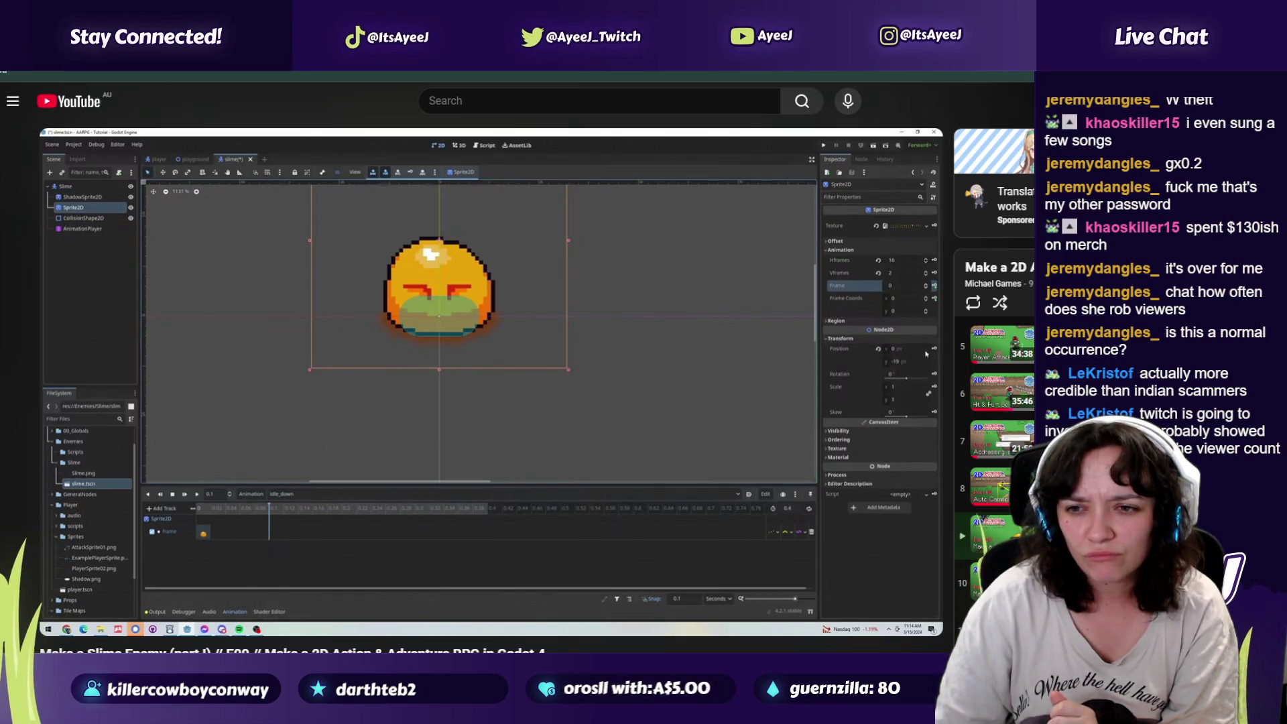
{"action": "left_click", "coordinate": [781, 569]}
{"action": "key", "text": "alt+Tab"}
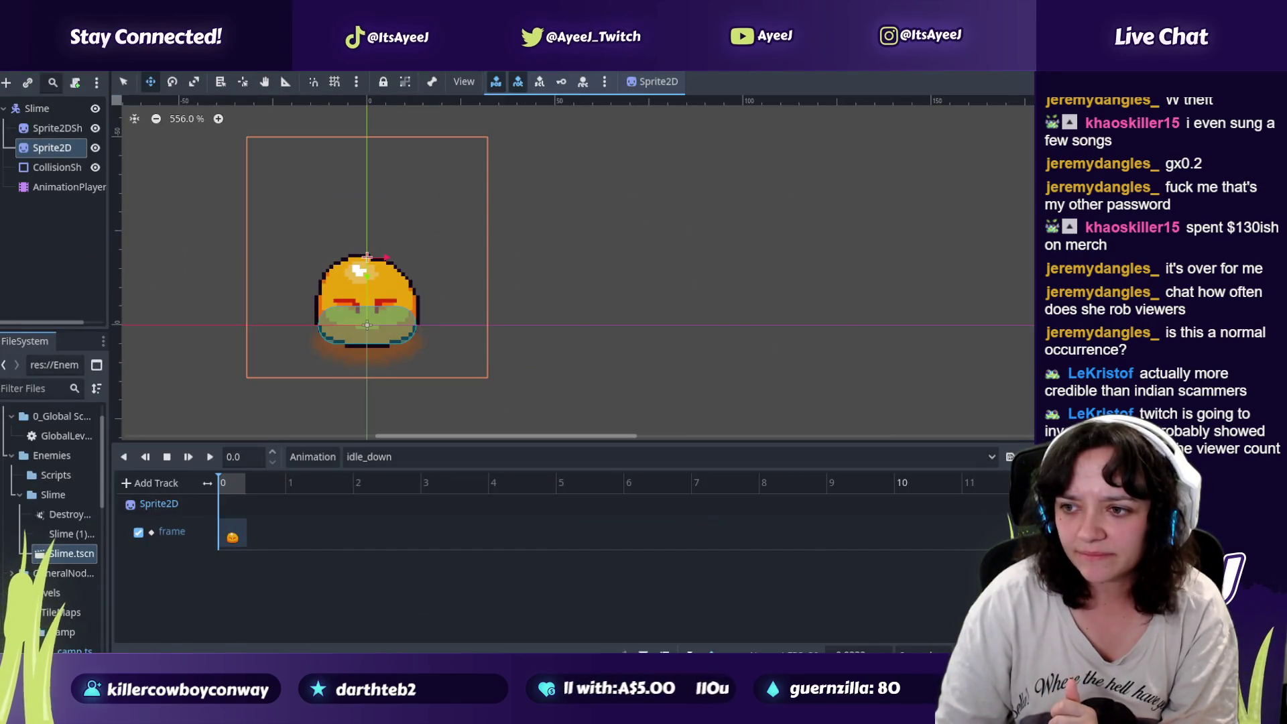
Create a Position track for Sprite2D keyed at 0, then resume the tutorial
{"action": "left_click", "coordinate": [1019, 416]}
{"action": "left_click", "coordinate": [581, 407]}
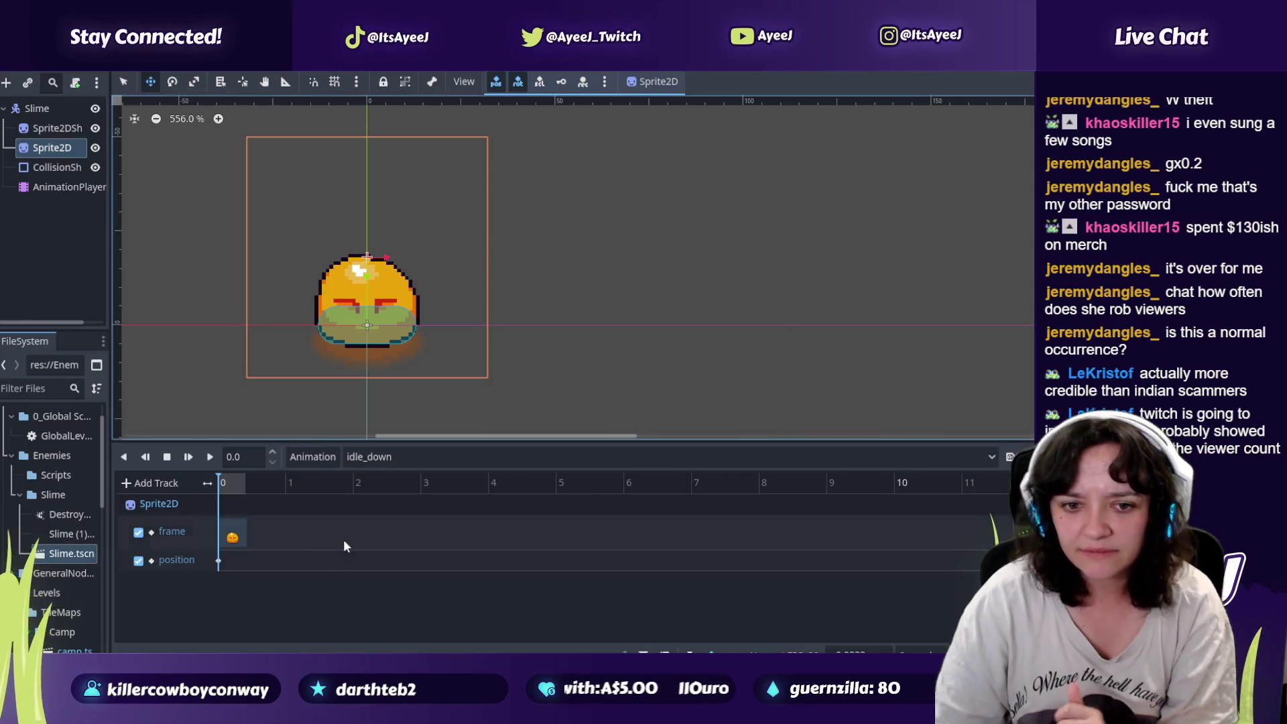
{"action": "key", "text": "alt+Tab"}
{"action": "left_click", "coordinate": [471, 464]}
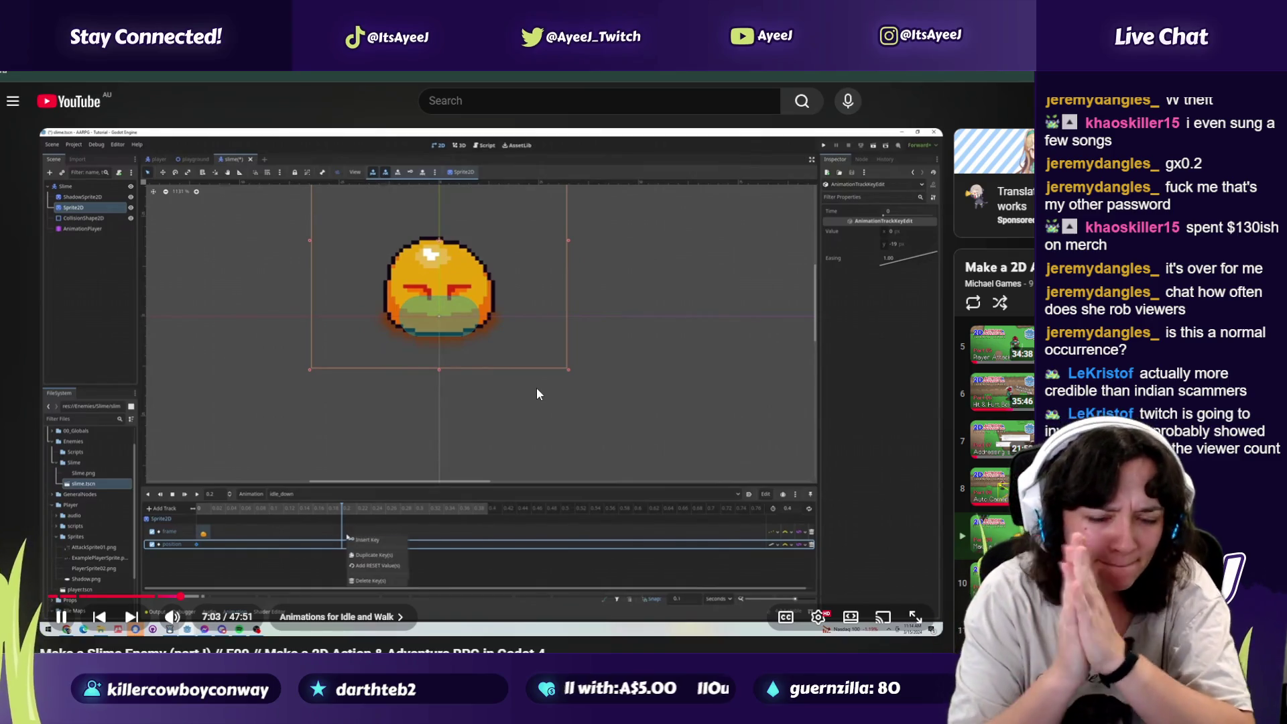
Pause the tutorial at 7:05 after it adds a second frame key, and return to Godot
{"action": "key", "text": "space"}
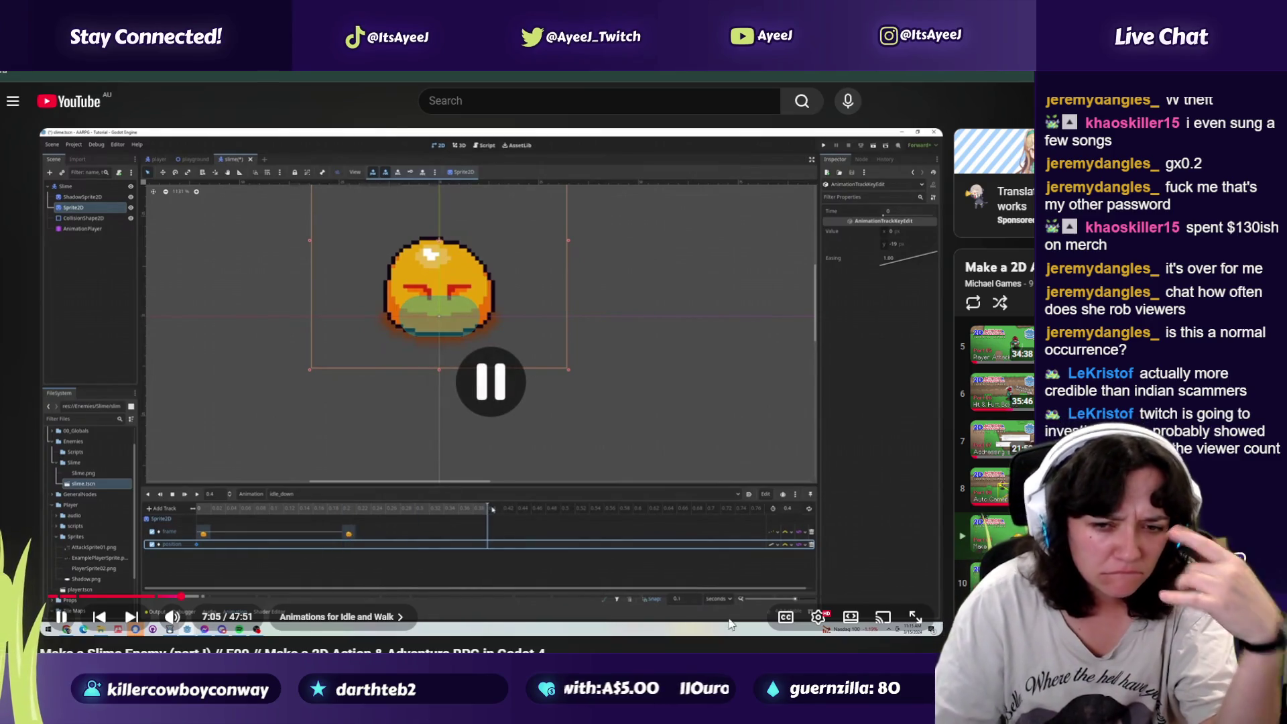
{"action": "key", "text": "alt+Tab"}
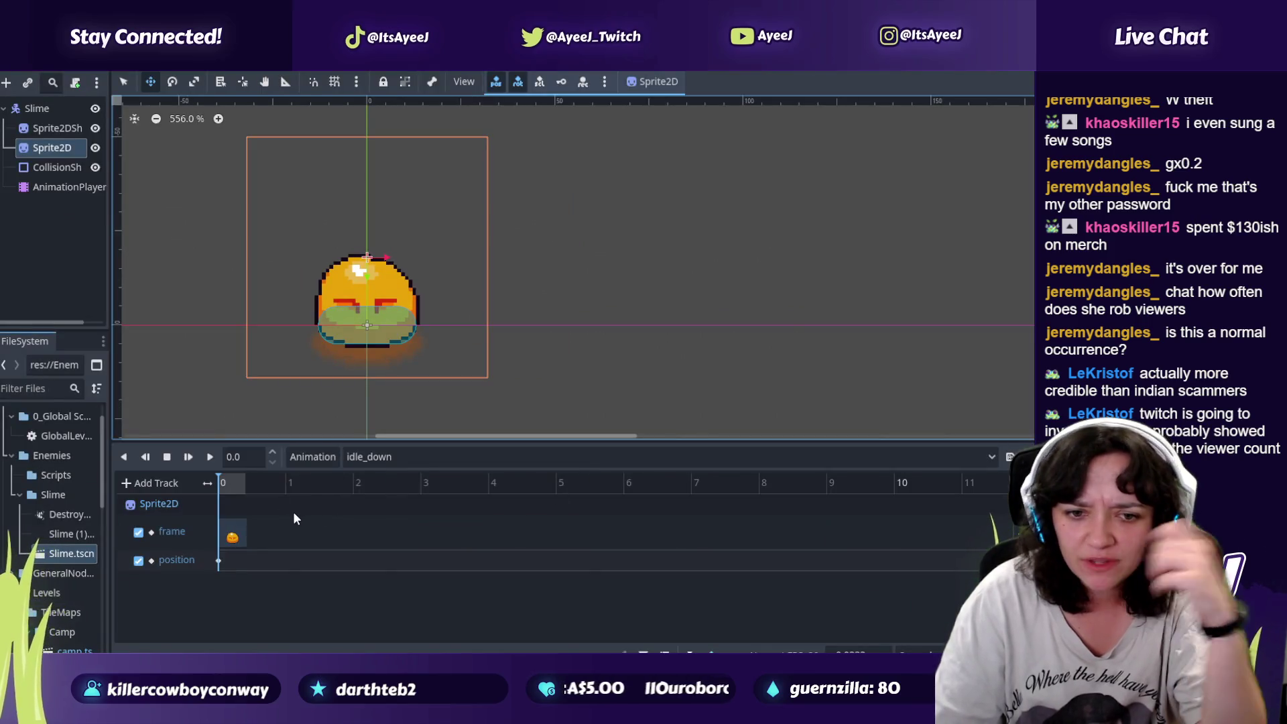
Zoom into the timeline and insert a frame key at about 0.2 s
{"action": "scroll", "coordinate": [292, 512], "scroll_direction": "up", "scroll_amount": 1}
{"action": "scroll", "coordinate": [337, 535], "scroll_direction": "up", "scroll_amount": 5}
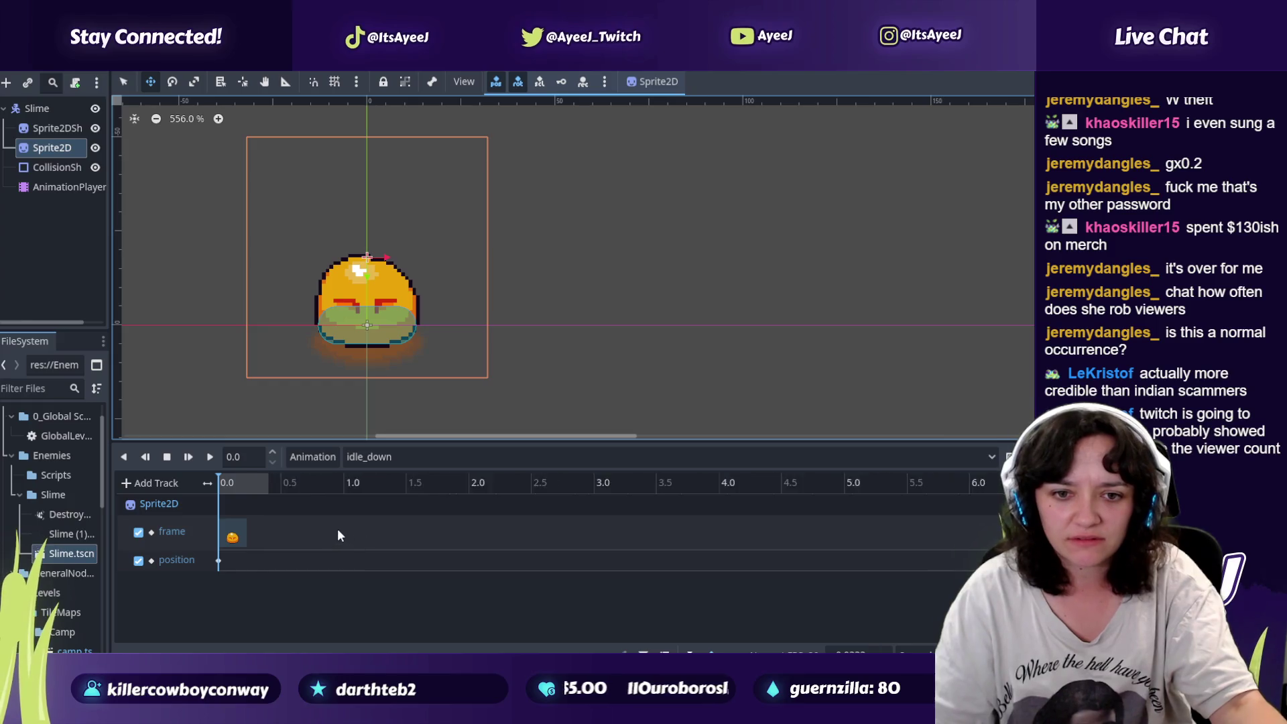
{"action": "scroll", "coordinate": [336, 528], "scroll_direction": "up", "scroll_amount": 2}
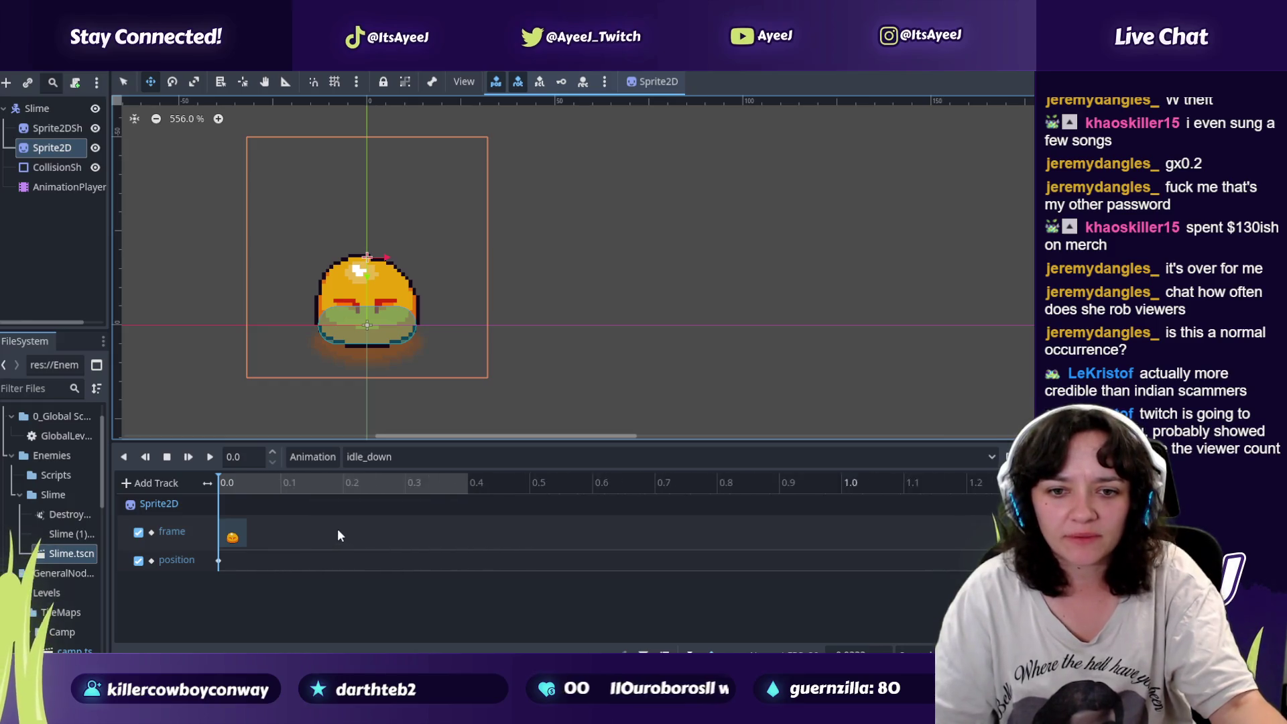
{"action": "right_click", "coordinate": [385, 528]}
{"action": "left_click", "coordinate": [408, 536]}
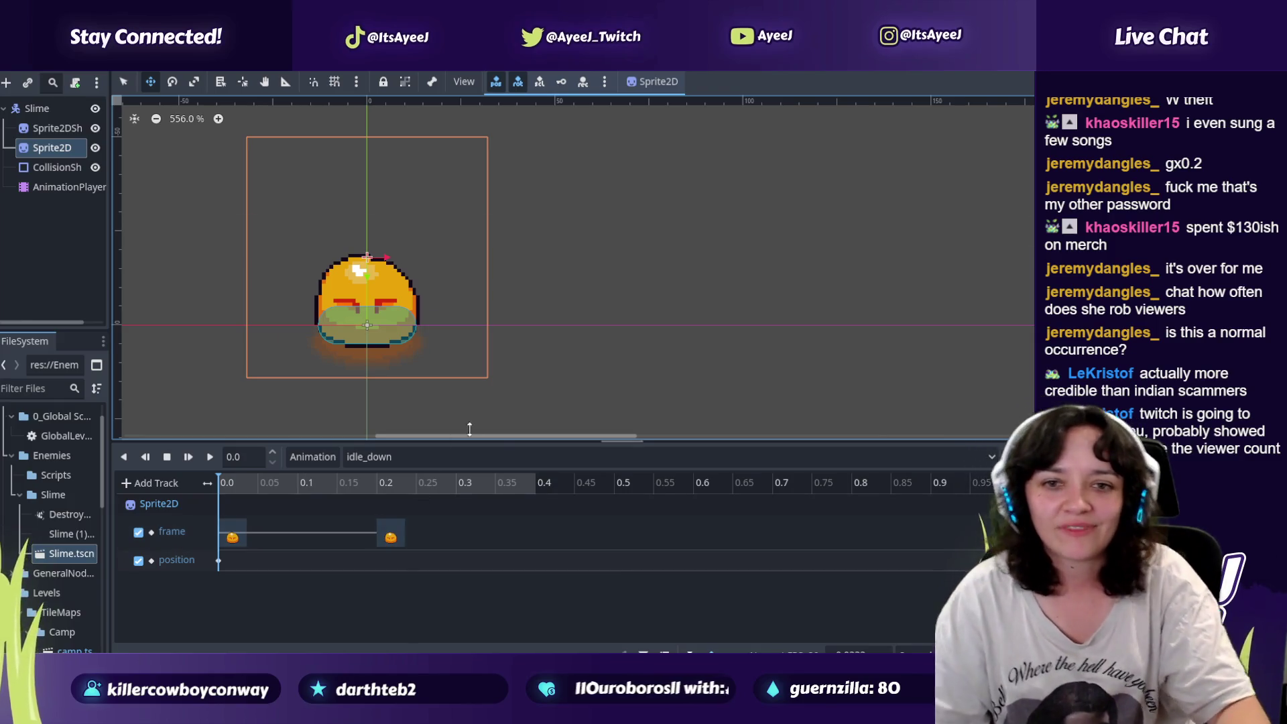
{"action": "key", "text": "alt+Tab"}
{"action": "key", "text": "space"}
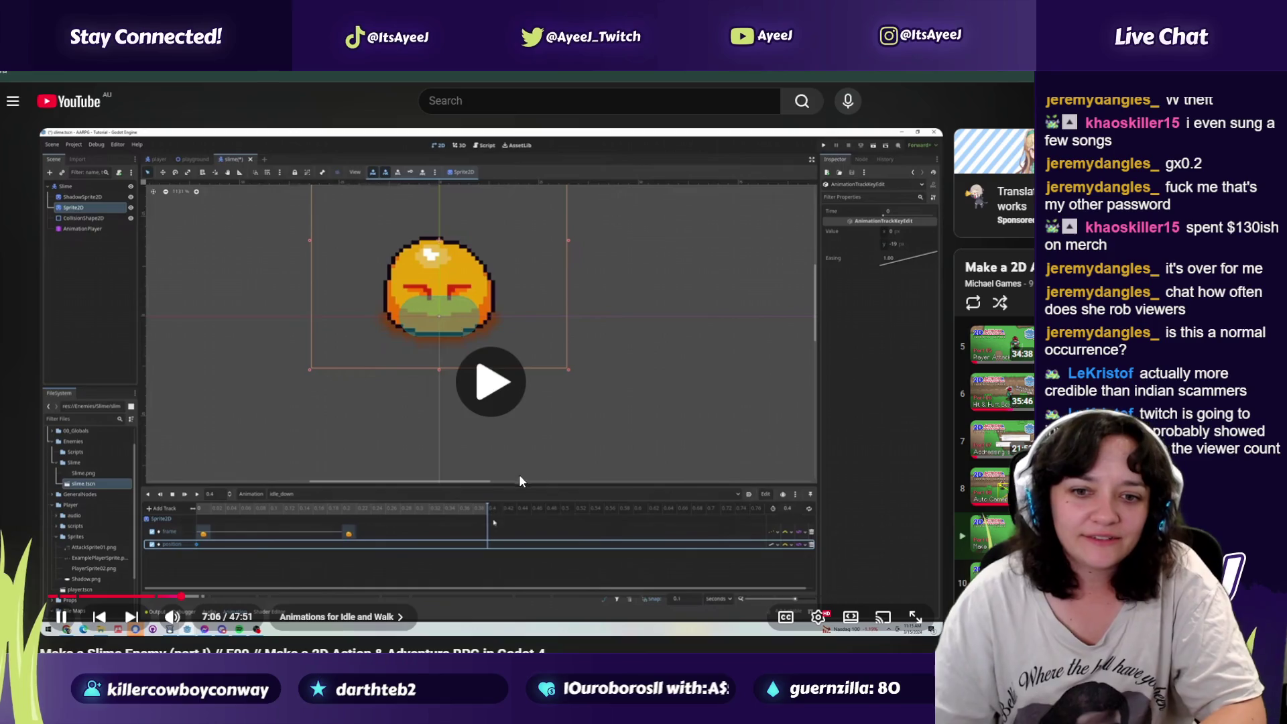
{"action": "key", "text": "alt+Tab"}
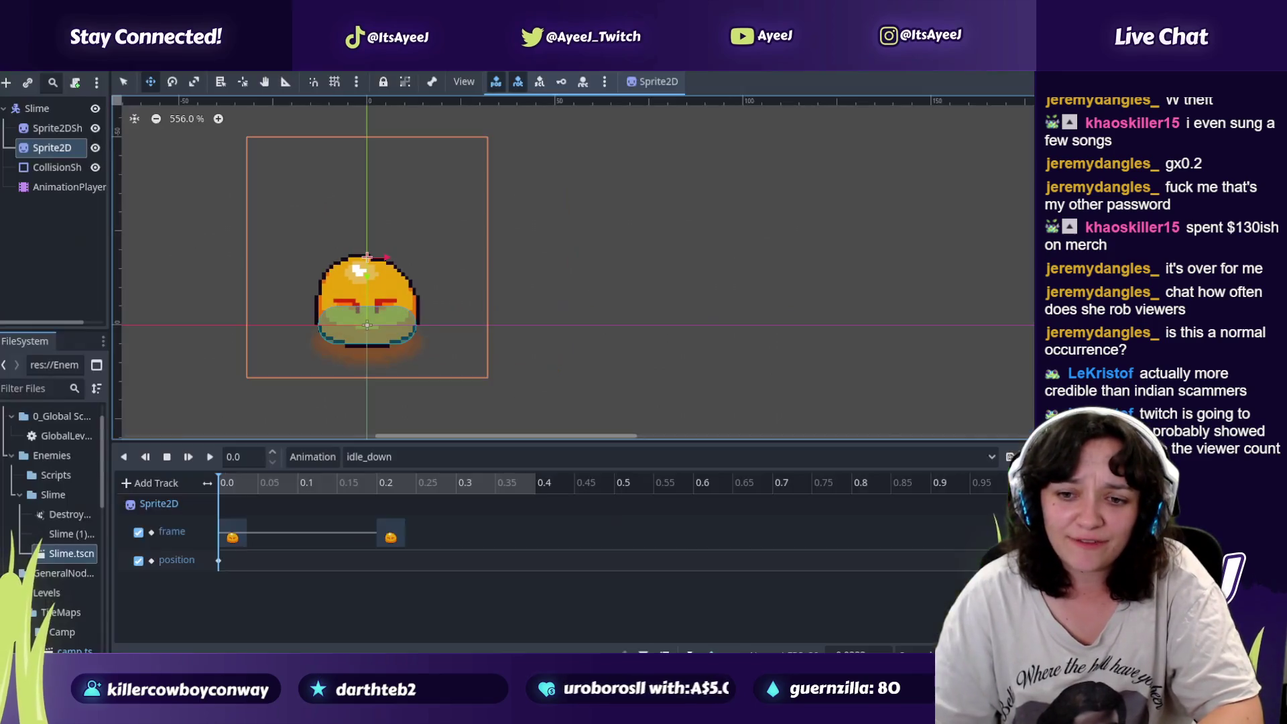
Insert another frame key near 0.4 s, then resume the tutorial
{"action": "right_click", "coordinate": [531, 534]}
{"action": "left_click", "coordinate": [568, 541]}
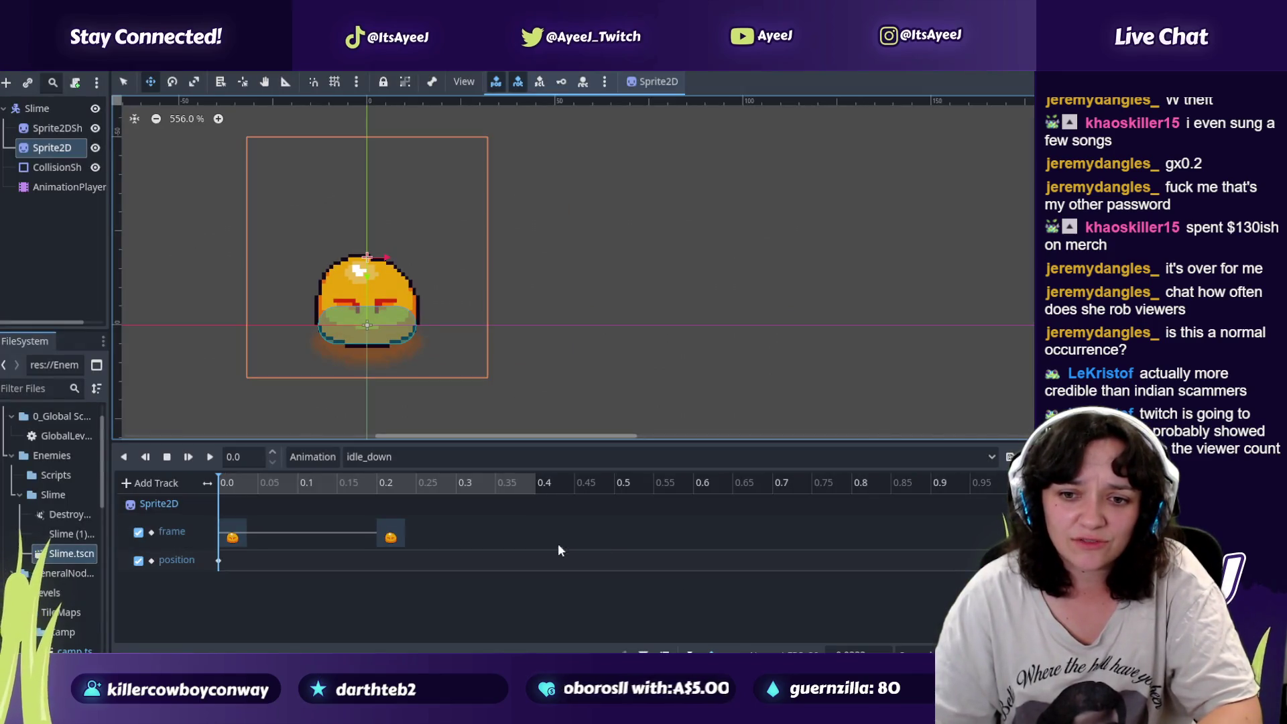
{"action": "key", "text": "alt+Tab"}
{"action": "left_click", "coordinate": [604, 491]}
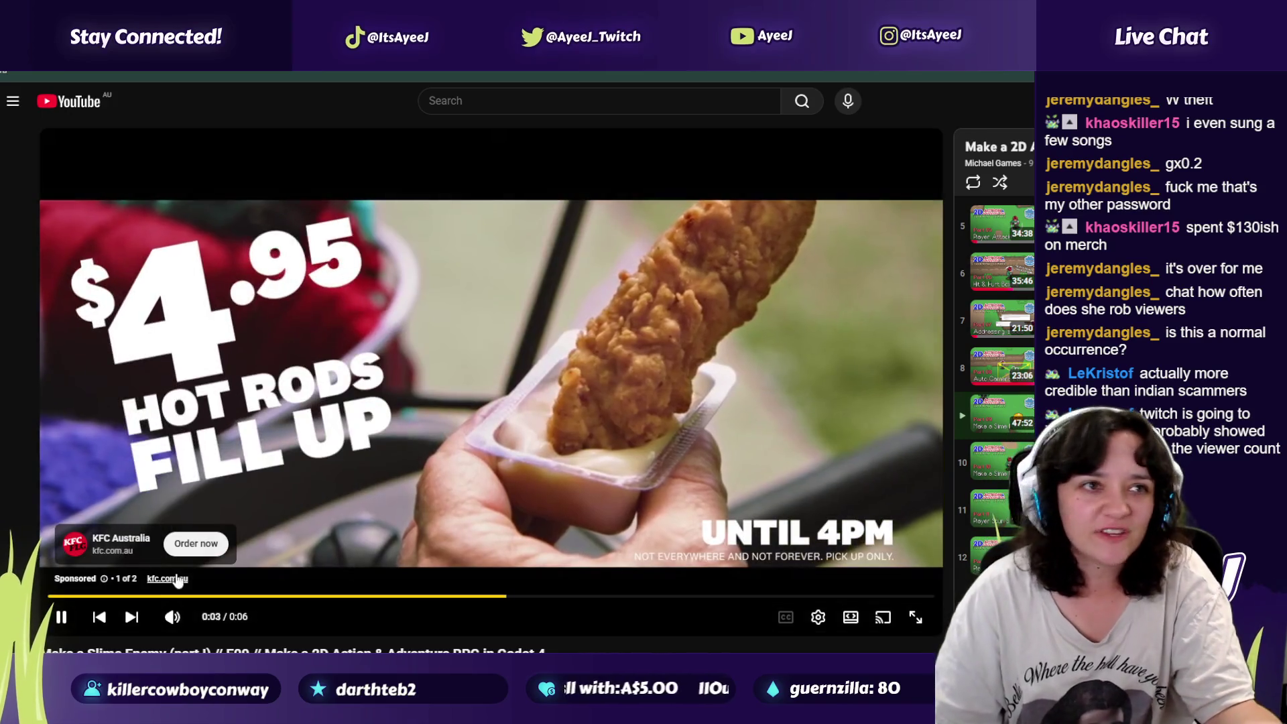
Pause the tutorial at 7:13 in its browser tab, then select Godot's 0.2 frame key
{"action": "mouse_move", "coordinate": [176, 617]}
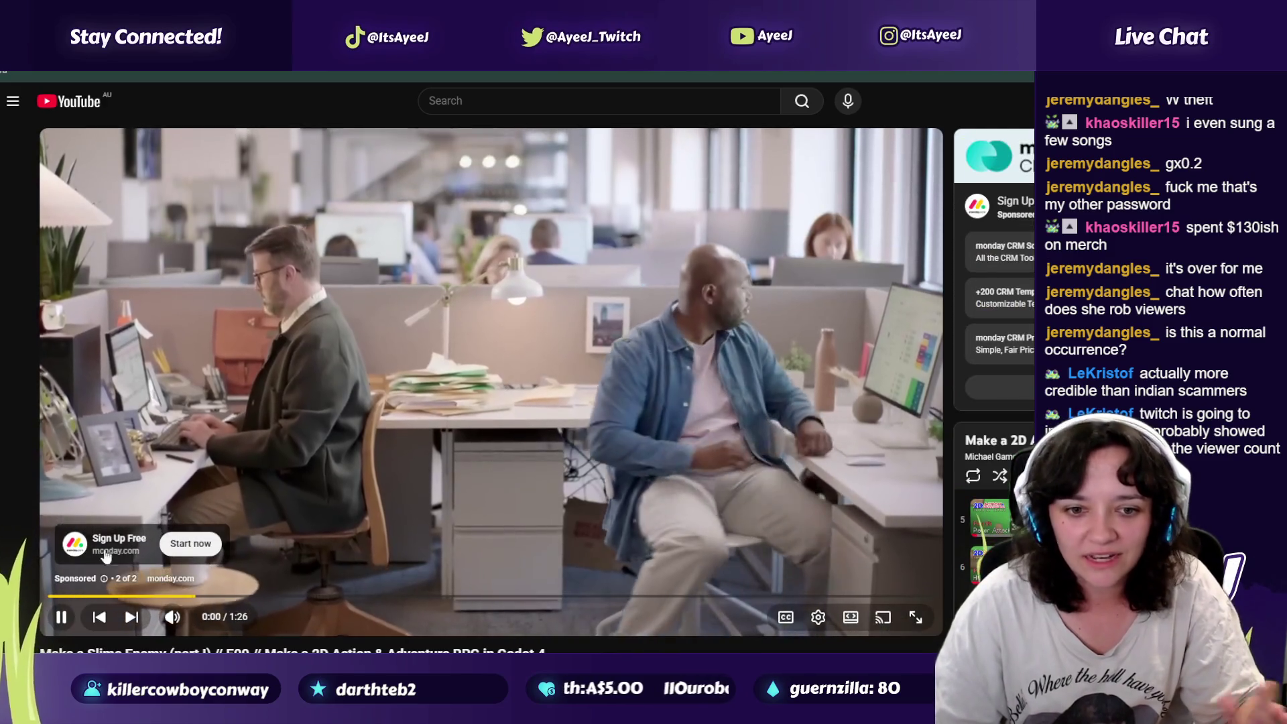
{"action": "key", "text": "ctrl+Tab"}
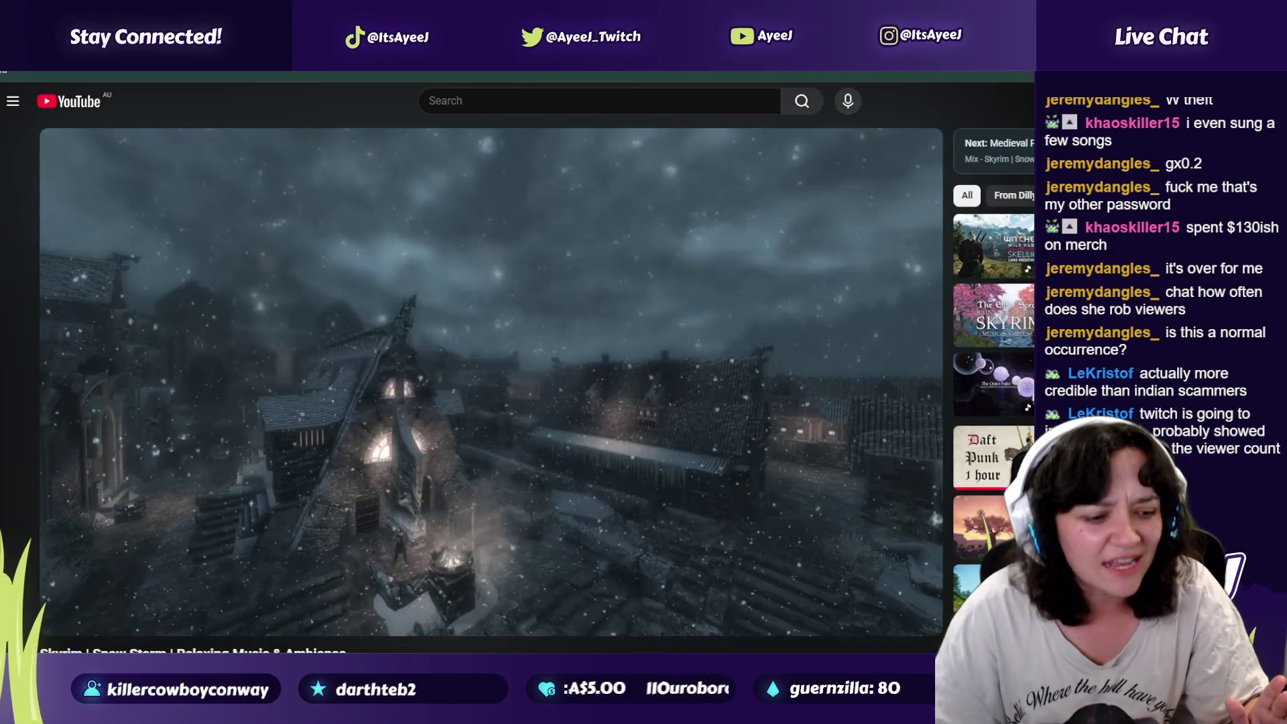
{"action": "mouse_move", "coordinate": [556, 60]}
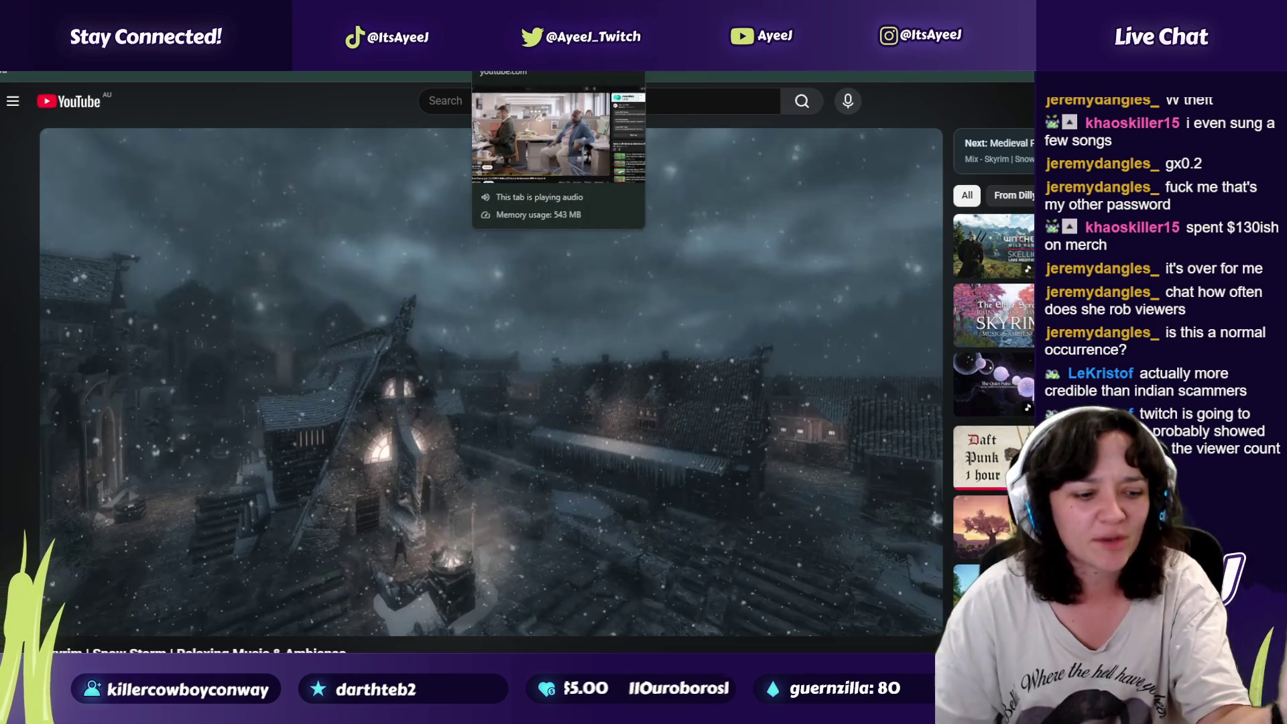
{"action": "left_click", "coordinate": [556, 60]}
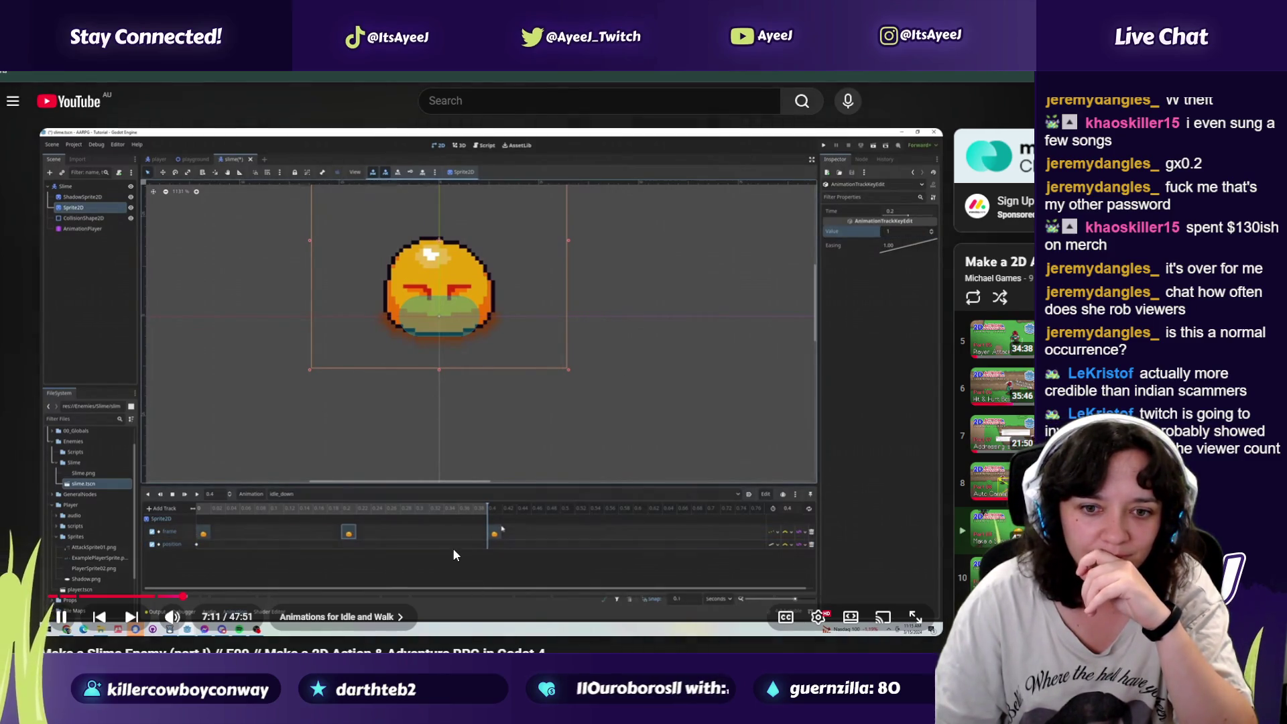
{"action": "left_click", "coordinate": [453, 549]}
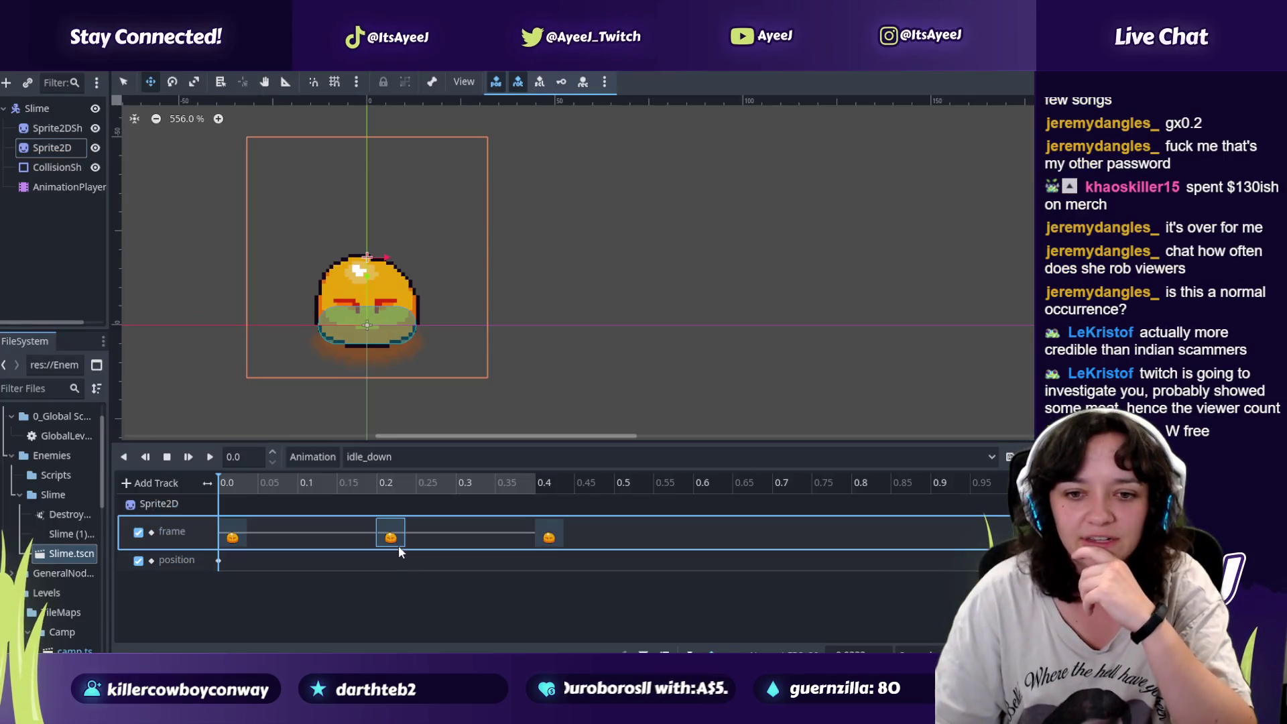
{"action": "left_click", "coordinate": [391, 536]}
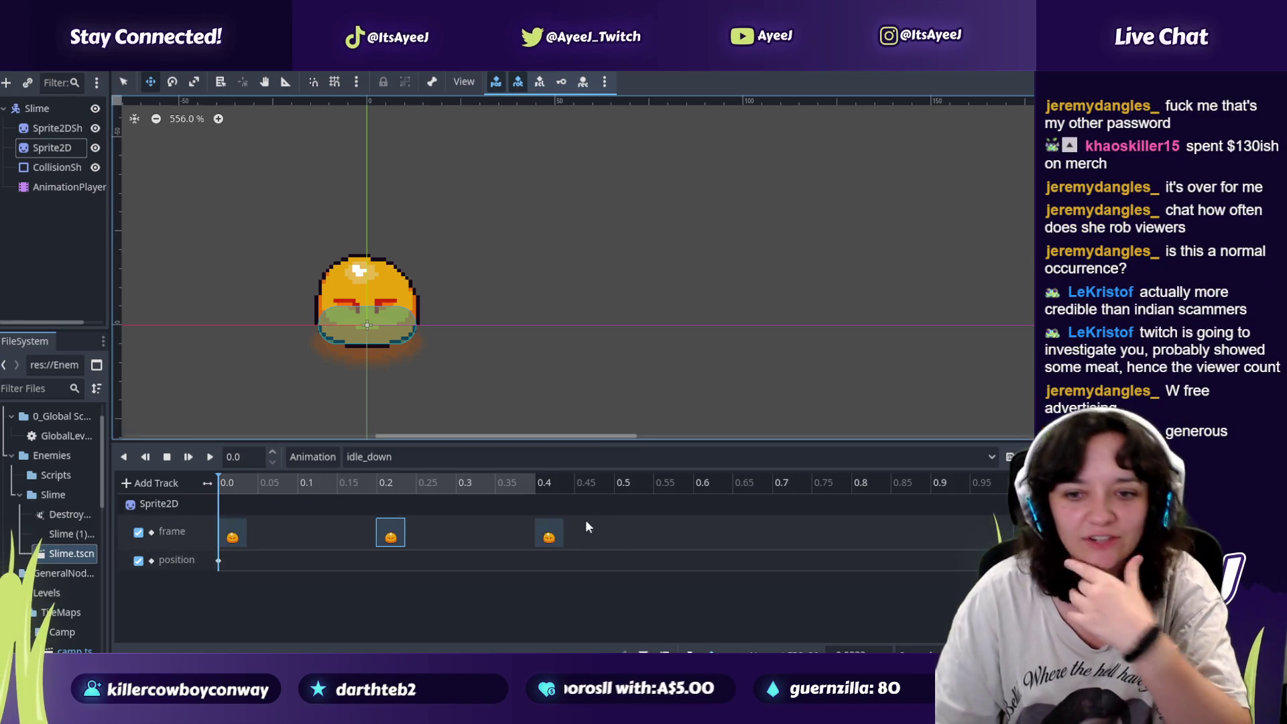
Inspect the 0.4 frame key, then switch back to the tutorial video
{"action": "left_click", "coordinate": [549, 534]}
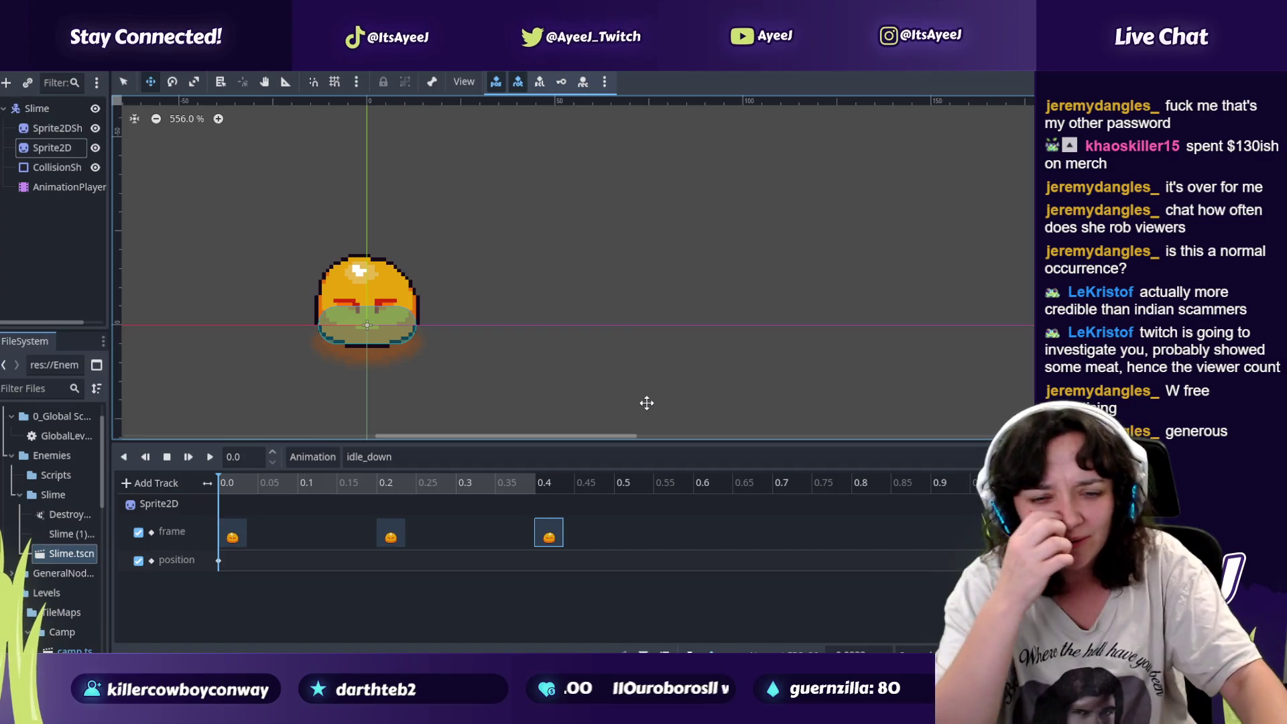
{"action": "key", "text": "alt+Tab"}
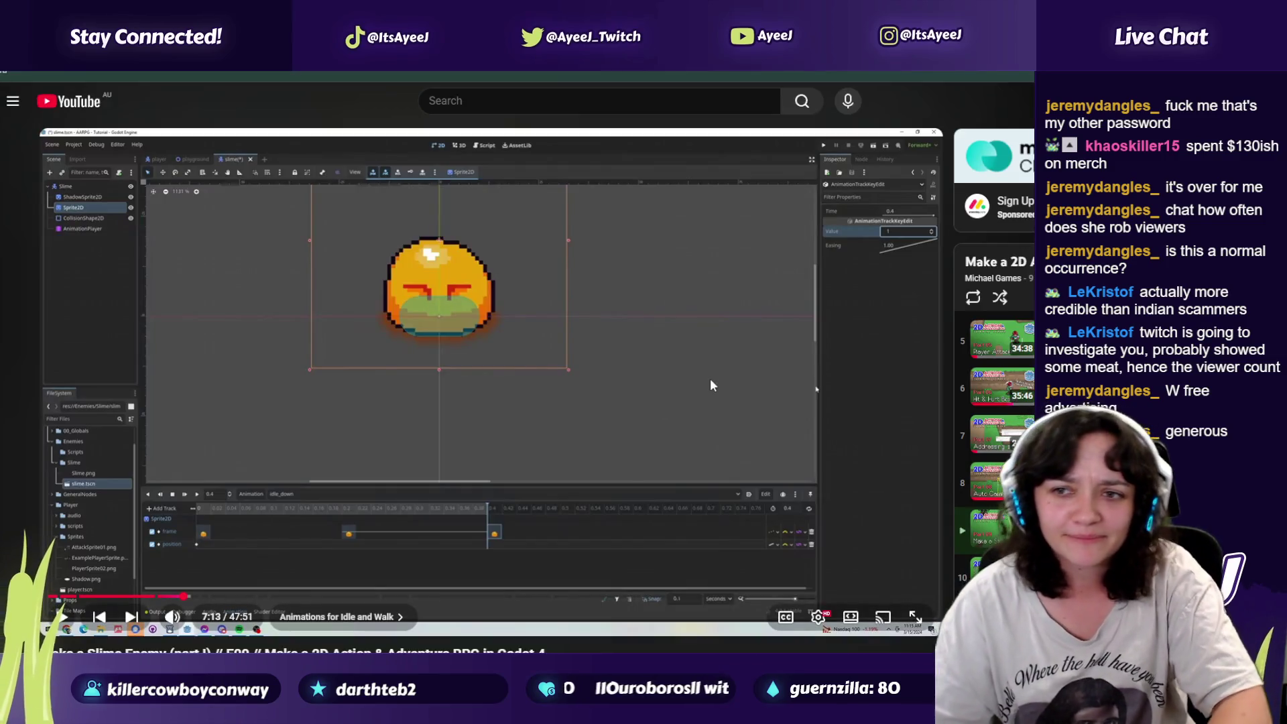
Play the tutorial on, pausing once, until it previews idle_down at 7:24
{"action": "left_click", "coordinate": [707, 379]}
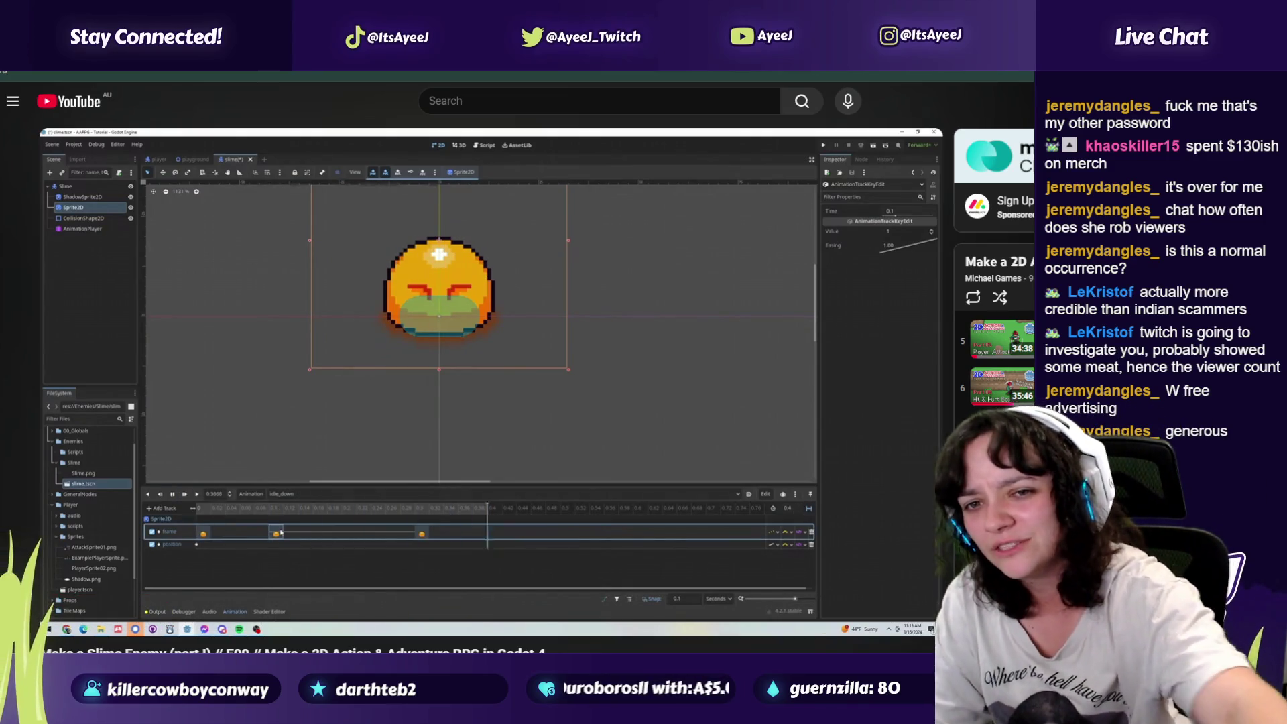
{"action": "left_click", "coordinate": [795, 462]}
{"action": "left_click", "coordinate": [729, 471]}
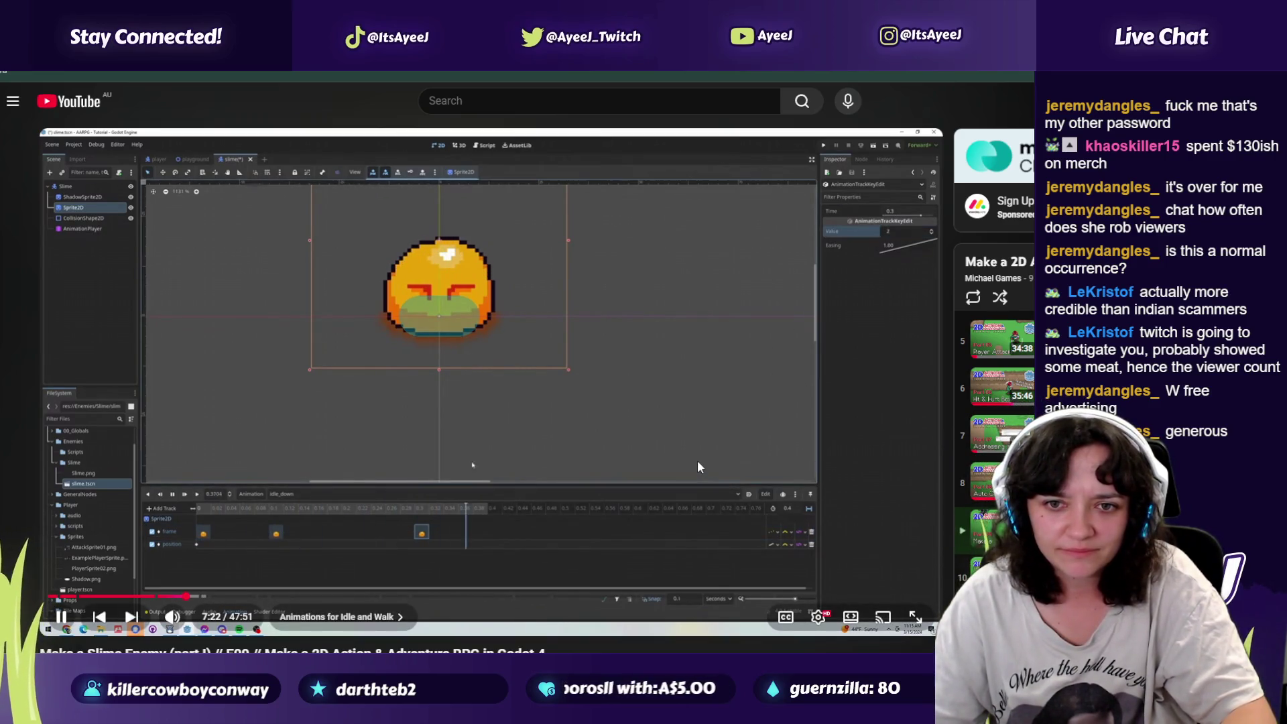
{"action": "left_click", "coordinate": [697, 467]}
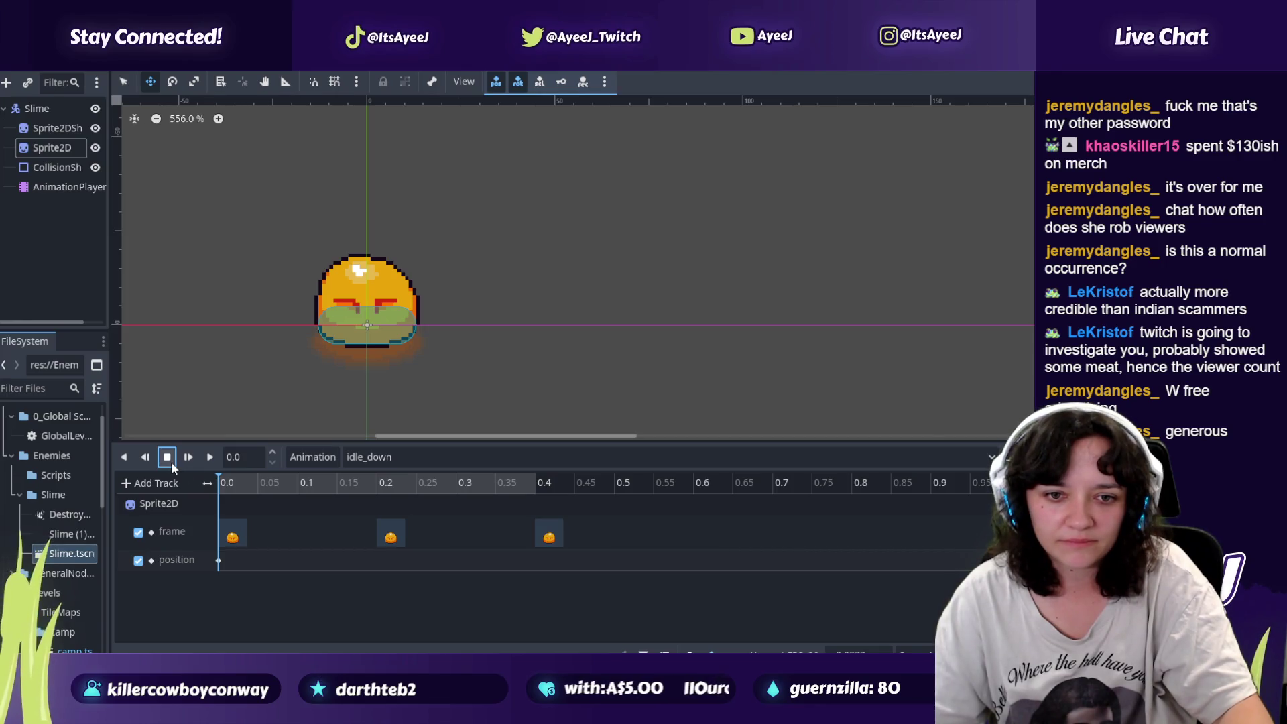
Play and pause the idle_down preview cycling through its frame keys, then resume the tutorial
{"action": "left_click", "coordinate": [209, 457]}
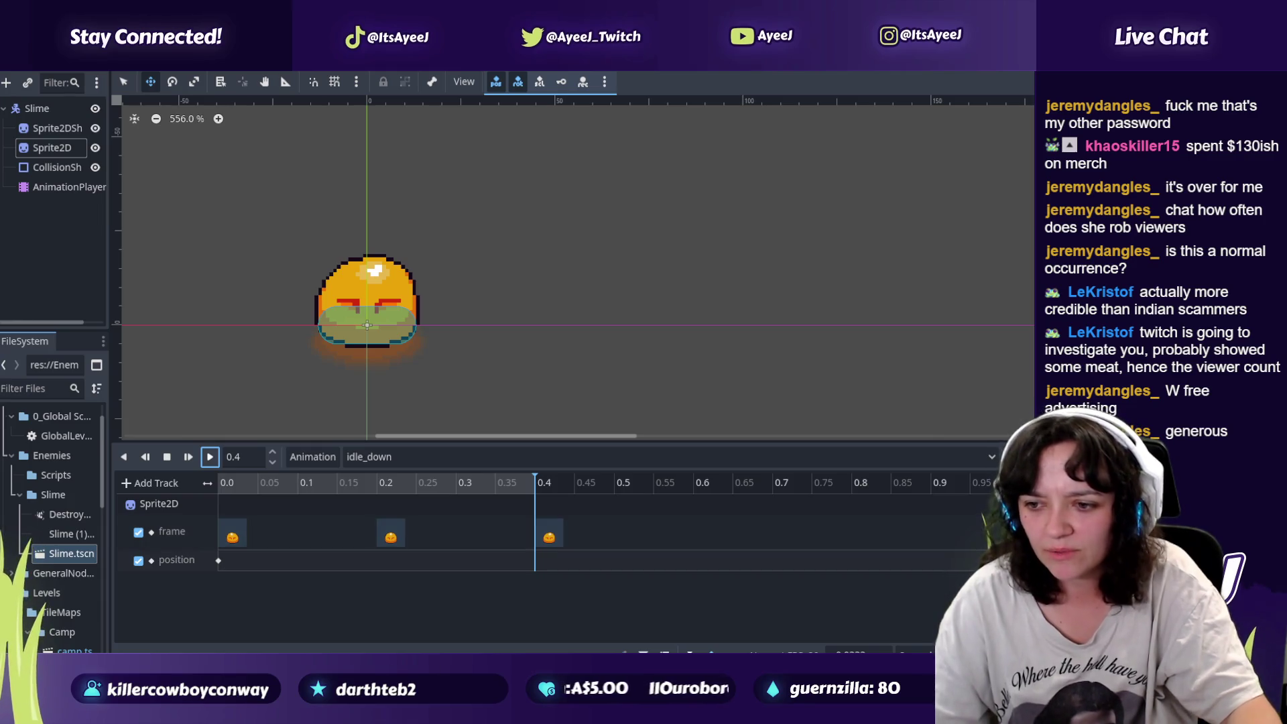
{"action": "left_click", "coordinate": [171, 532]}
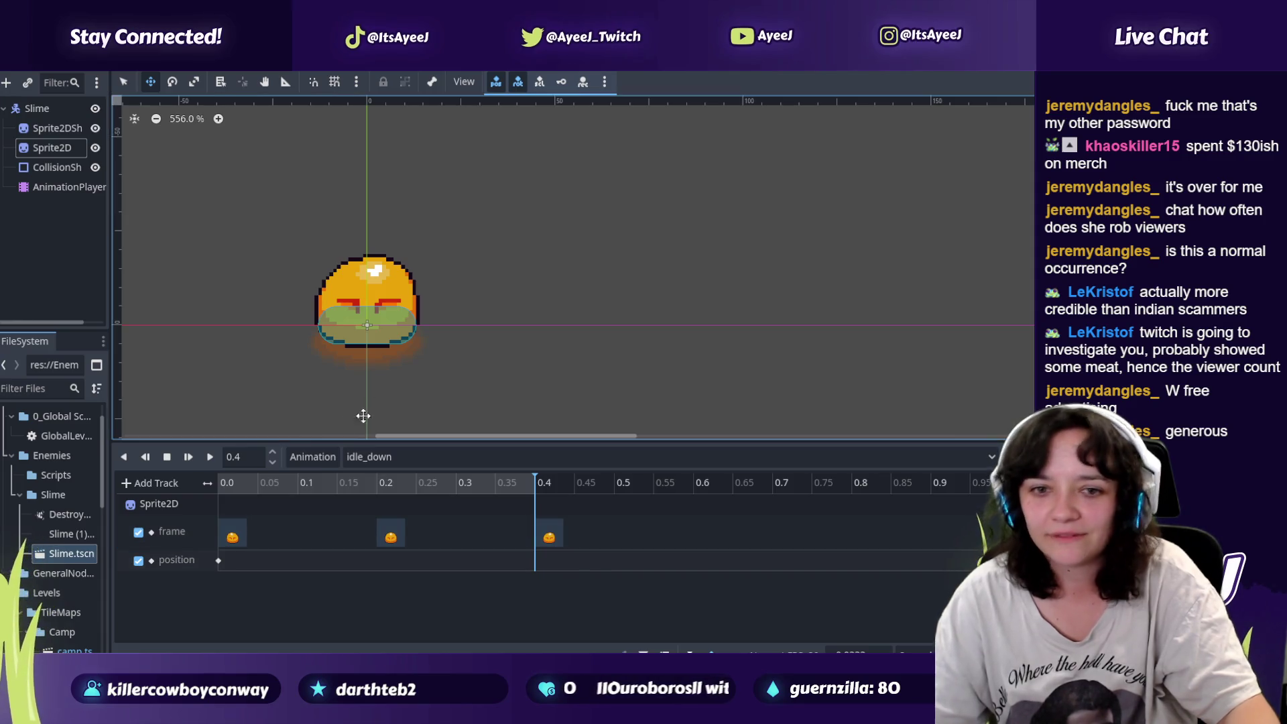
{"action": "left_click", "coordinate": [210, 456]}
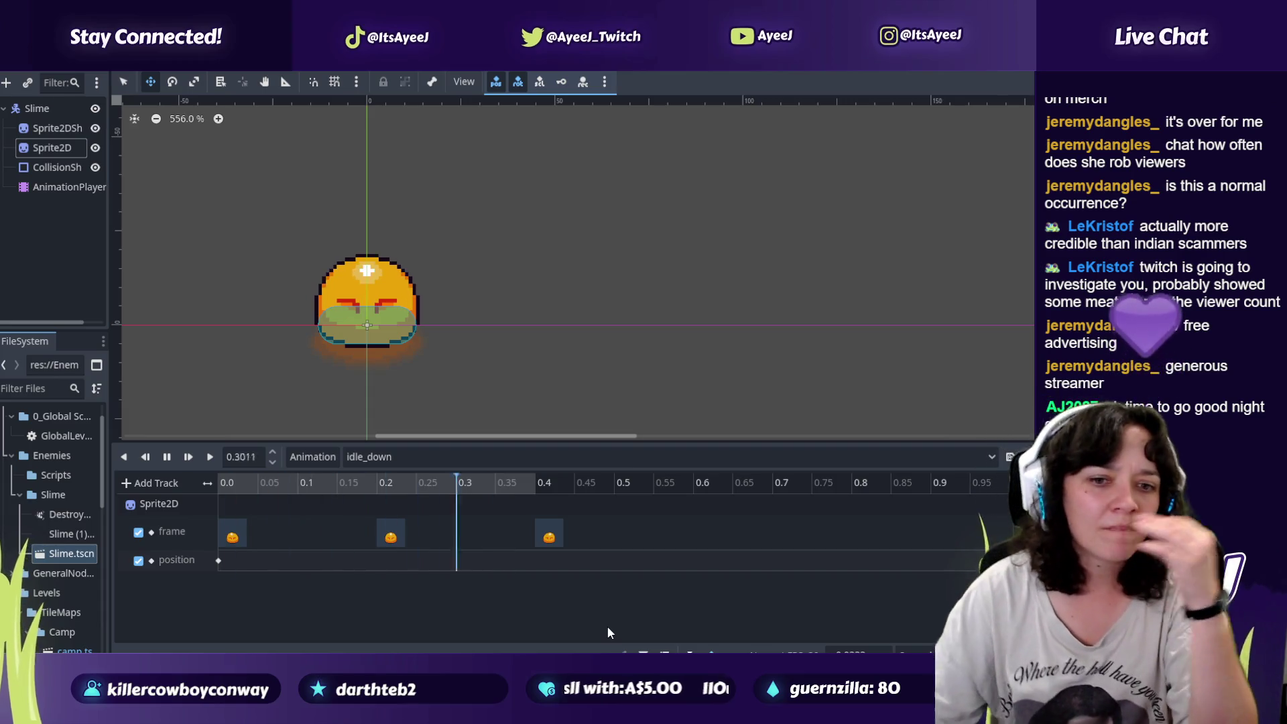
{"action": "left_click", "coordinate": [168, 456]}
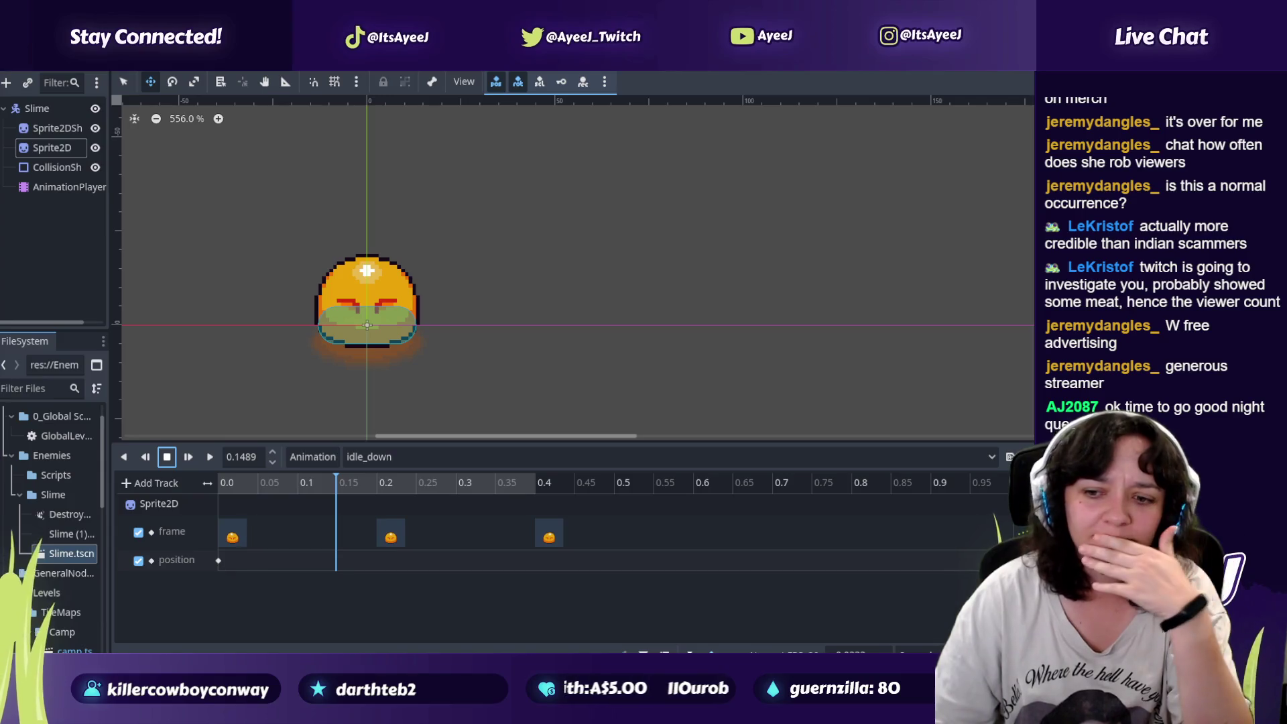
{"action": "key", "text": "alt+Tab"}
{"action": "left_click", "coordinate": [565, 461]}
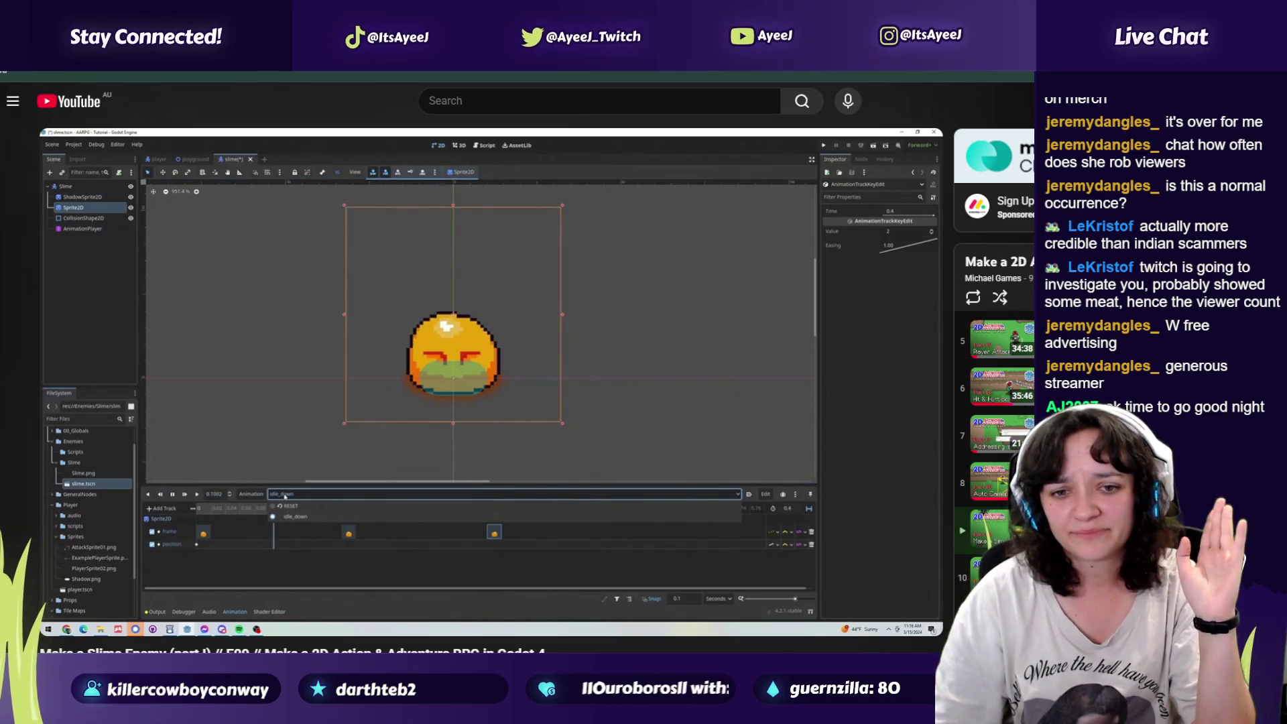
Pause and enlarge the tutorial around 8:06, where it lists its animations
{"action": "mouse_move", "coordinate": [552, 411]}
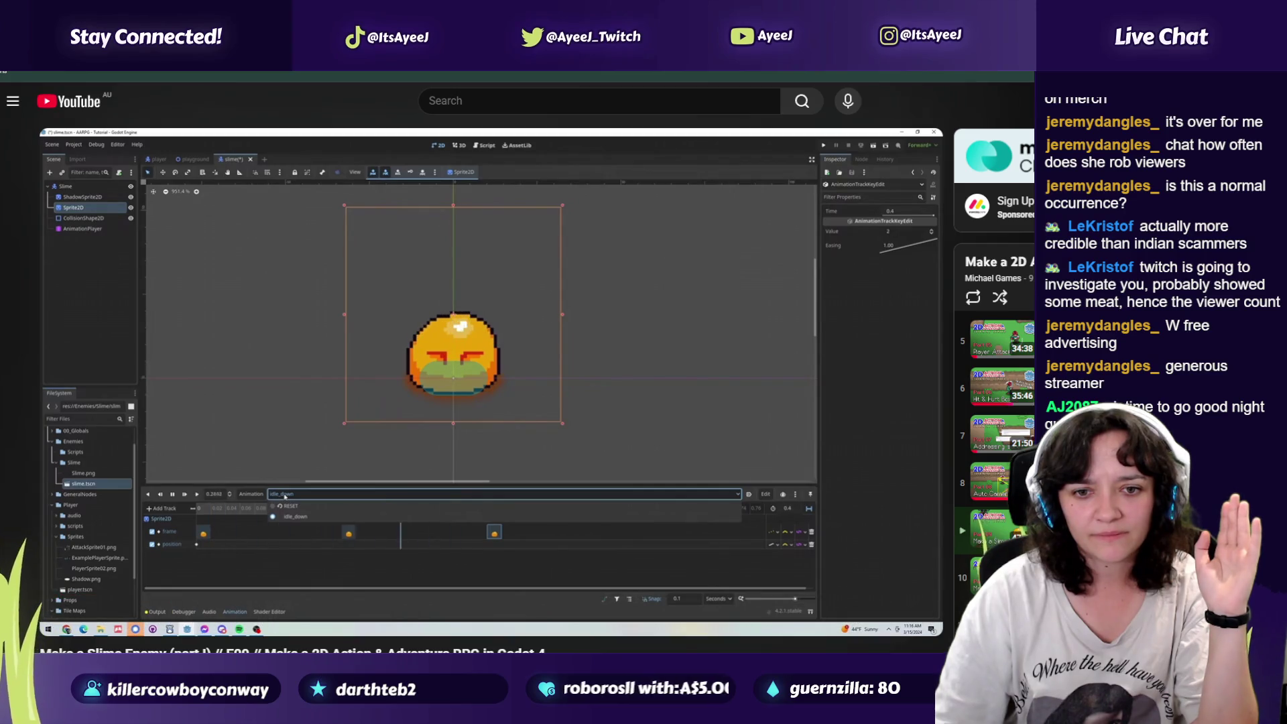
{"action": "double_click", "coordinate": [552, 411]}
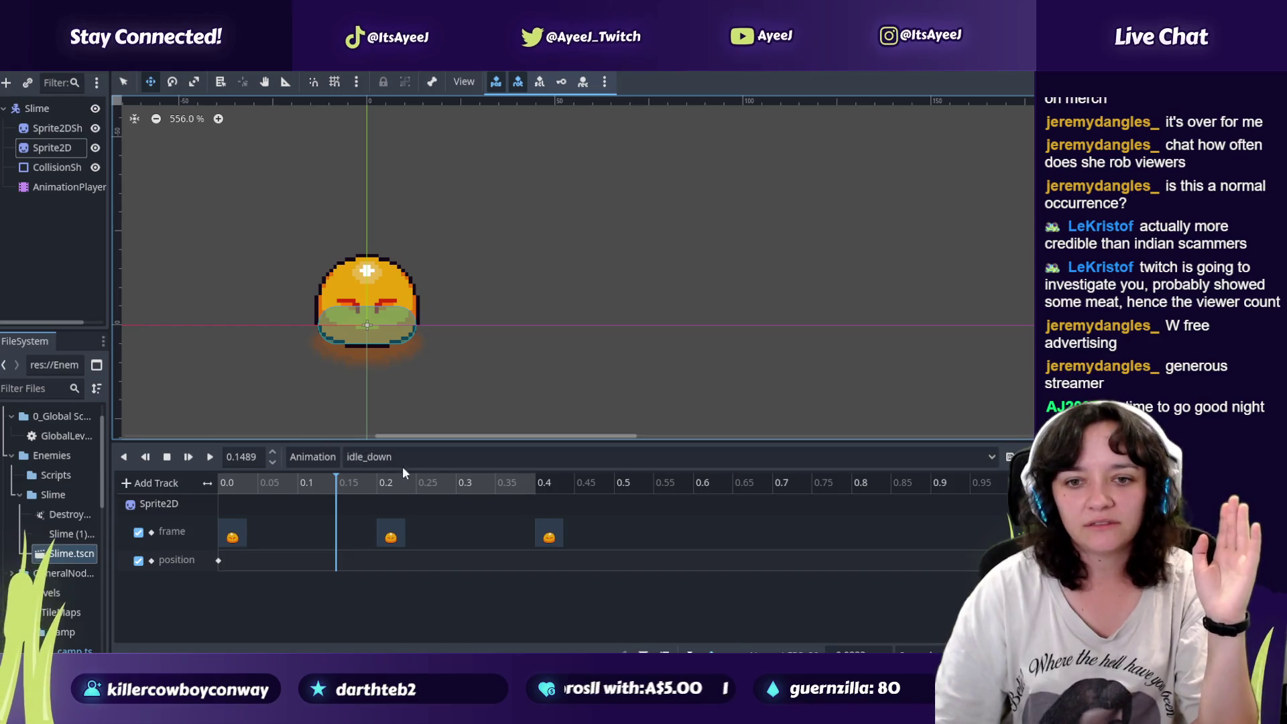
Check the Animation dropdown lists only RESET and idle_down, then resume the tutorial
{"action": "left_click", "coordinate": [370, 457]}
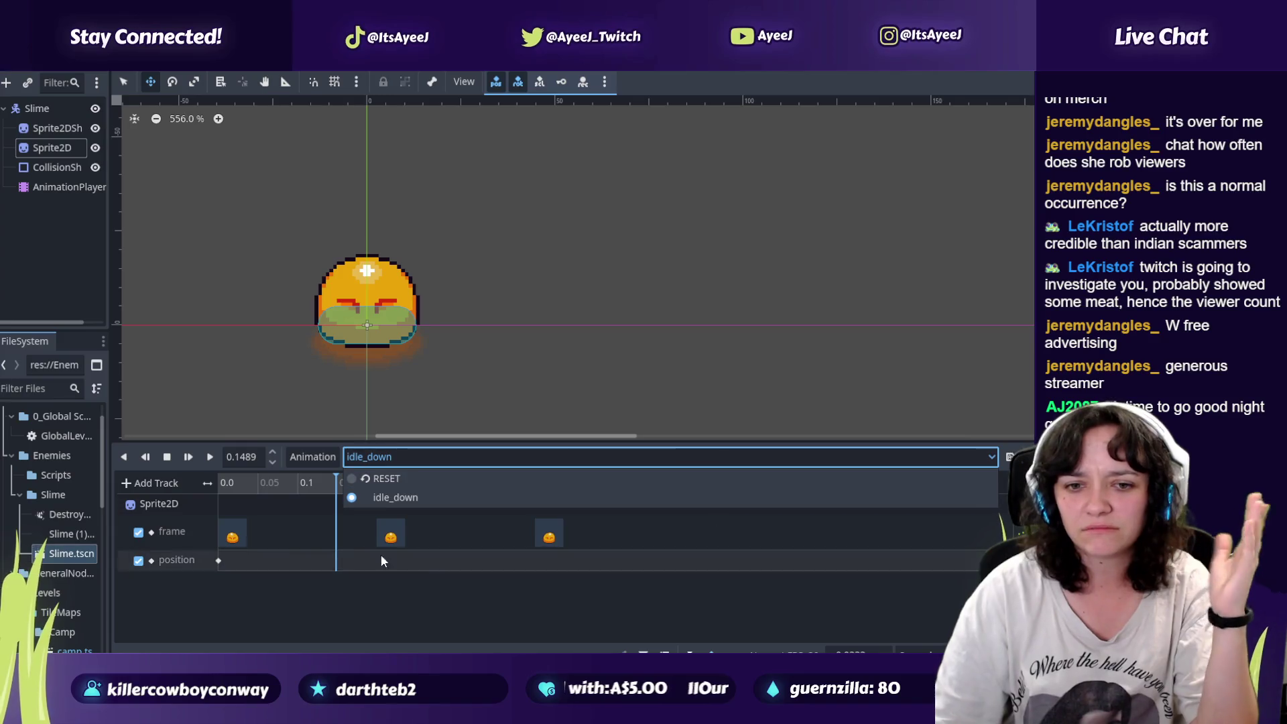
{"action": "key", "text": "alt+Tab"}
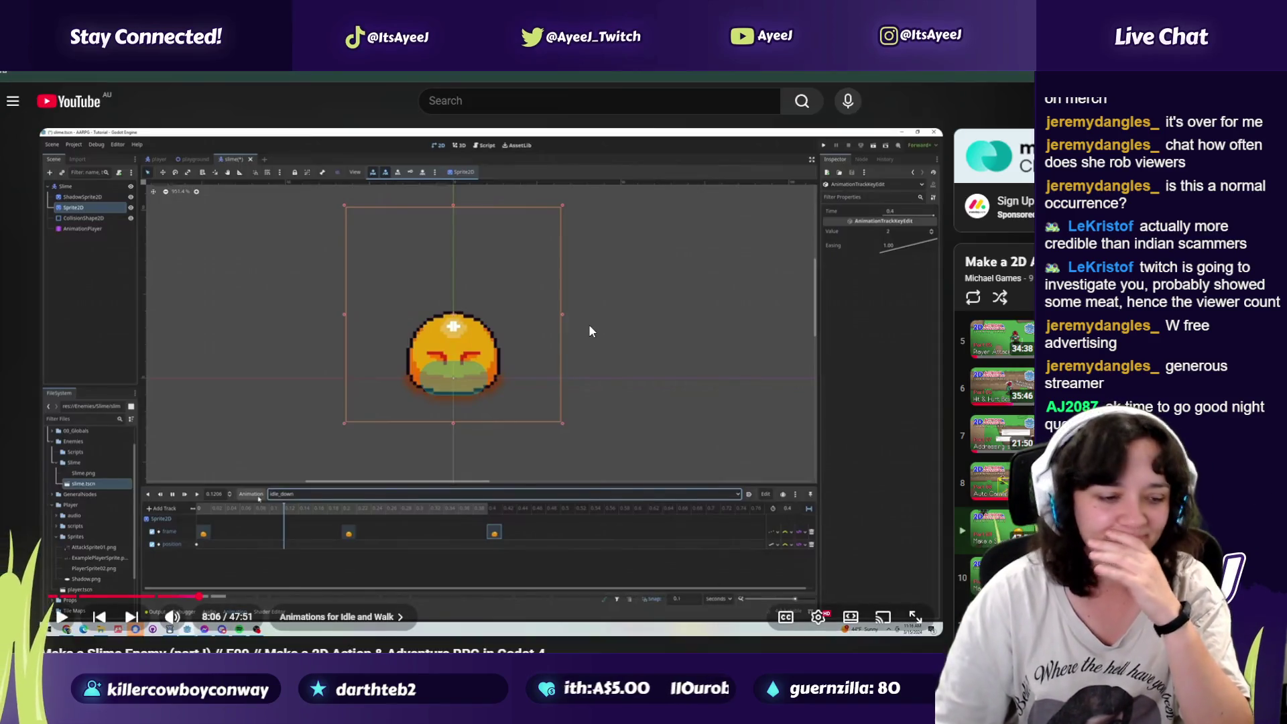
{"action": "left_click", "coordinate": [588, 324]}
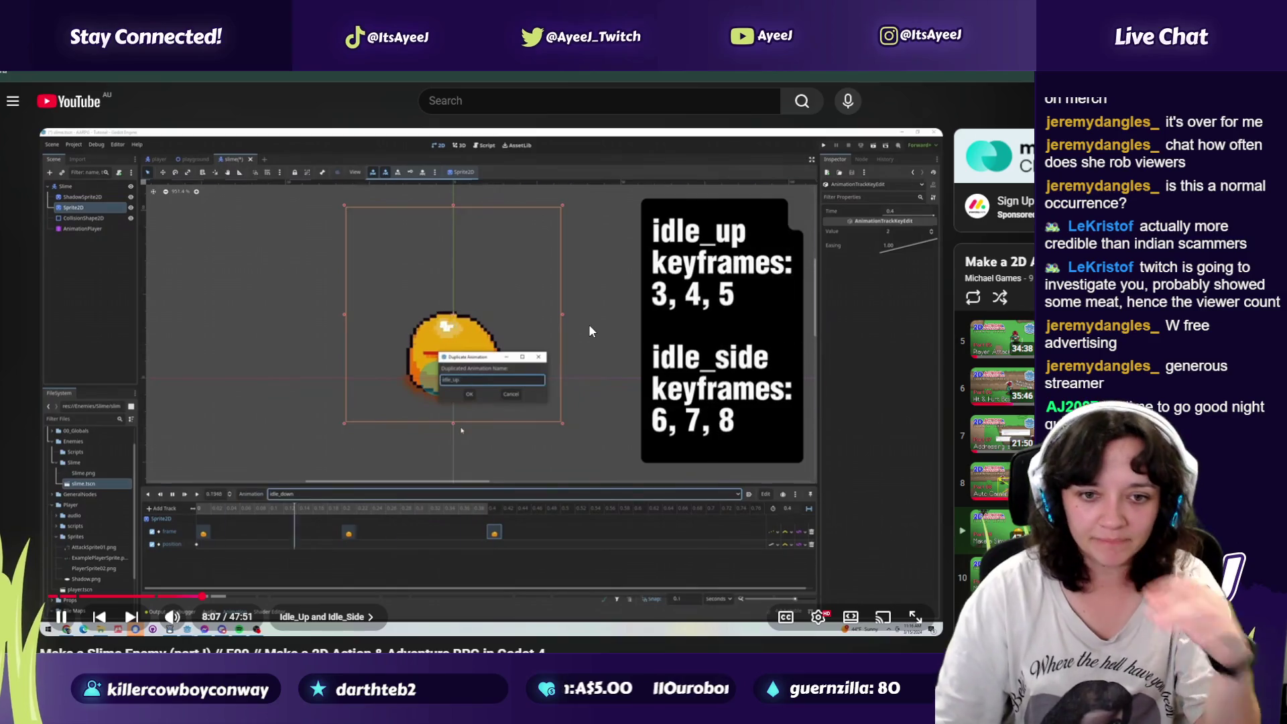
Rewind and pause the tutorial at 8:07 on the idle_up 3, 4, 5 and idle_side 6, 7, 8 note
{"action": "left_click", "coordinate": [556, 376]}
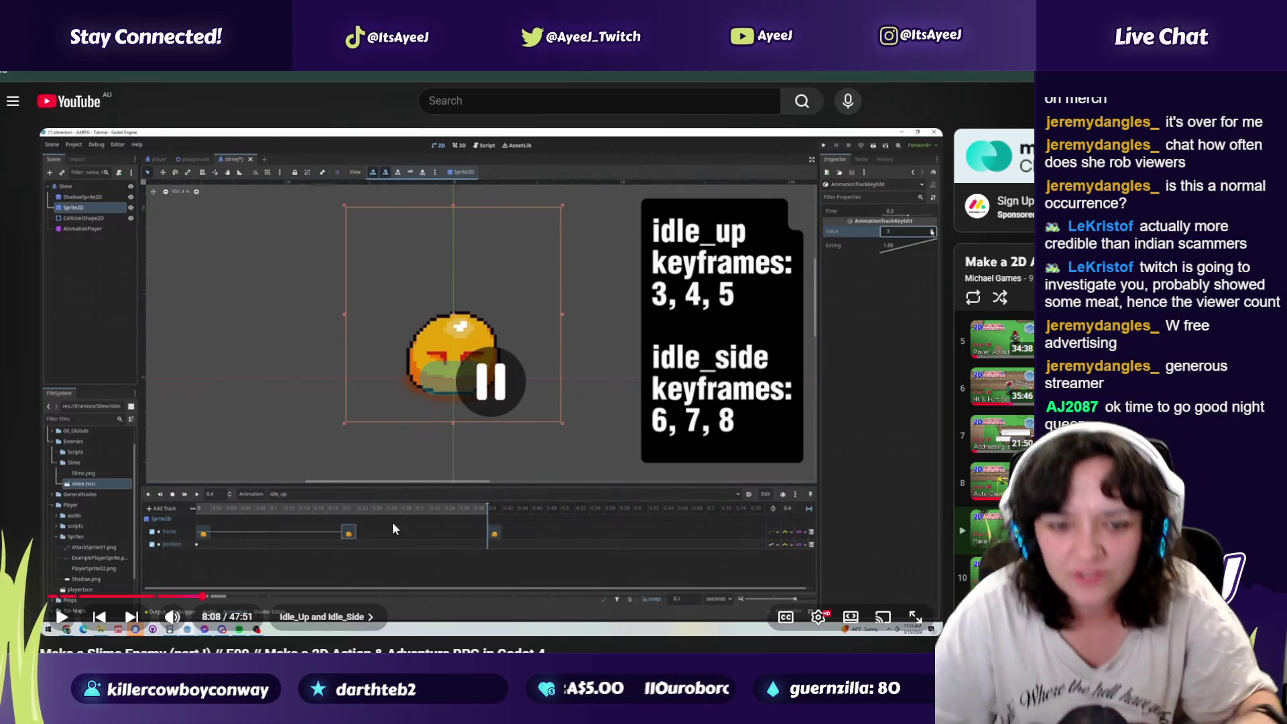
{"action": "left_click", "coordinate": [200, 595]}
{"action": "left_click", "coordinate": [639, 393]}
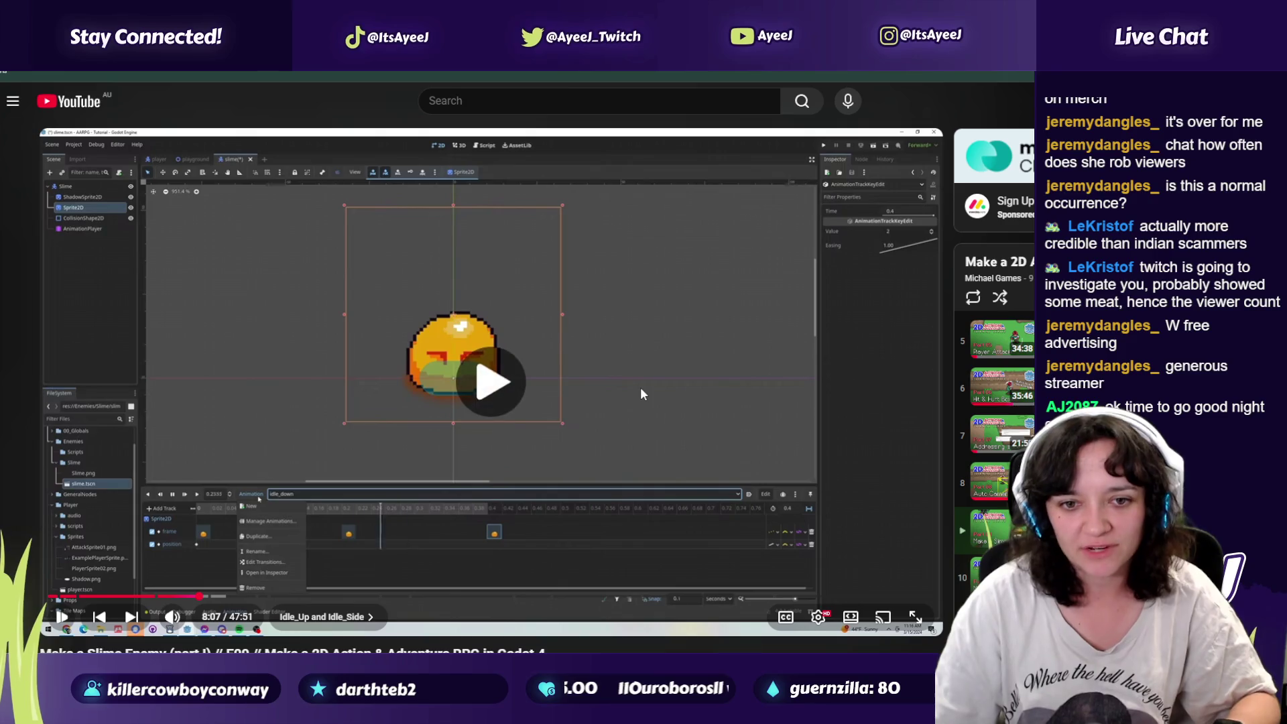
{"action": "left_click", "coordinate": [639, 393]}
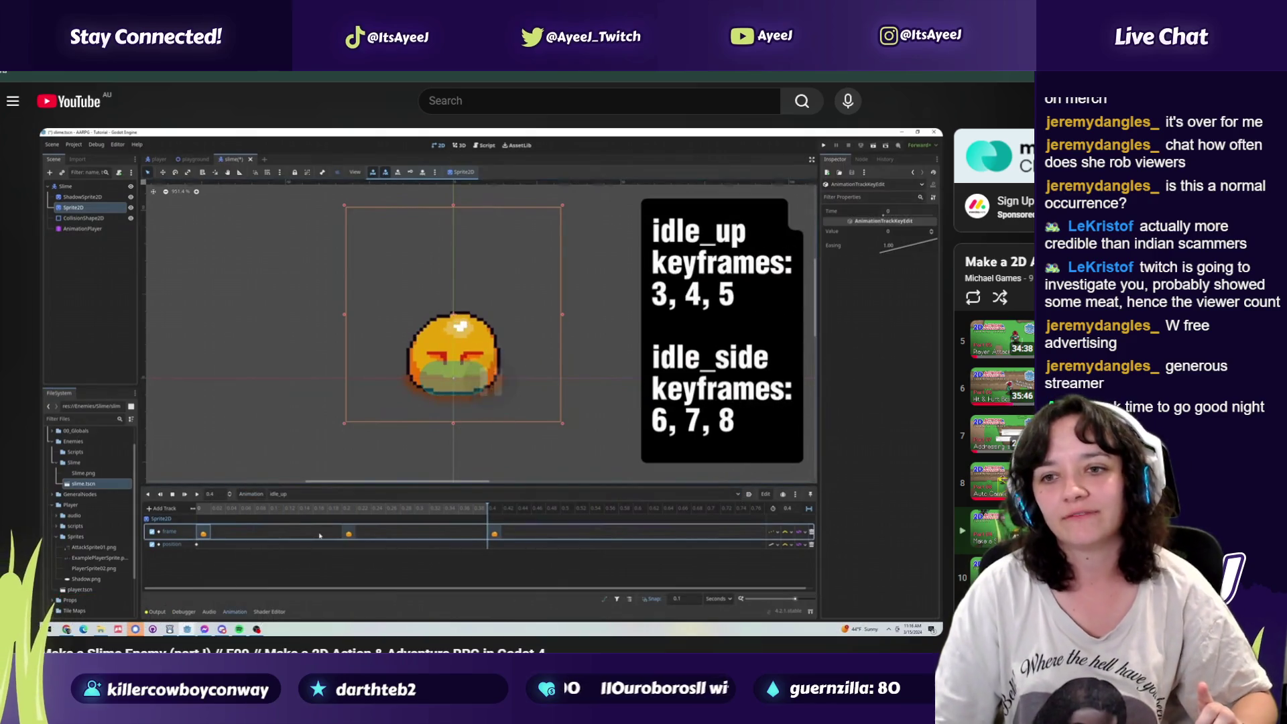
{"action": "key", "text": "alt+Tab"}
{"action": "left_click", "coordinate": [303, 459]}
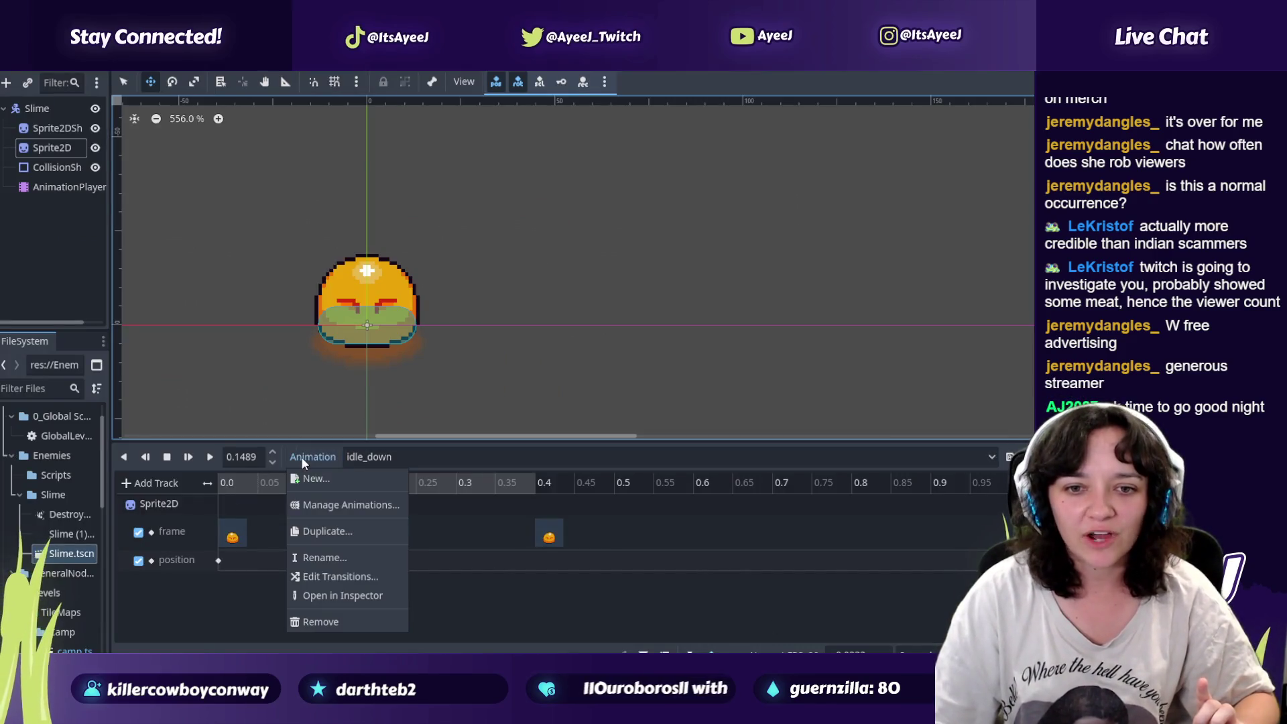
Duplicate idle_down twice, into idle_side and idle_up (after an already-exists error), then resume the tutorial
{"action": "left_click", "coordinate": [327, 529]}
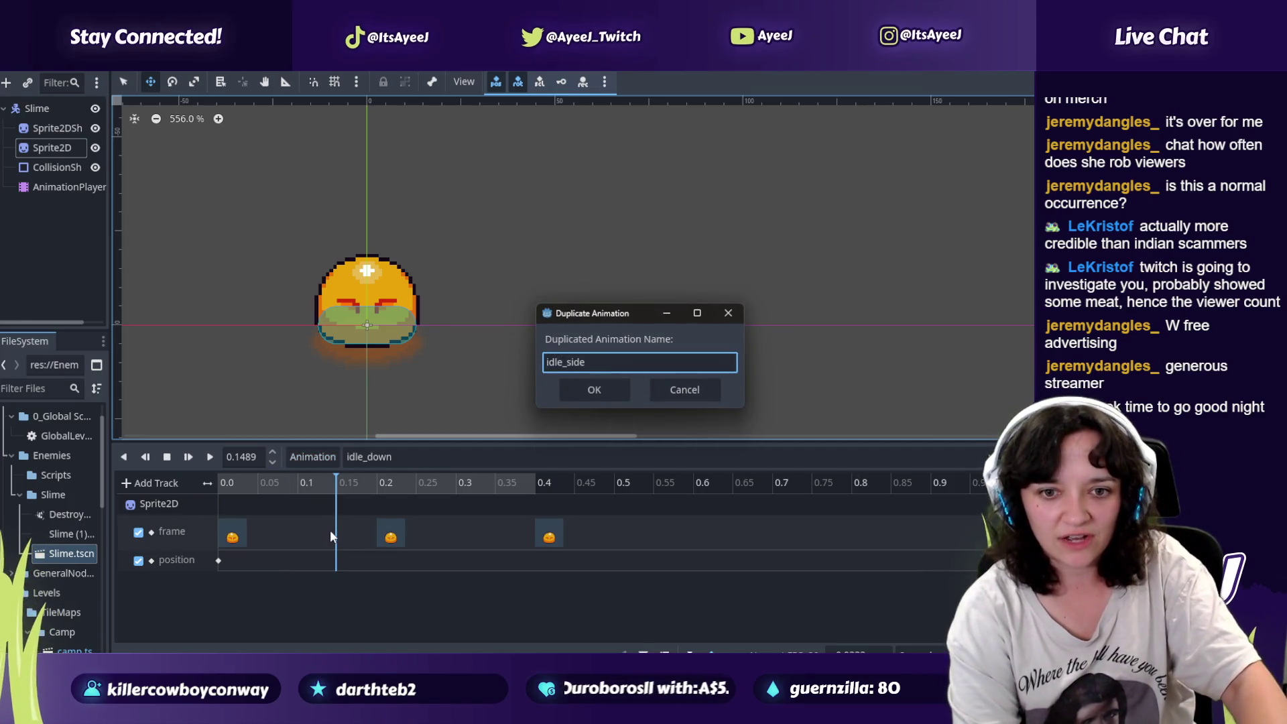
{"action": "key", "text": "Return"}
{"action": "left_click", "coordinate": [305, 457]}
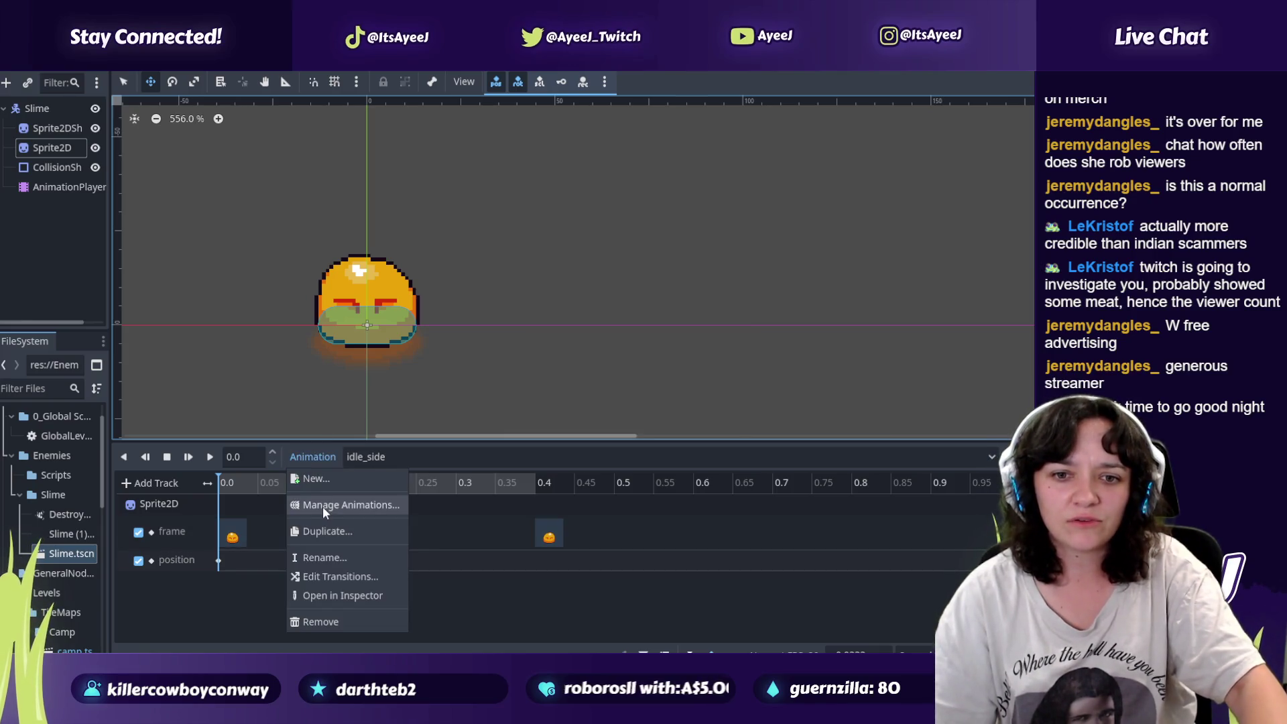
{"action": "left_click", "coordinate": [323, 530]}
{"action": "type", "text": "idle_dop"}
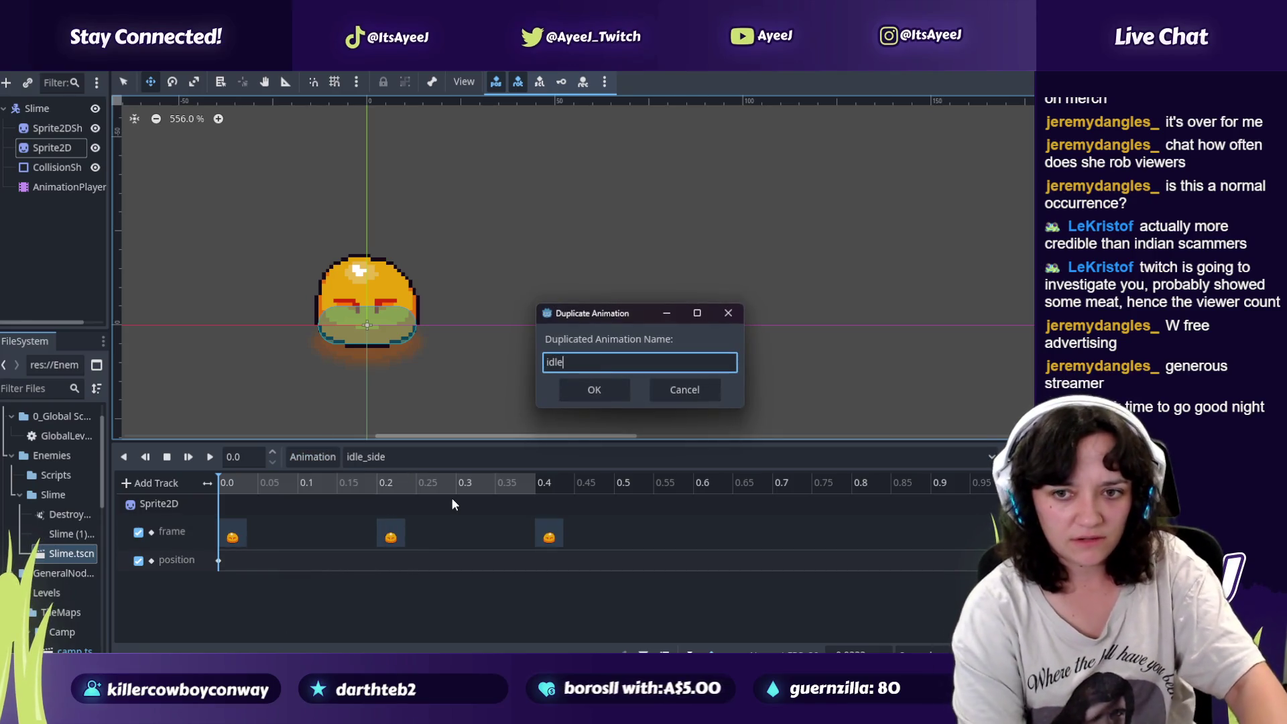
{"action": "key", "text": "BackSpace"}
{"action": "type", "text": "wn"}
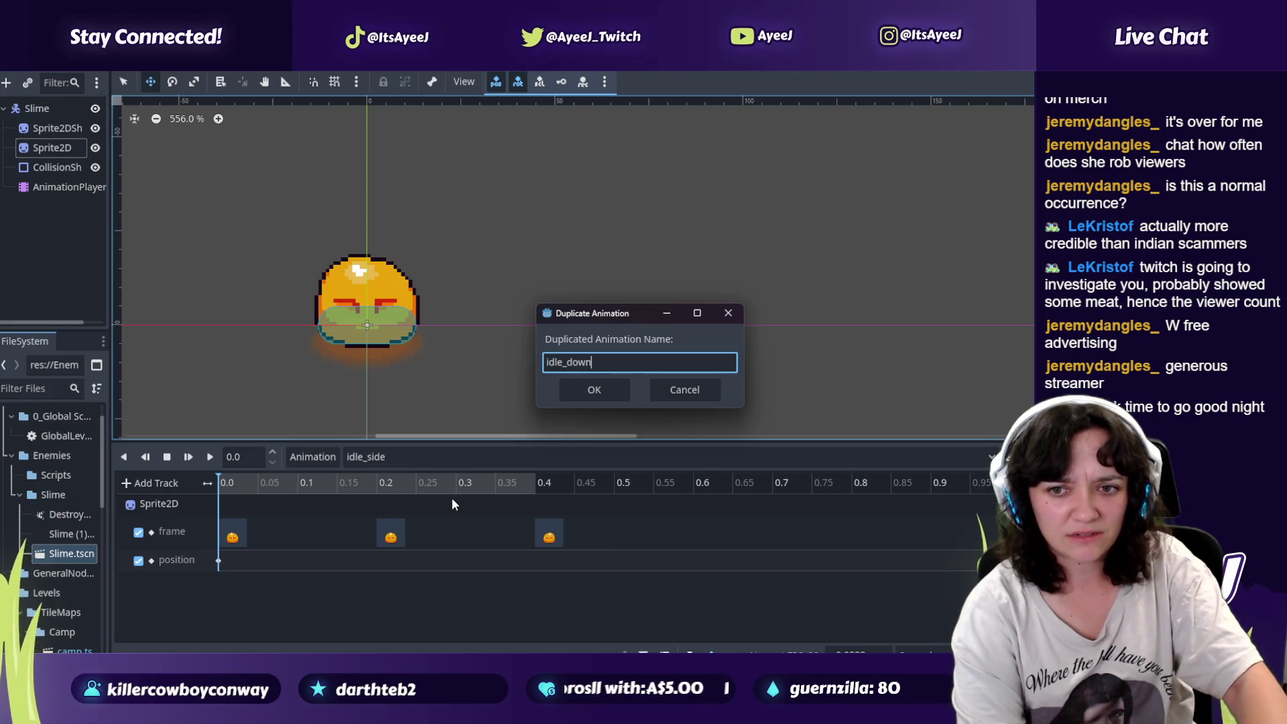
{"action": "key", "text": "Return"}
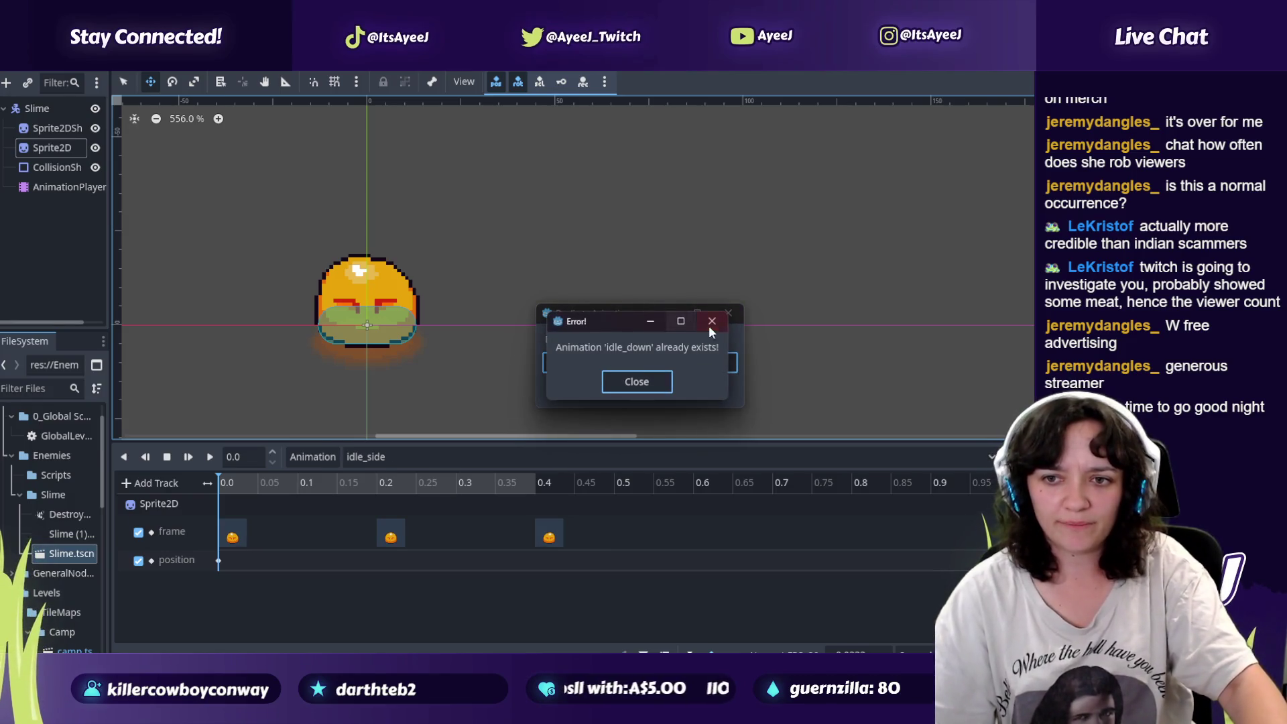
{"action": "key", "text": "Return"}
{"action": "type", "text": "idle_up"}
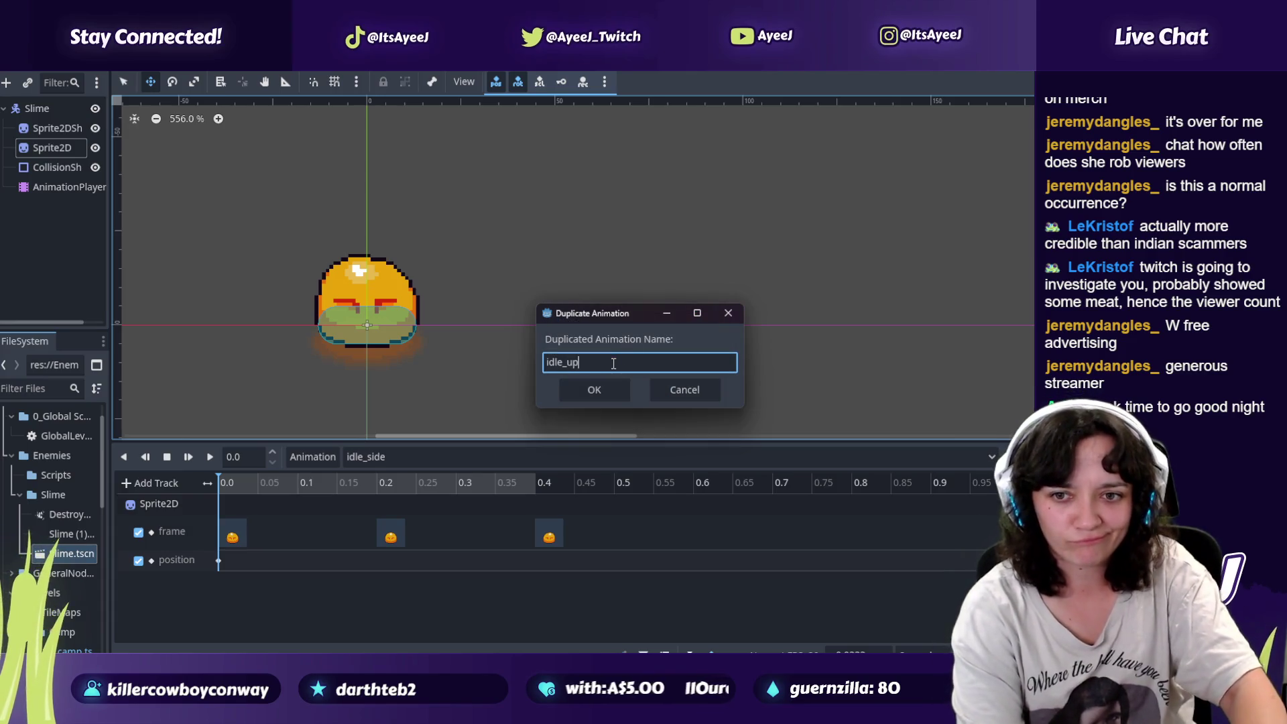
{"action": "key", "text": "Return"}
{"action": "key", "text": "alt+Tab"}
{"action": "key", "text": "space"}
{"action": "key", "text": "space"}
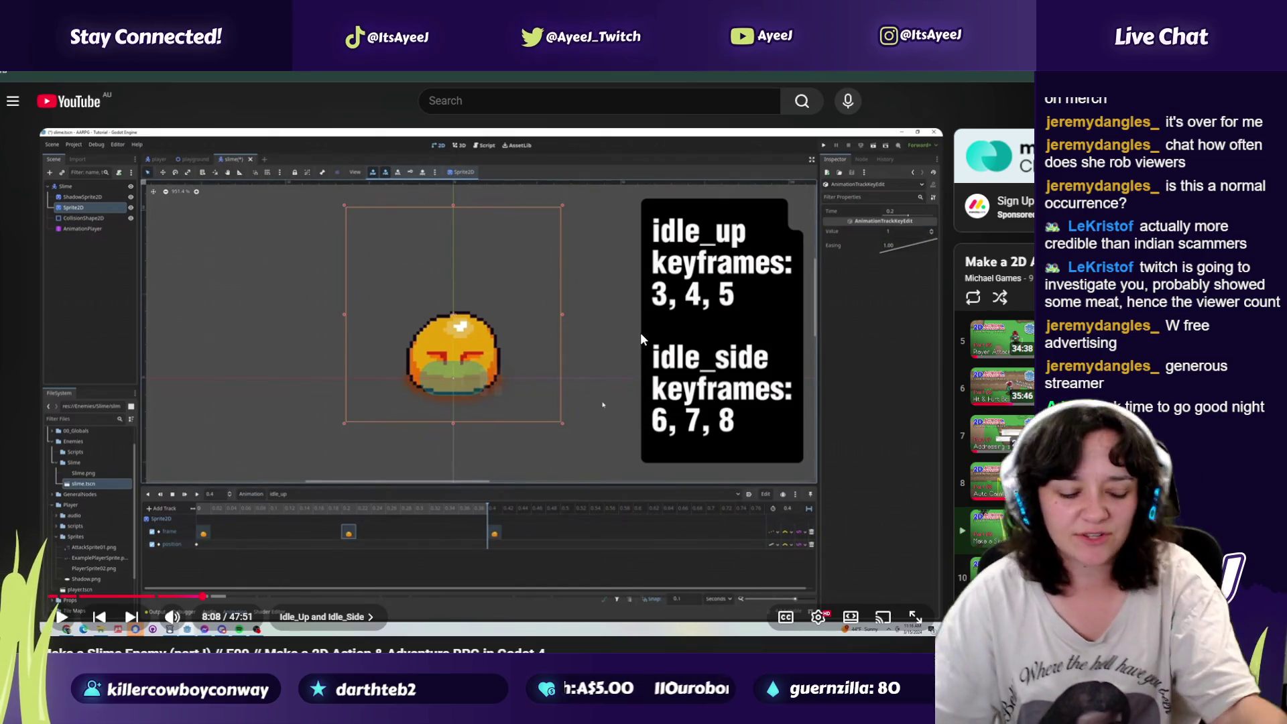
Inspect idle_up's frame keys at 0.0, 0.2 and 0.4
{"action": "key", "text": "alt+Tab"}
{"action": "left_click", "coordinate": [234, 535]}
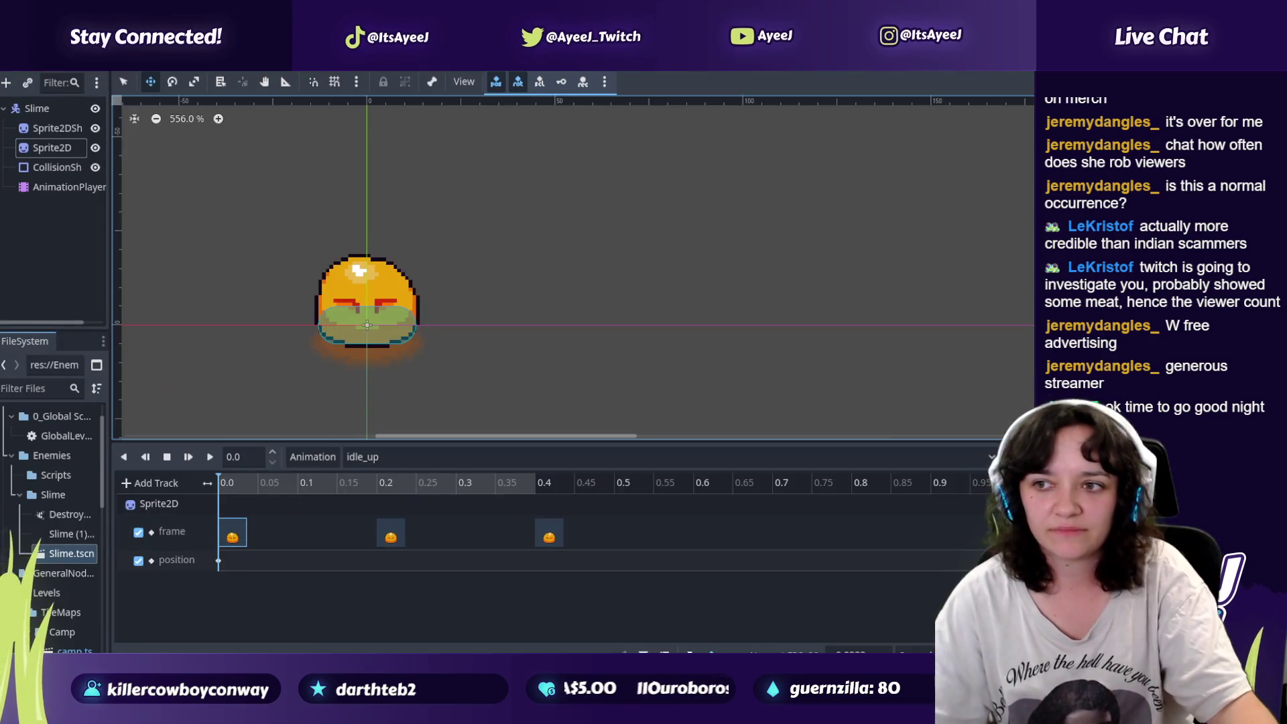
{"action": "left_click", "coordinate": [391, 533]}
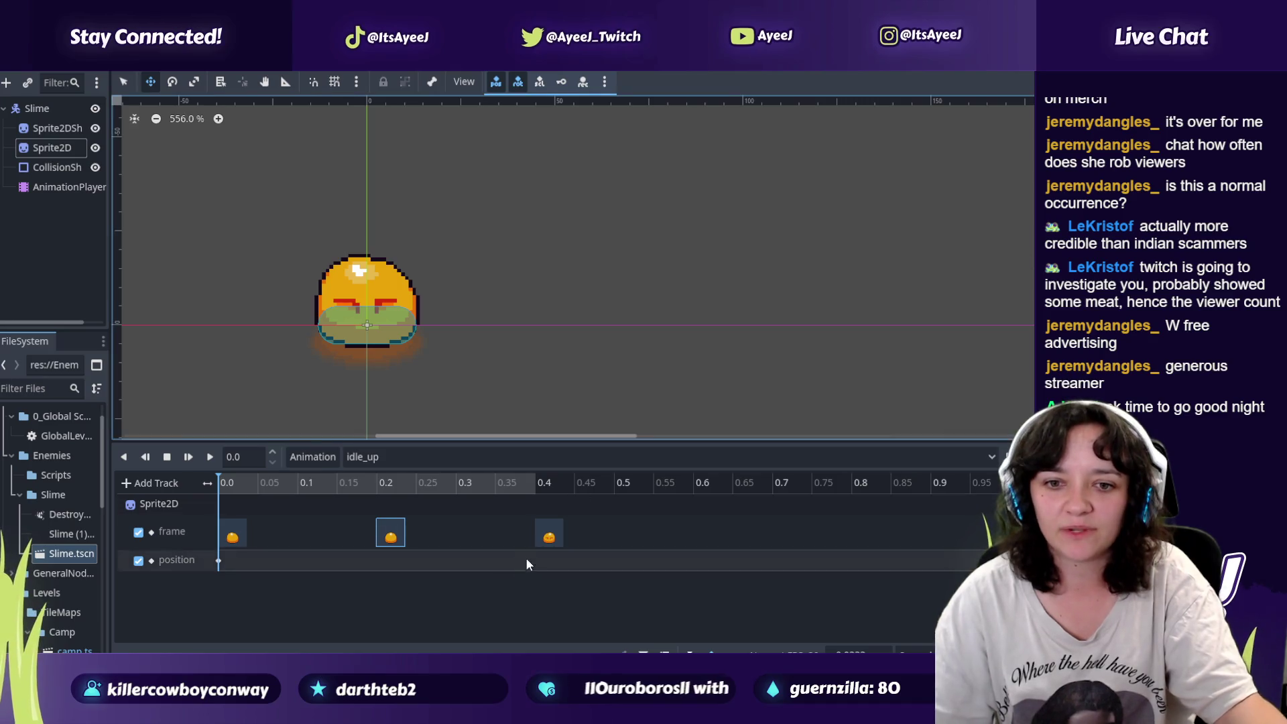
{"action": "left_click", "coordinate": [547, 536]}
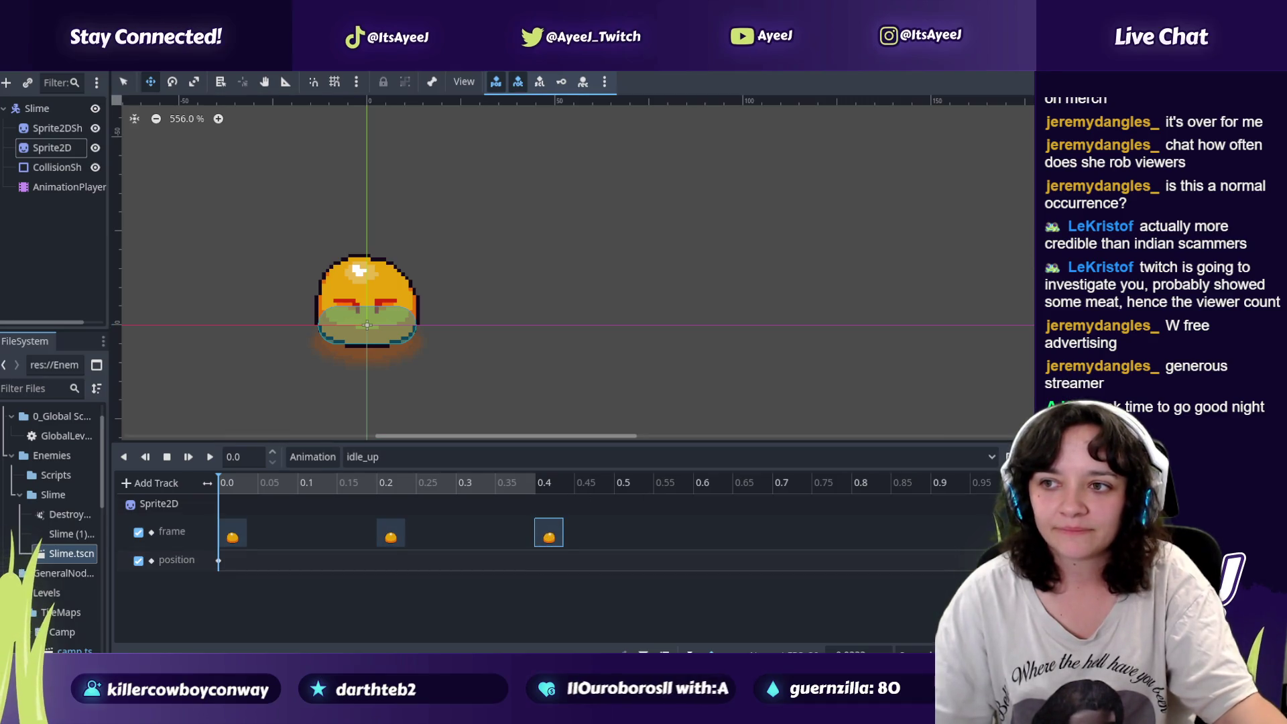
Switch to the idle_side animation and select its 0.0 frame key
{"action": "left_click", "coordinate": [382, 461]}
{"action": "left_click", "coordinate": [389, 514]}
{"action": "left_click", "coordinate": [232, 534]}
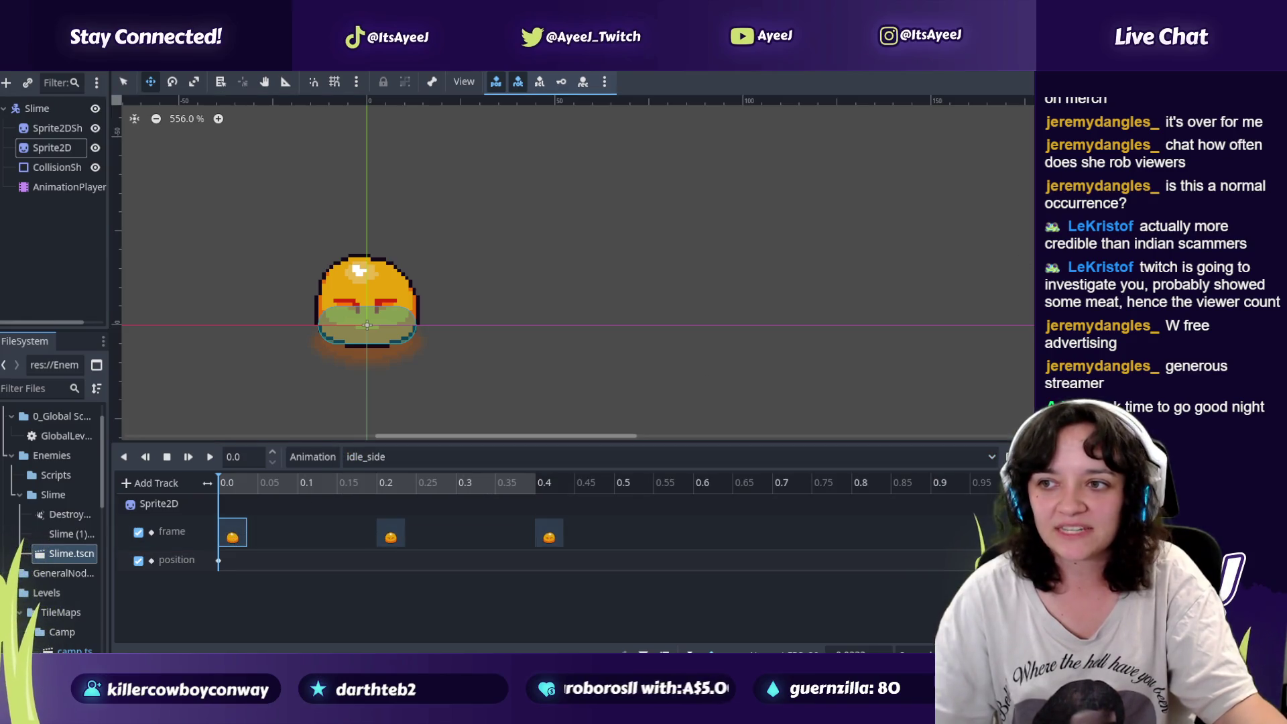
Inspect idle_side's 0.2 and 0.4 frame keys and play the side-facing animation
{"action": "left_click", "coordinate": [399, 543]}
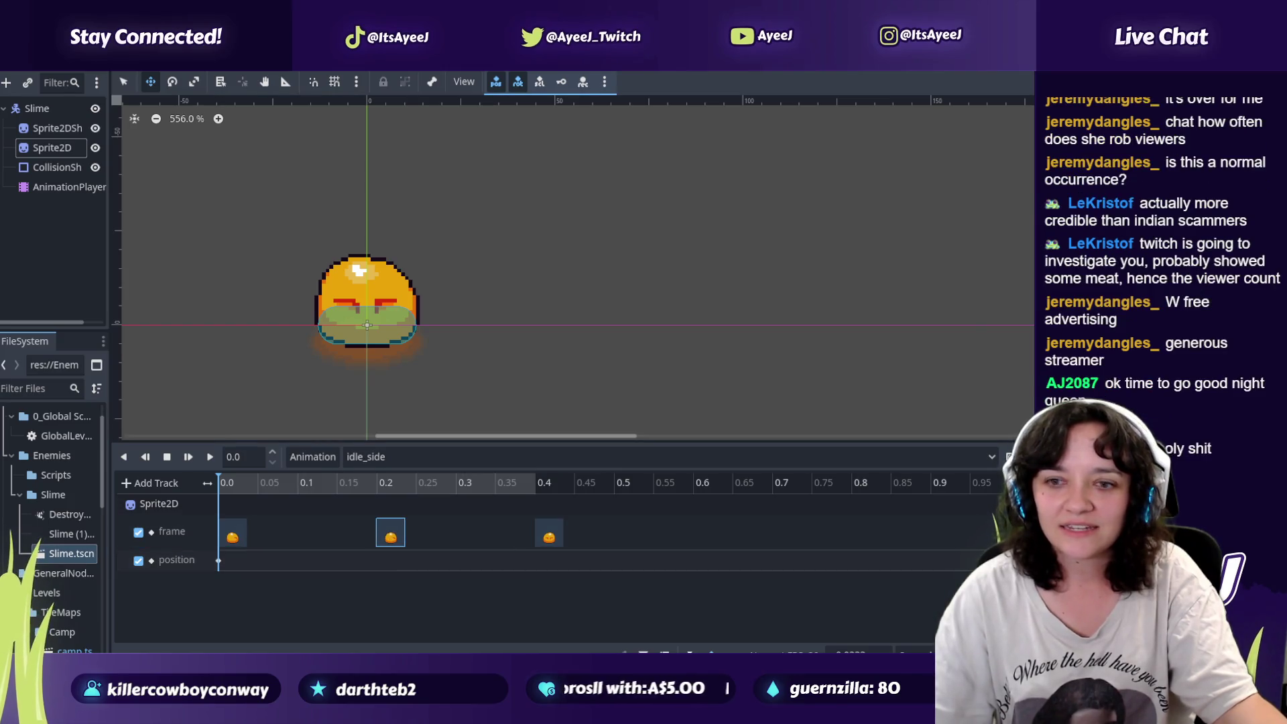
{"action": "left_click", "coordinate": [550, 541]}
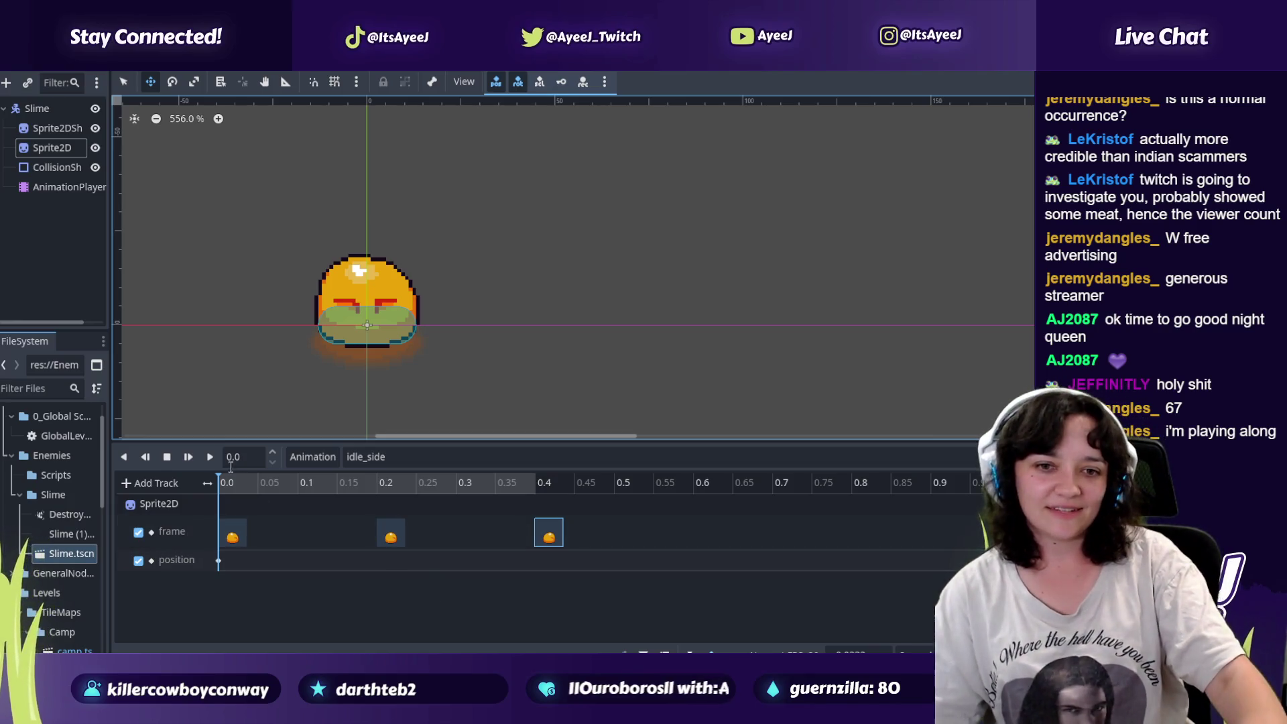
{"action": "left_click", "coordinate": [209, 456]}
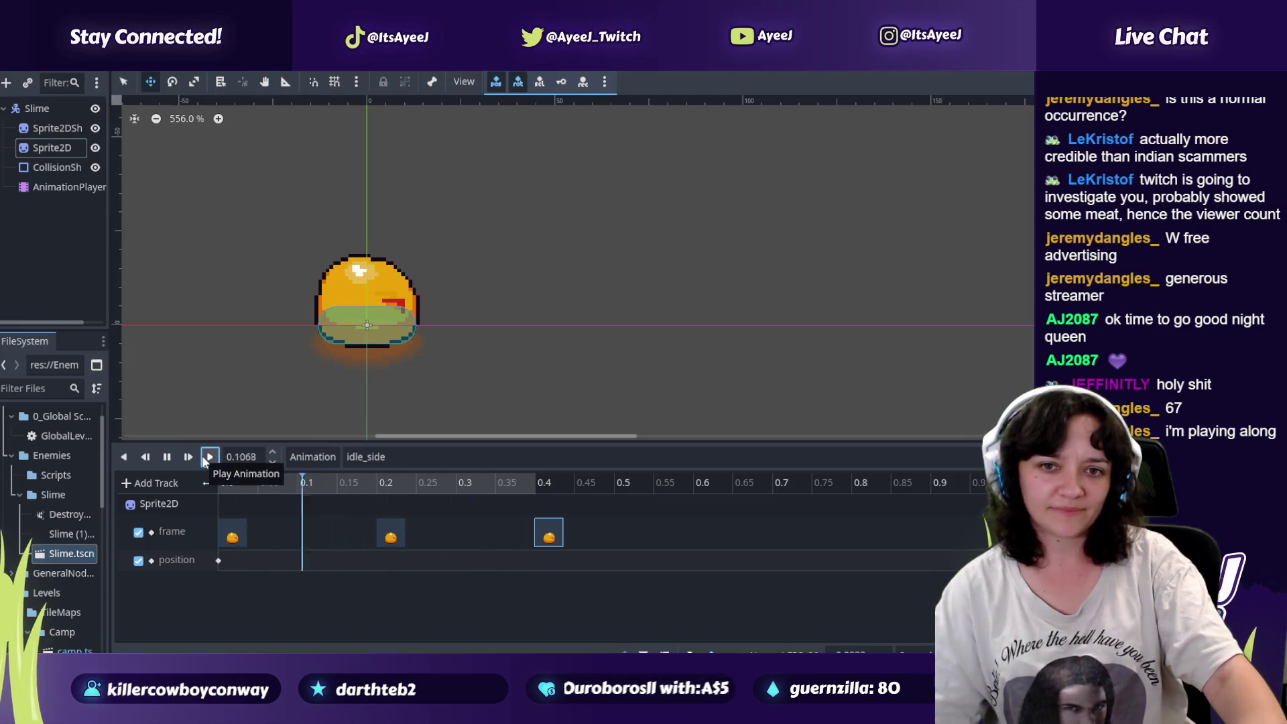
{"action": "key", "text": "alt+Tab"}
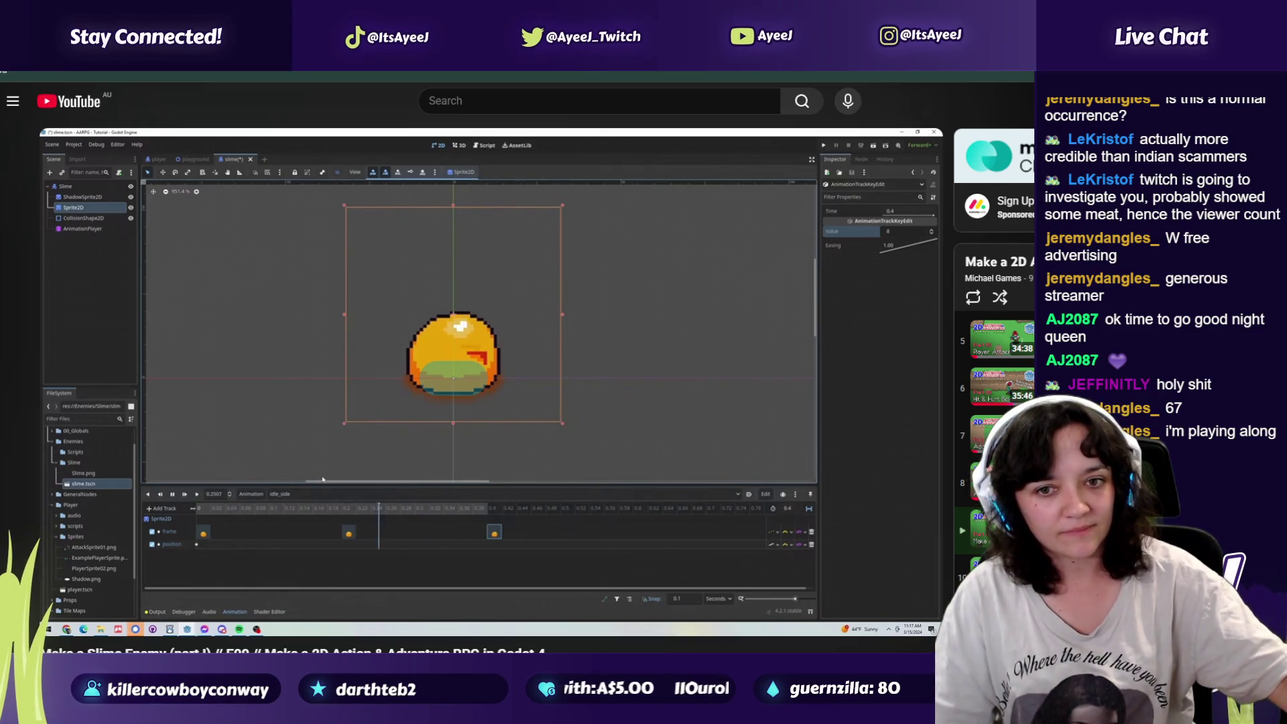
Watch the tutorial's Walk_Down Animation chapter, pausing around 8:36
{"action": "mouse_move", "coordinate": [603, 506]}
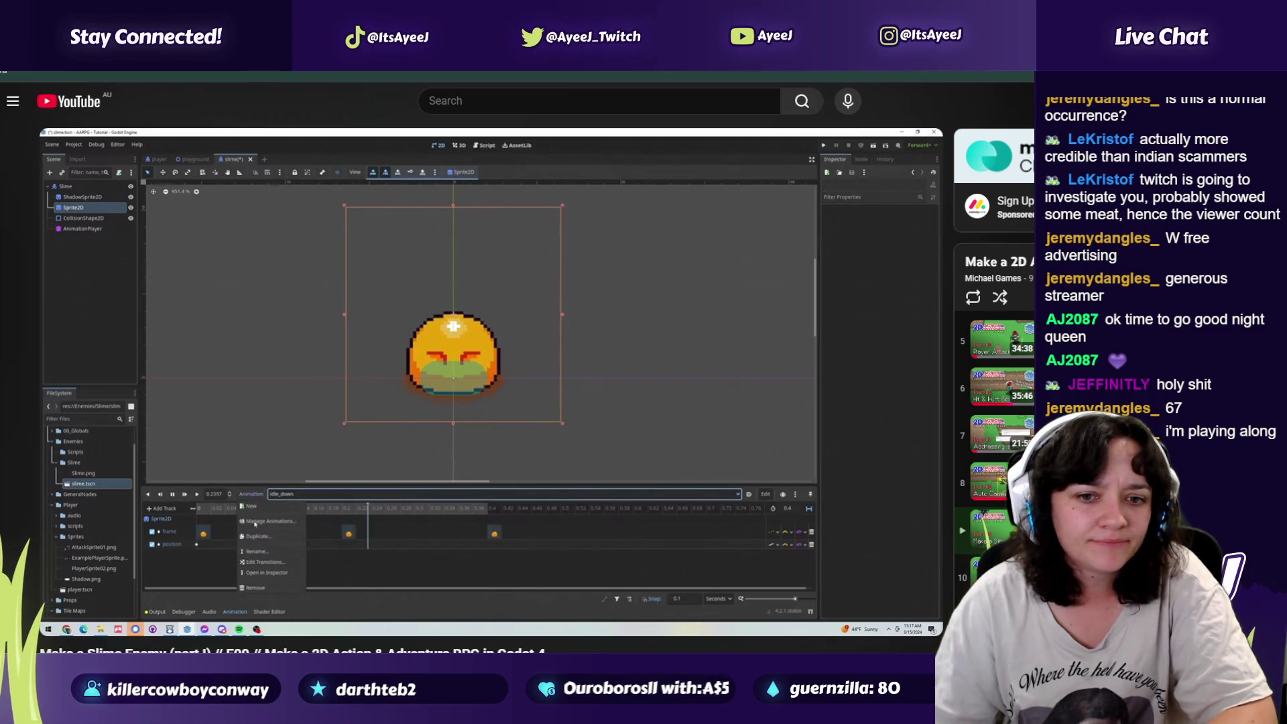
{"action": "key", "text": "space"}
{"action": "left_click", "coordinate": [733, 464]}
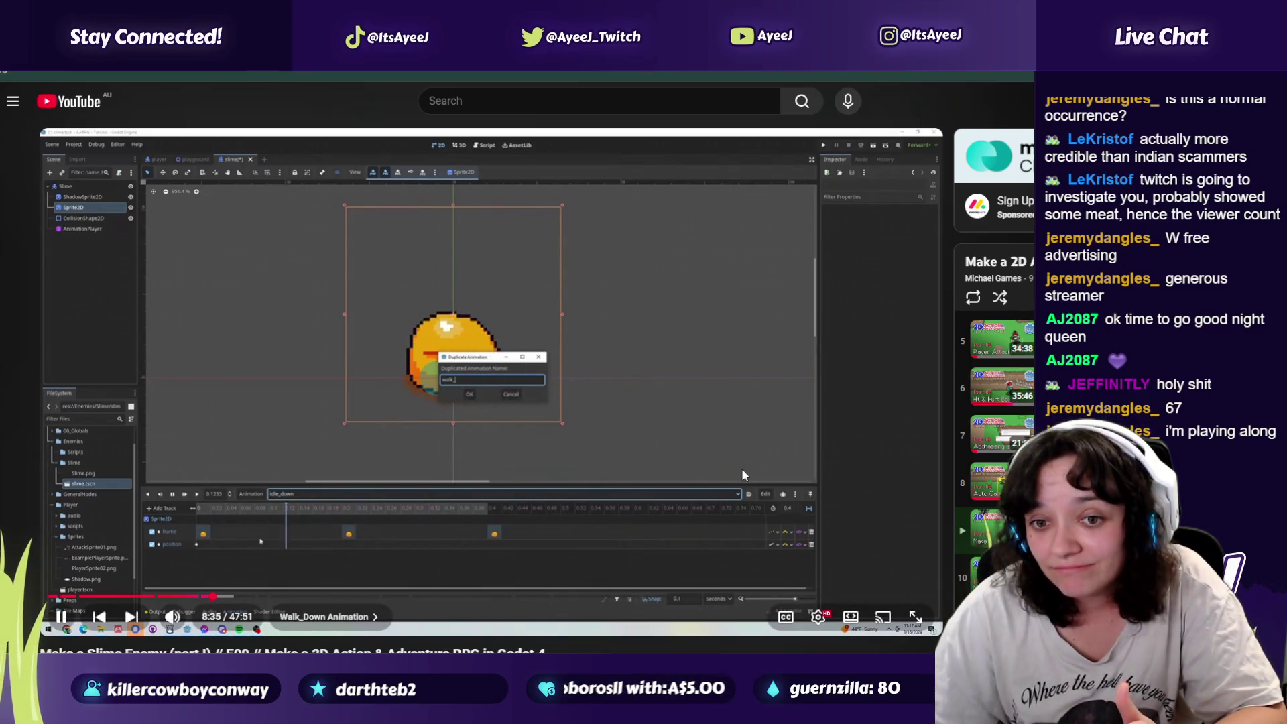
{"action": "left_click", "coordinate": [741, 469]}
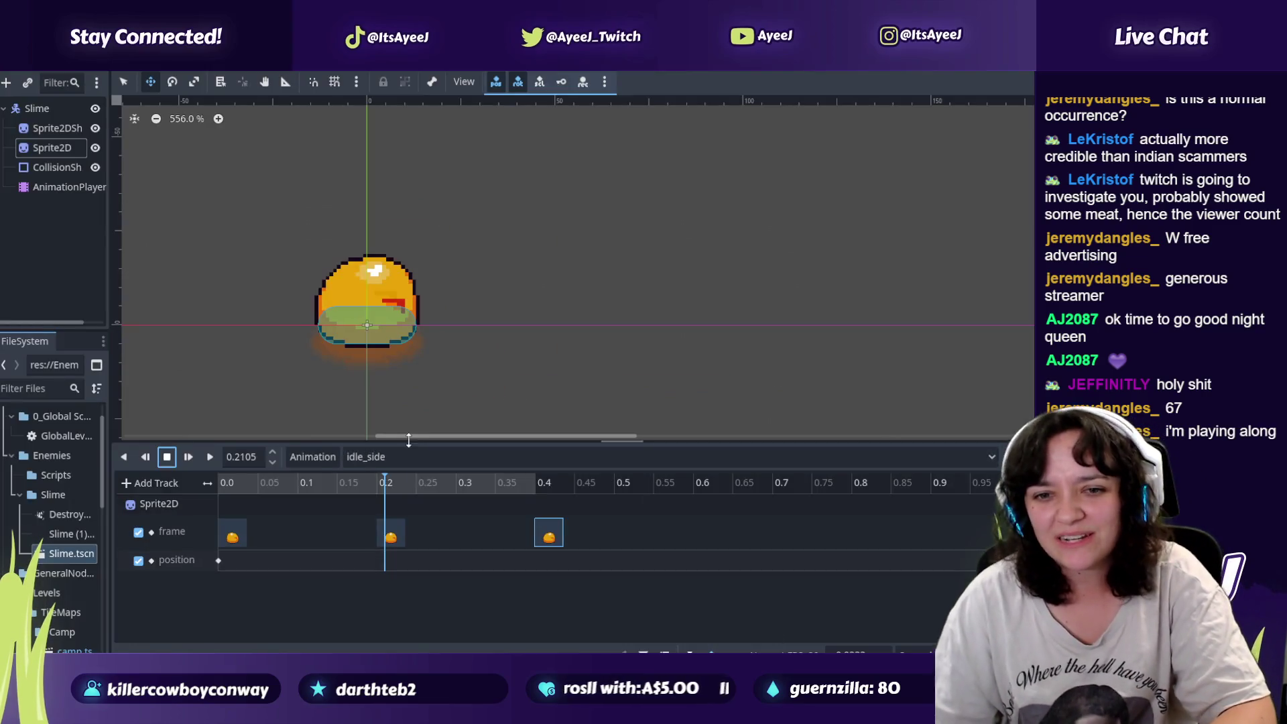
Select idle_down and duplicate it into a new animation named walk_down
{"action": "left_click", "coordinate": [406, 457]}
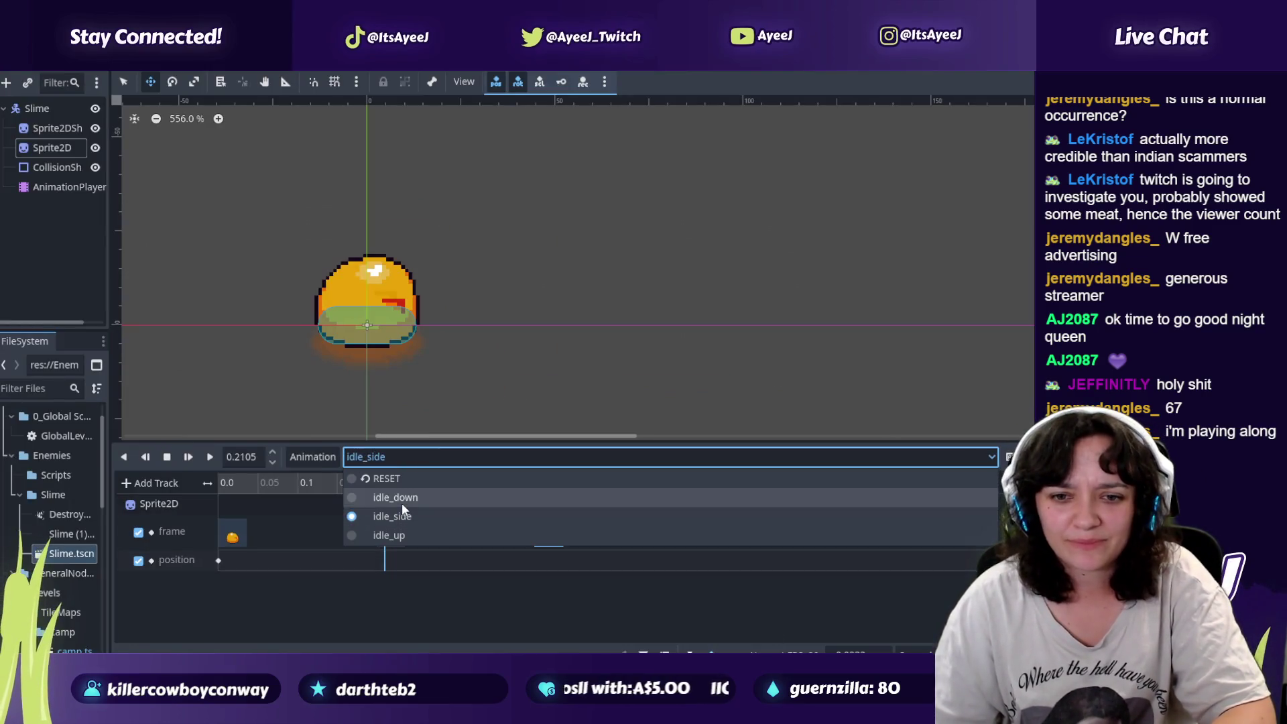
{"action": "left_click", "coordinate": [401, 503]}
{"action": "left_click", "coordinate": [315, 456]}
{"action": "left_click", "coordinate": [335, 530]}
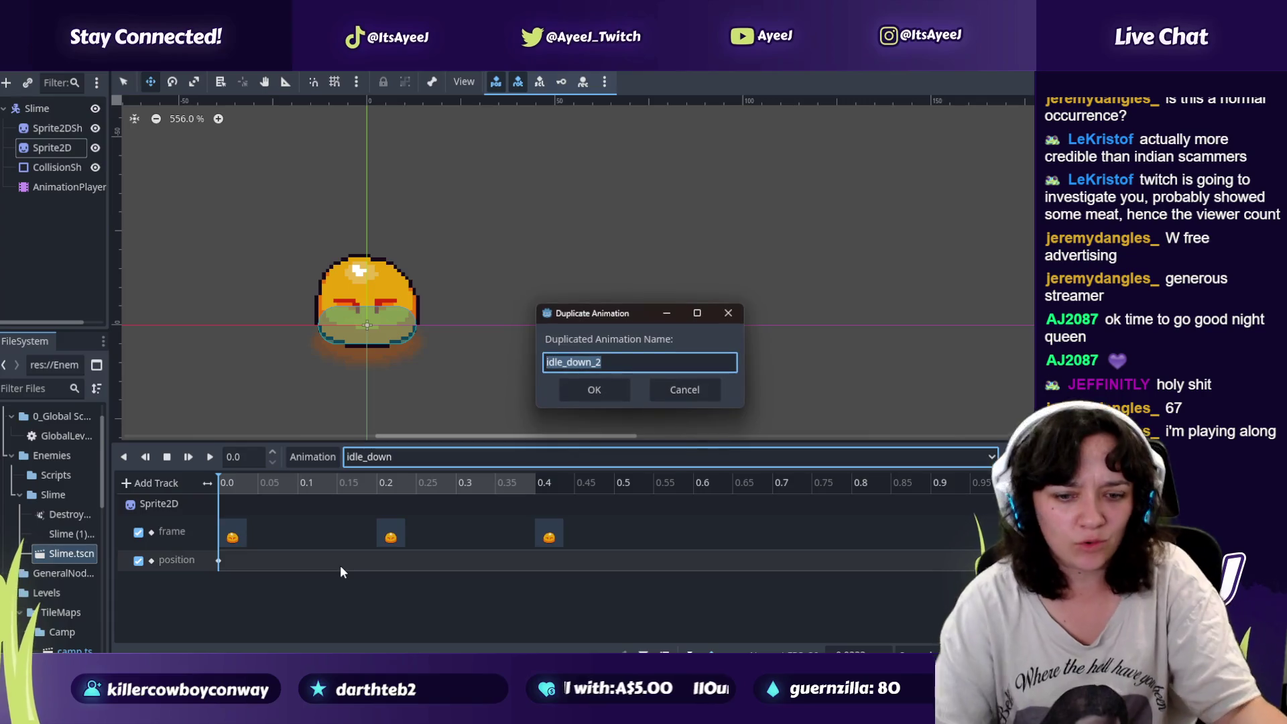
{"action": "type", "text": "walk_down"}
{"action": "key", "text": "Return"}
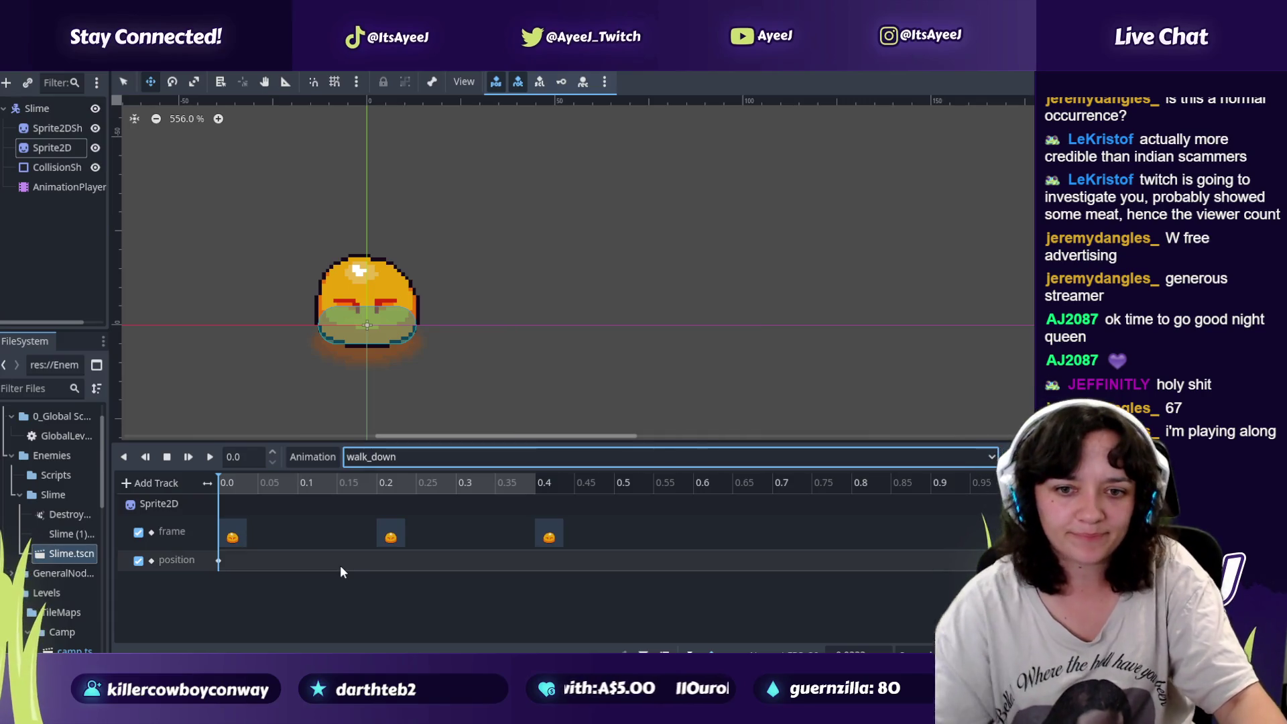
{"action": "key", "text": "alt+Tab"}
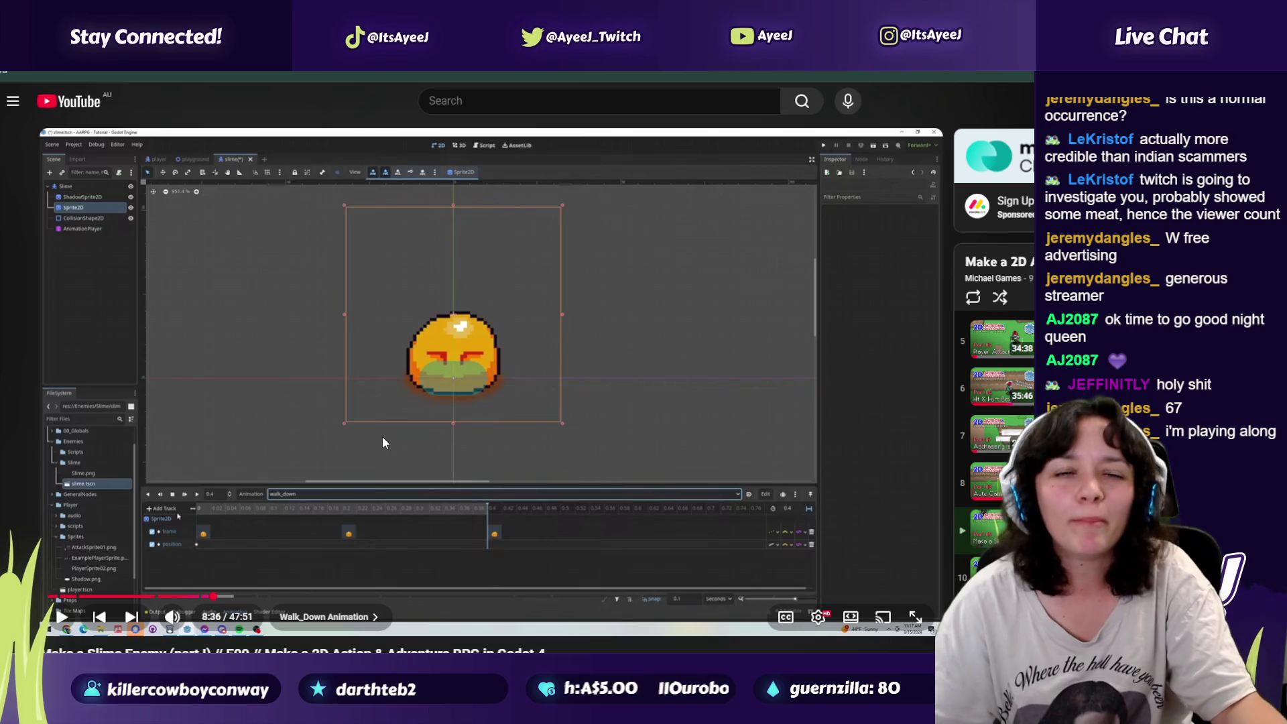
Follow the tutorial's walk_down key editing up to 8:52, then select walk_down's 0.0 frame key
{"action": "left_click", "coordinate": [382, 436]}
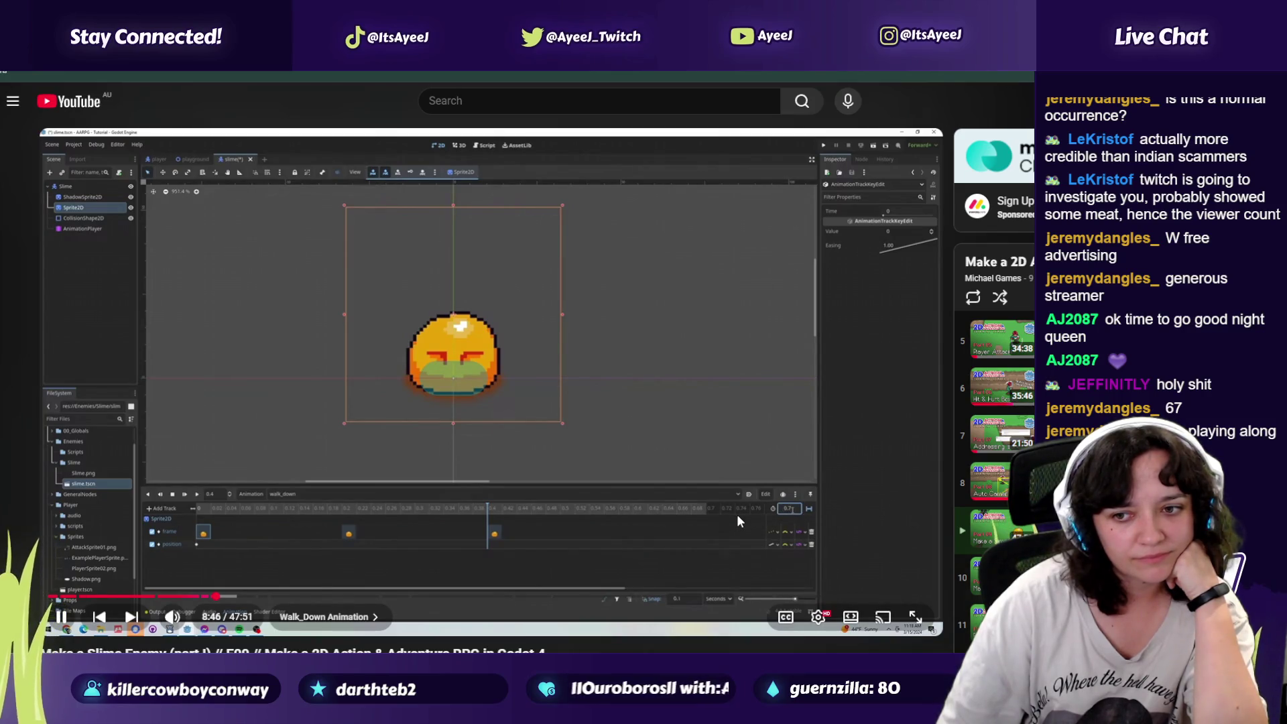
{"action": "left_click", "coordinate": [846, 589]}
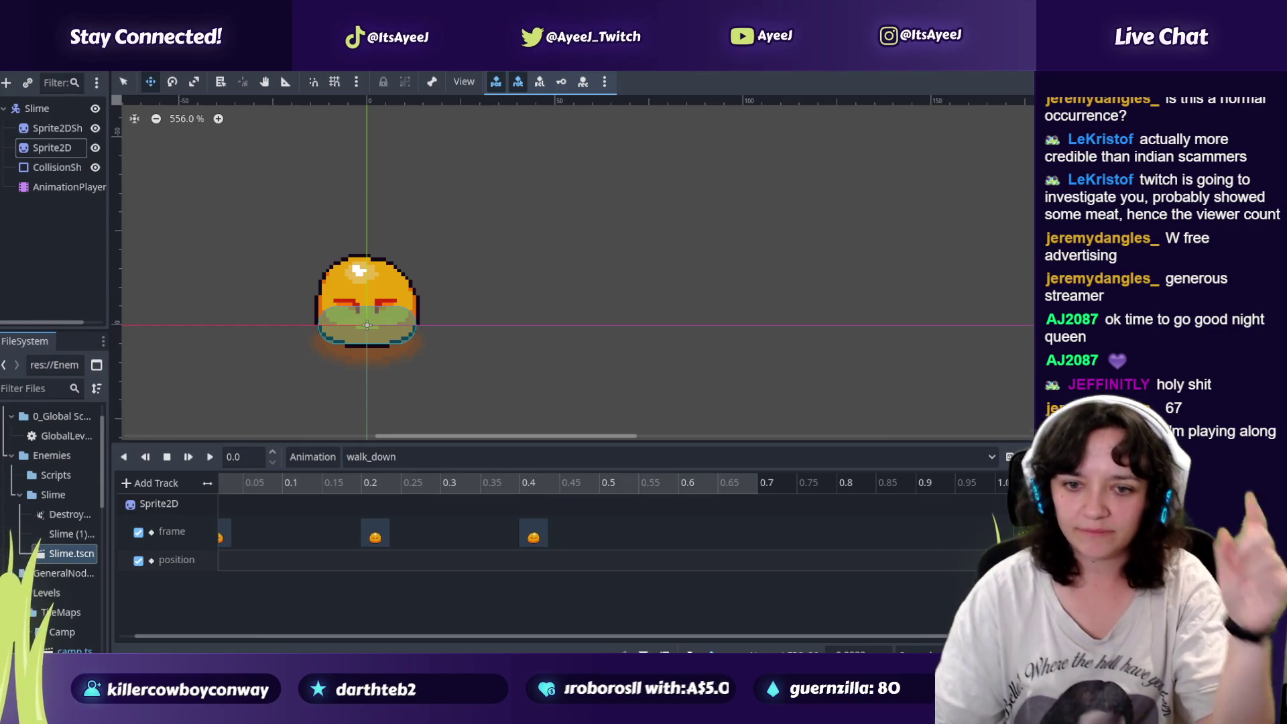
{"action": "key", "text": "alt+Tab"}
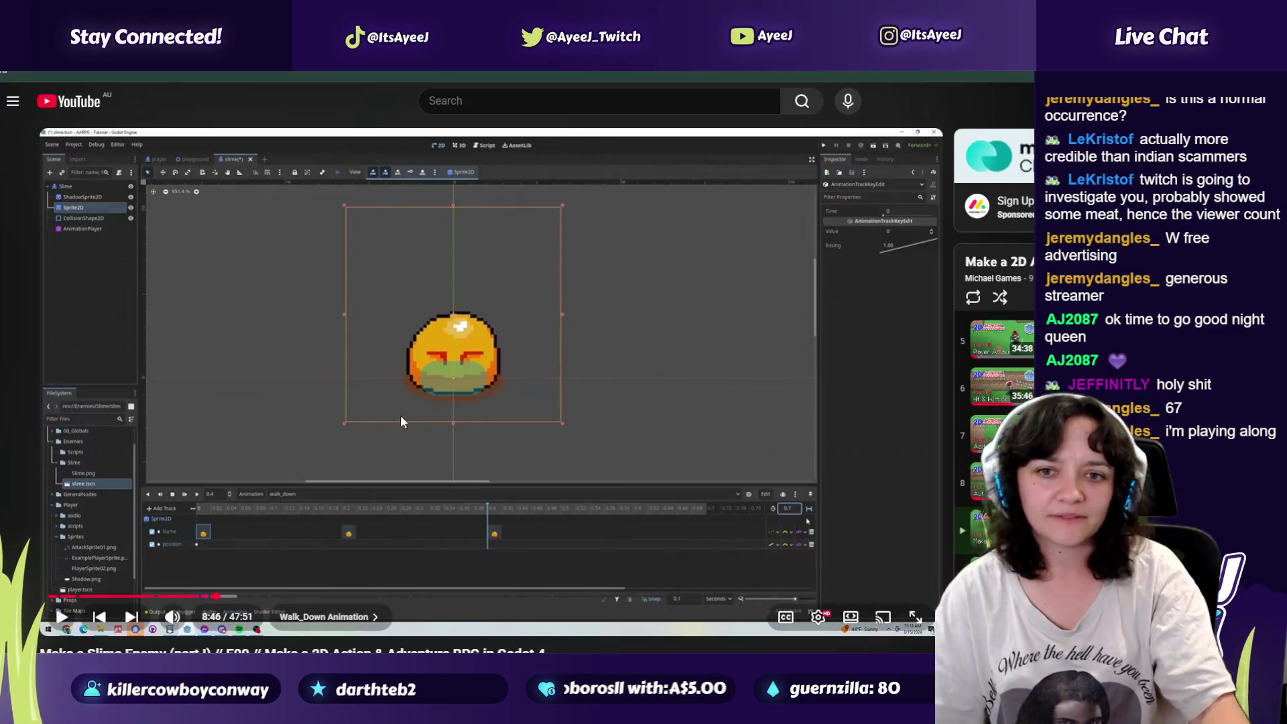
{"action": "left_click", "coordinate": [422, 419]}
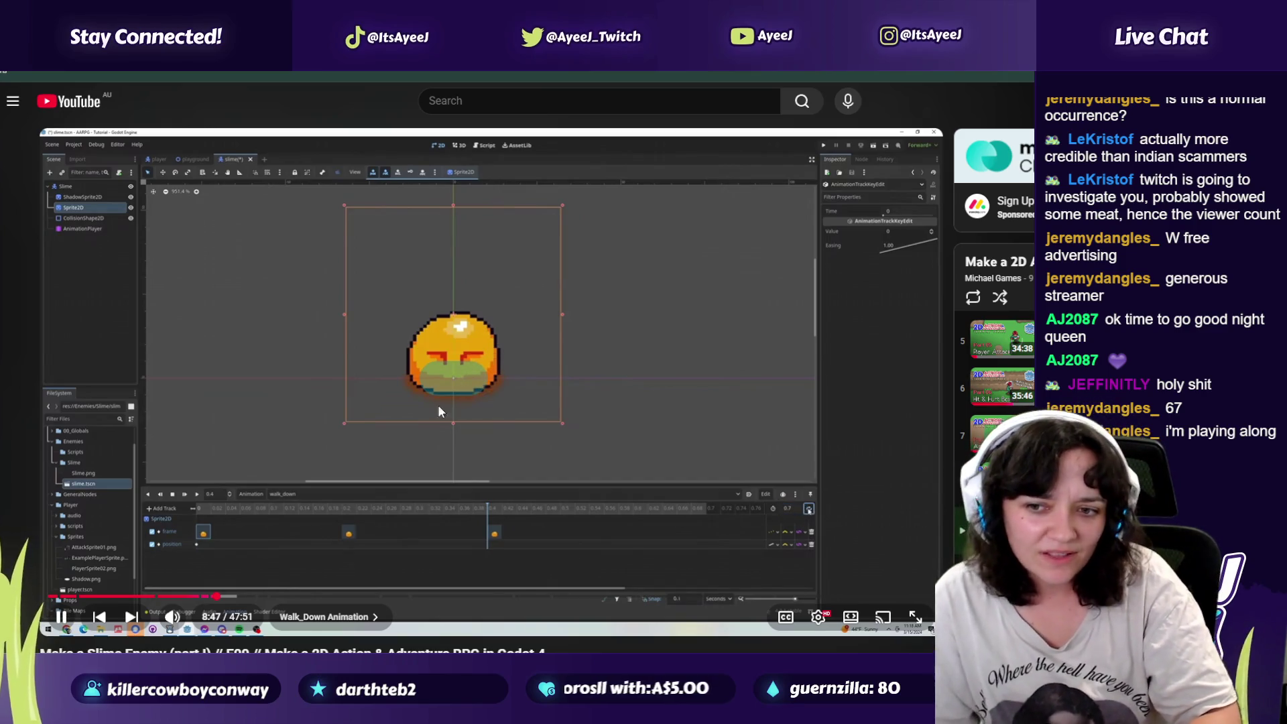
{"action": "left_click", "coordinate": [602, 311]}
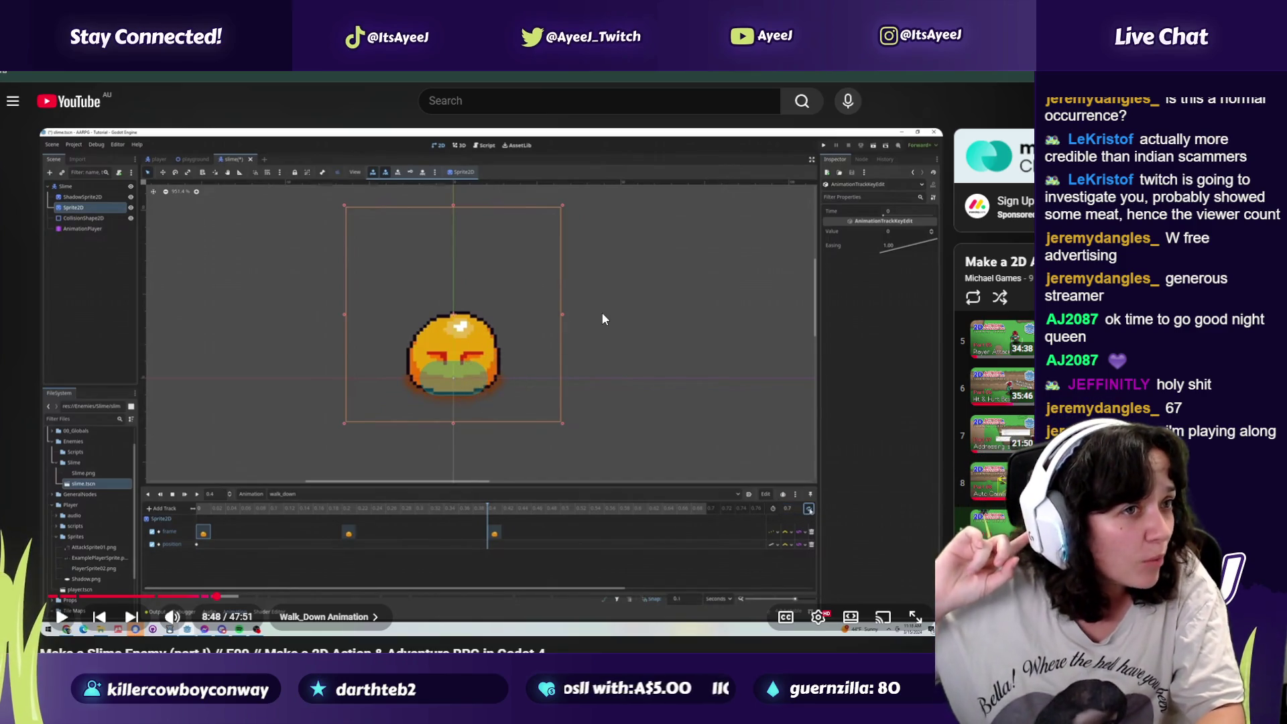
{"action": "left_click", "coordinate": [601, 311]}
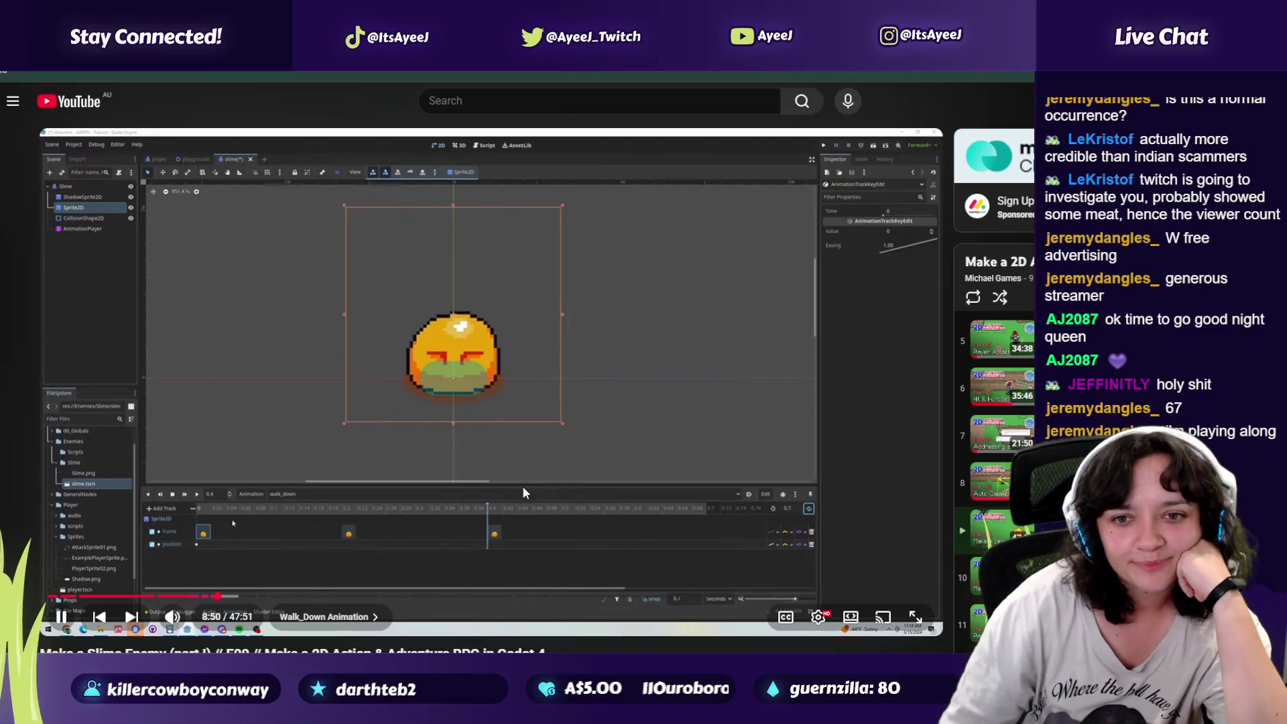
{"action": "left_click", "coordinate": [432, 477]}
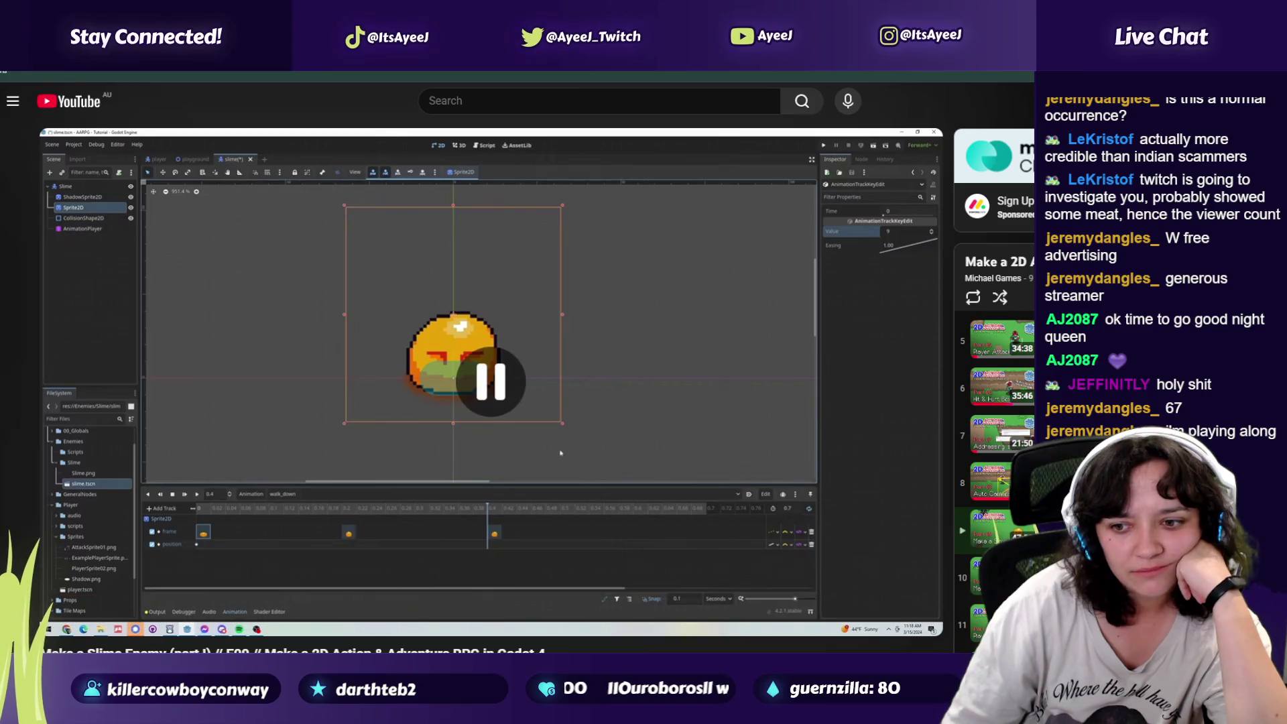
{"action": "key", "text": "alt+Tab"}
{"action": "left_click", "coordinate": [224, 532]}
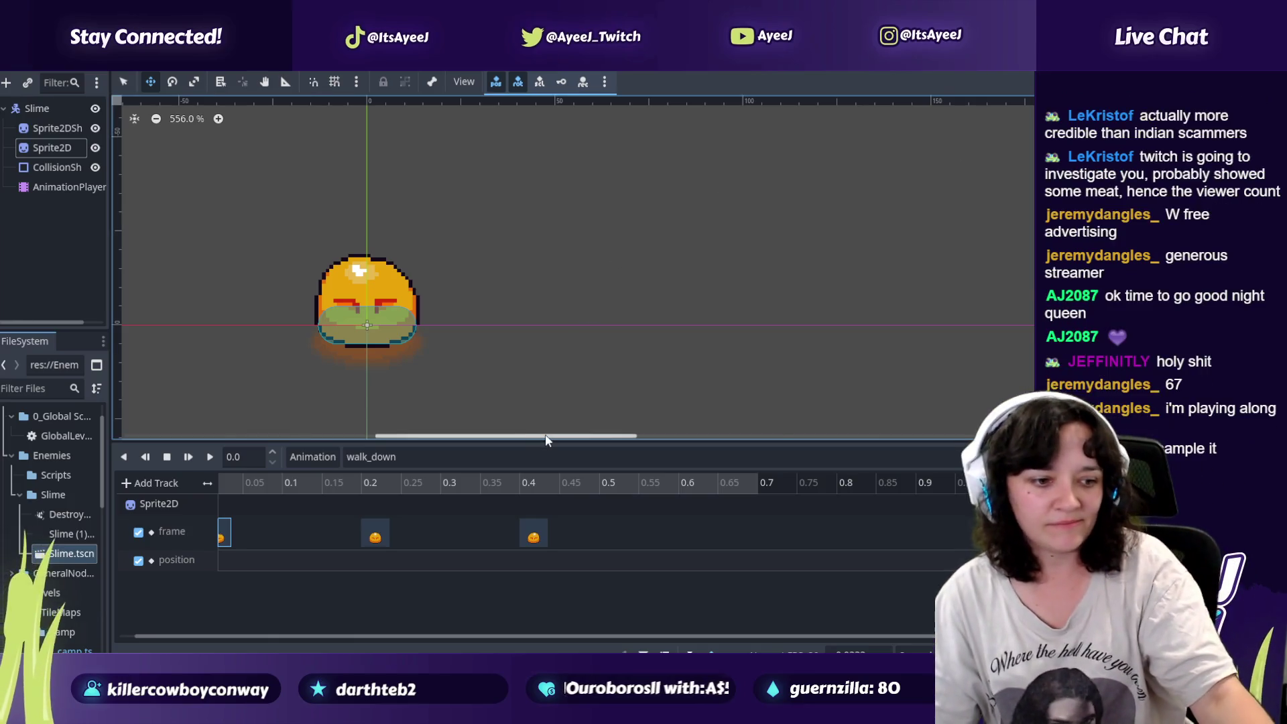
Select walk_down's 0.2 and 0.4 frame keys, checking each against the tutorial playing past 9:04
{"action": "key", "text": "alt+Tab"}
{"action": "left_click", "coordinate": [428, 464]}
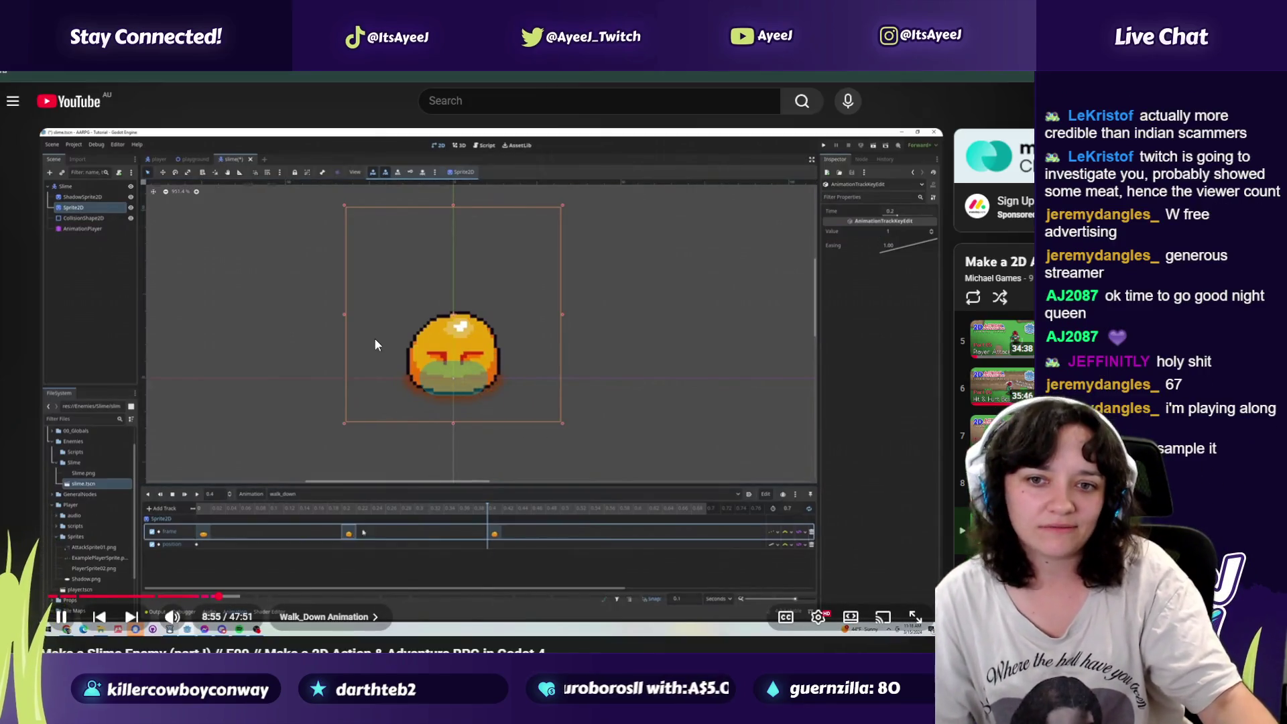
{"action": "left_click", "coordinate": [464, 440]}
{"action": "key", "text": "alt+Tab"}
{"action": "left_click", "coordinate": [374, 537]}
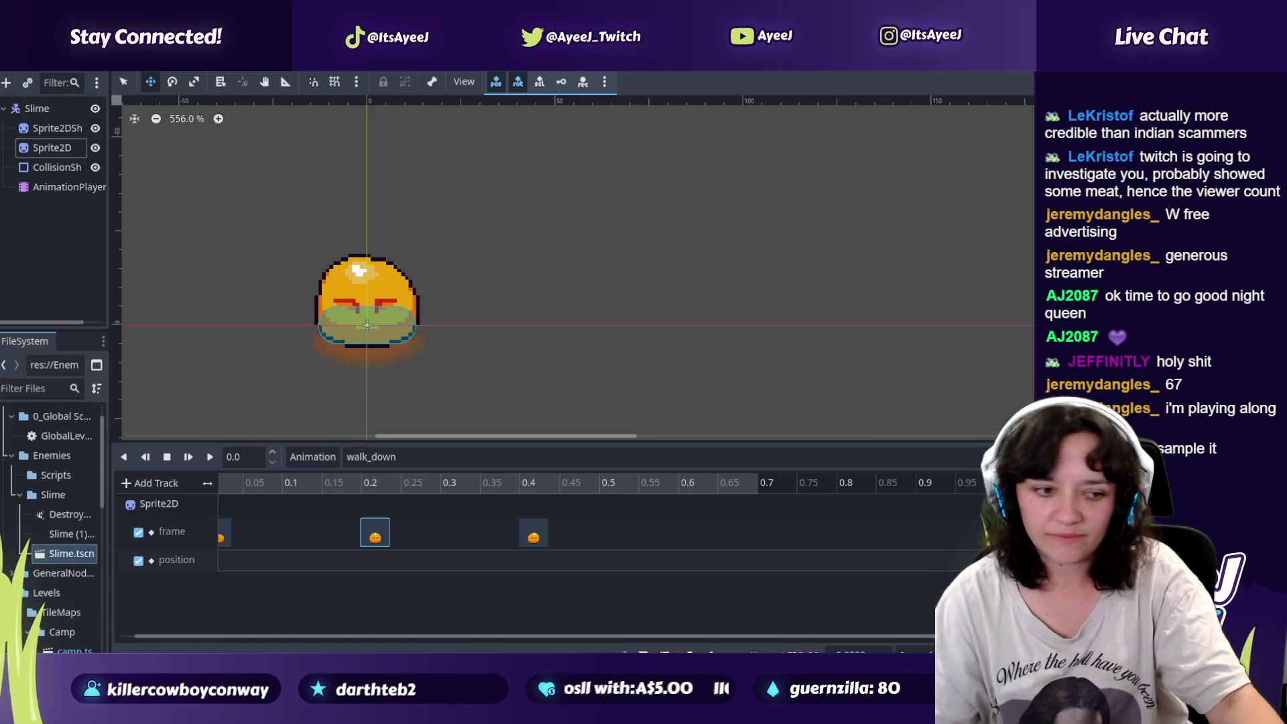
{"action": "key", "text": "alt+Tab"}
{"action": "left_click", "coordinate": [630, 402]}
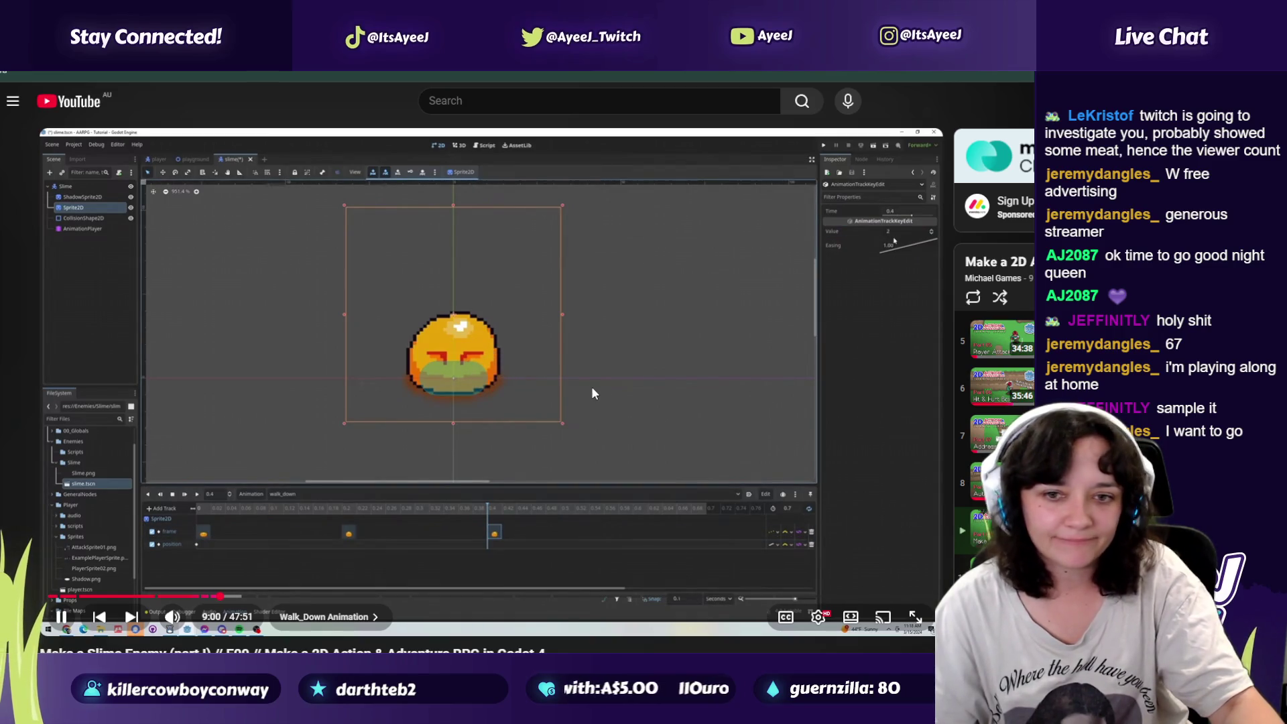
{"action": "left_click", "coordinate": [630, 380]}
{"action": "key", "text": "alt+Tab"}
{"action": "left_click", "coordinate": [533, 533]}
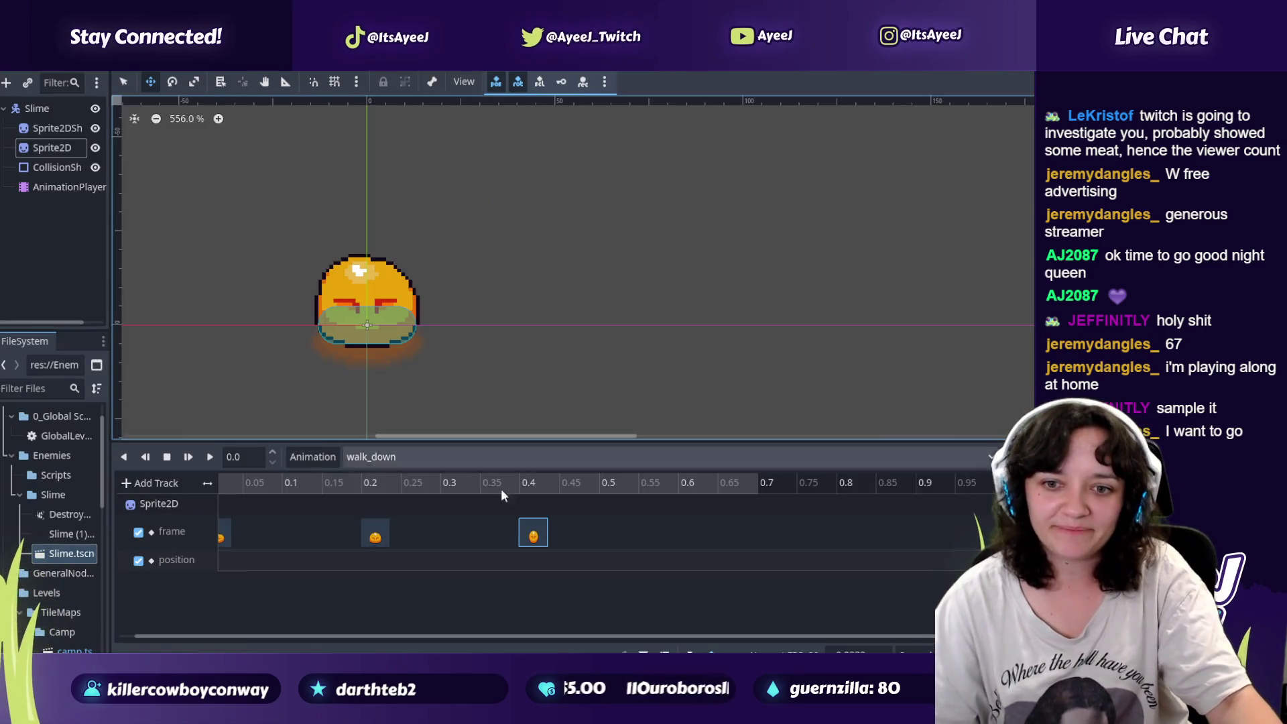
{"action": "key", "text": "alt+Tab"}
{"action": "left_click", "coordinate": [480, 404]}
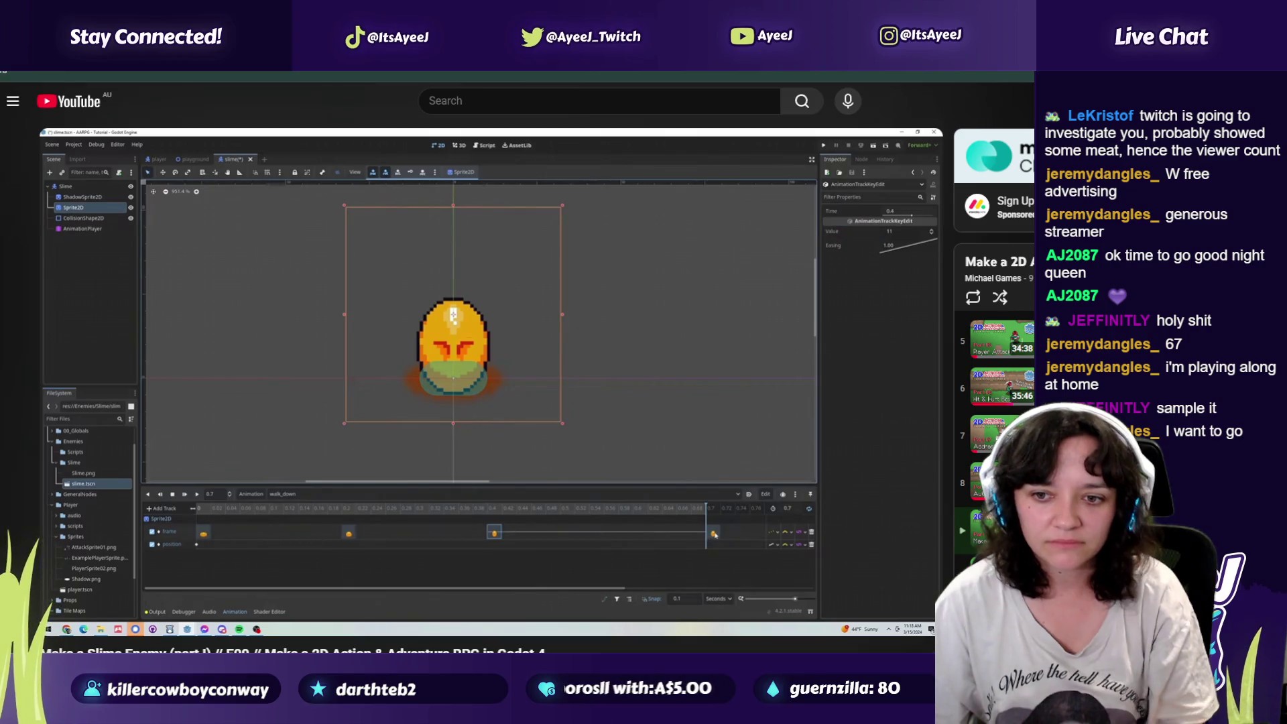
Insert a fourth frame key on walk_down's frame track and move it to about 0.7
{"action": "left_click", "coordinate": [654, 381]}
{"action": "left_click", "coordinate": [655, 462]}
{"action": "left_click", "coordinate": [653, 449]}
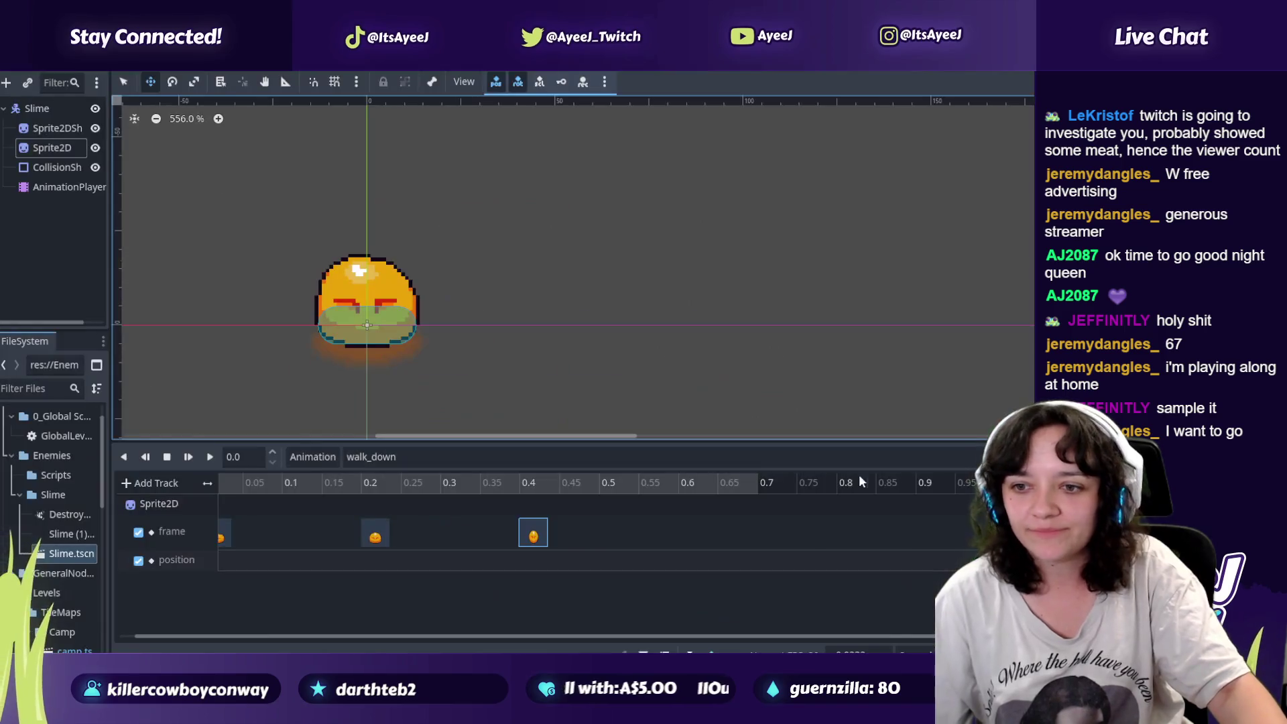
{"action": "right_click", "coordinate": [795, 536]}
{"action": "left_click", "coordinate": [799, 544]}
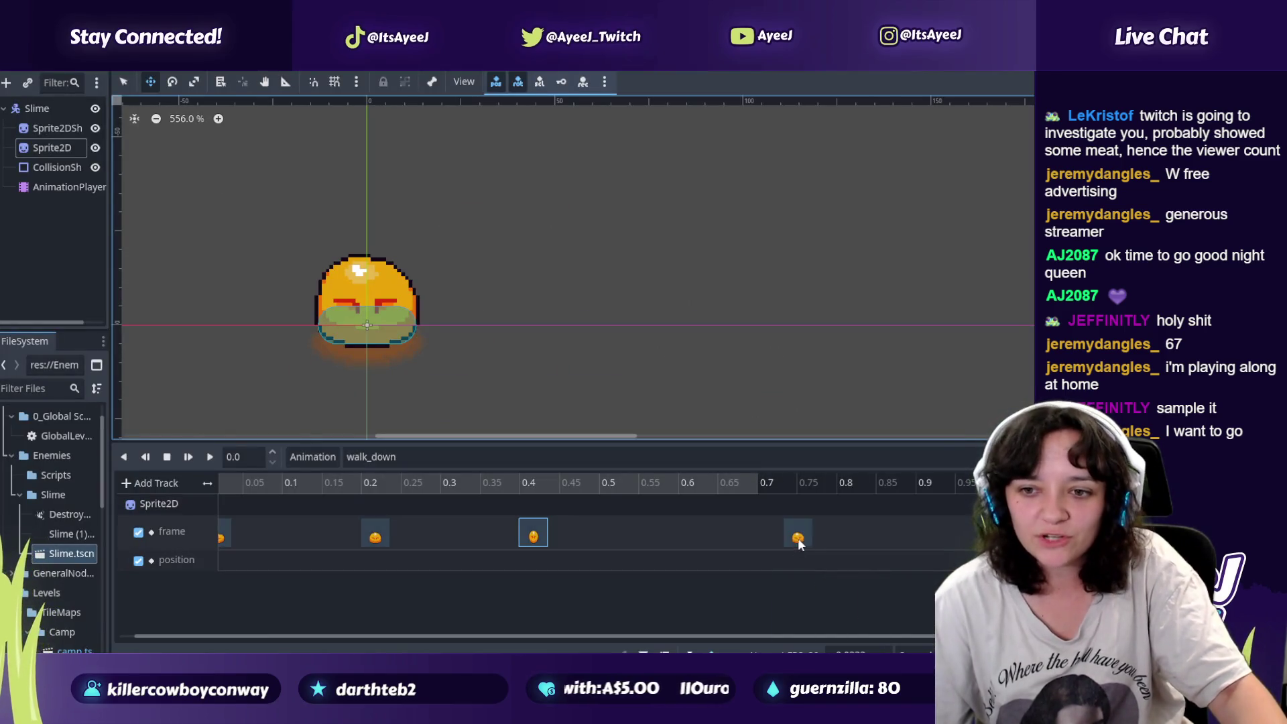
{"action": "left_click_drag", "start_coordinate": [797, 536], "coordinate": [771, 536]}
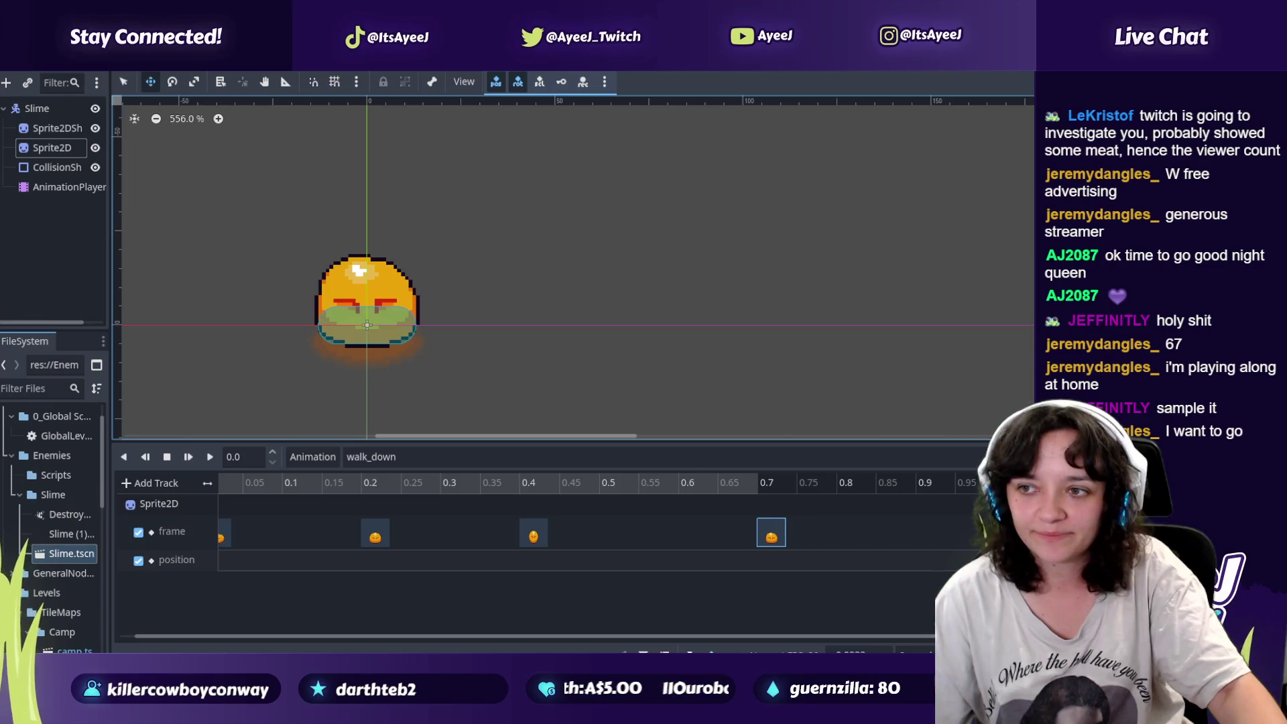
Preview the four-key walk_down animation after rechecking the tutorial, then resume the video
{"action": "key", "text": "alt+Tab"}
{"action": "left_click", "coordinate": [720, 311]}
{"action": "left_click", "coordinate": [729, 316]}
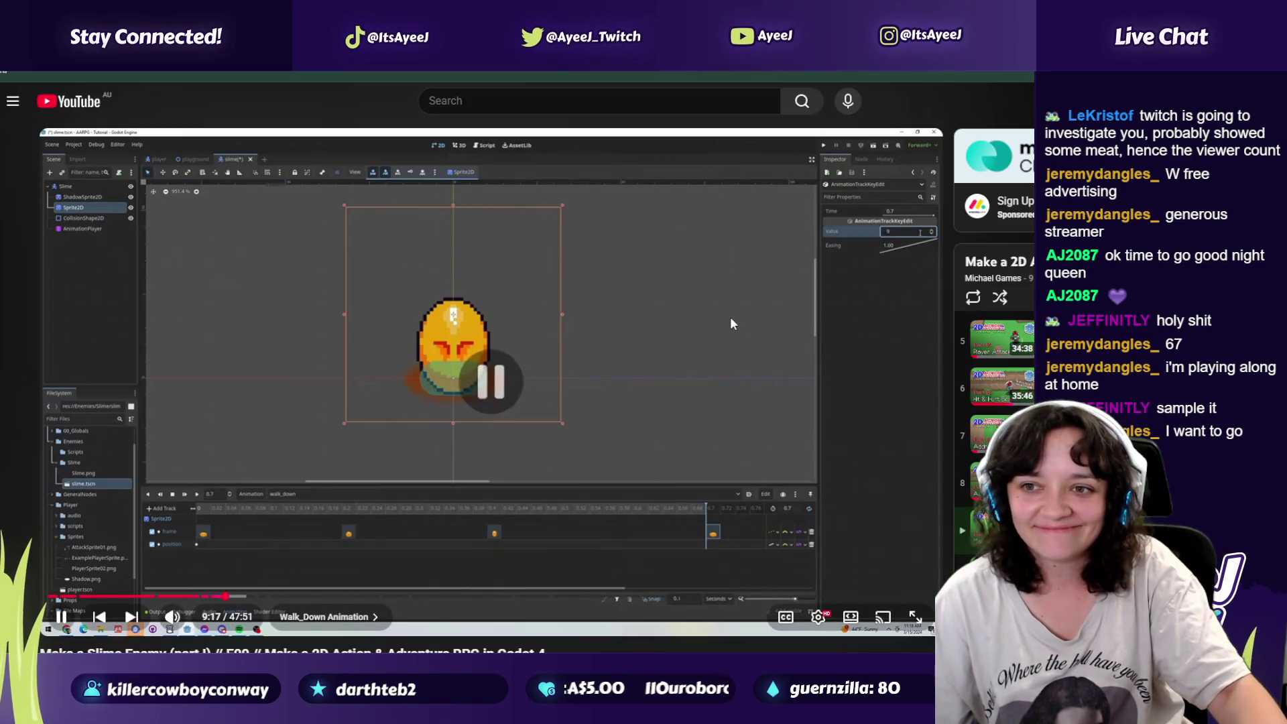
{"action": "key", "text": "alt+Tab"}
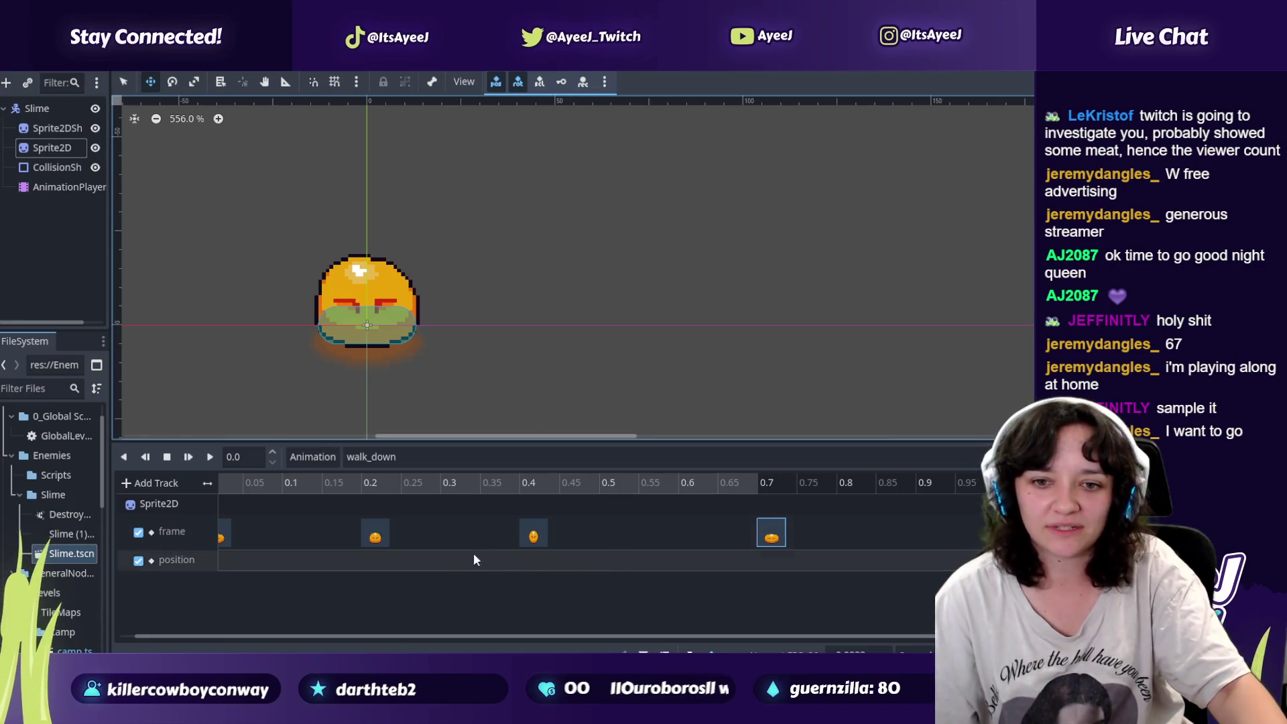
{"action": "left_click", "coordinate": [208, 457]}
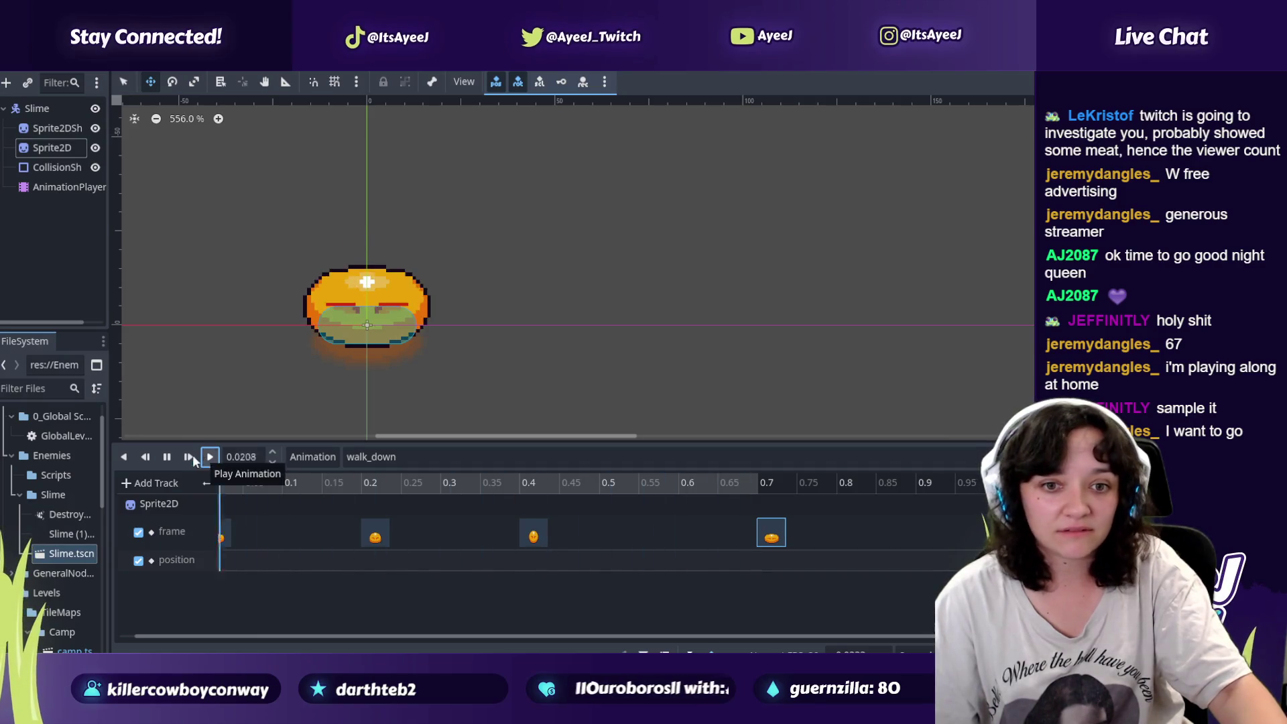
{"action": "key", "text": "alt+Tab"}
{"action": "left_click", "coordinate": [484, 405]}
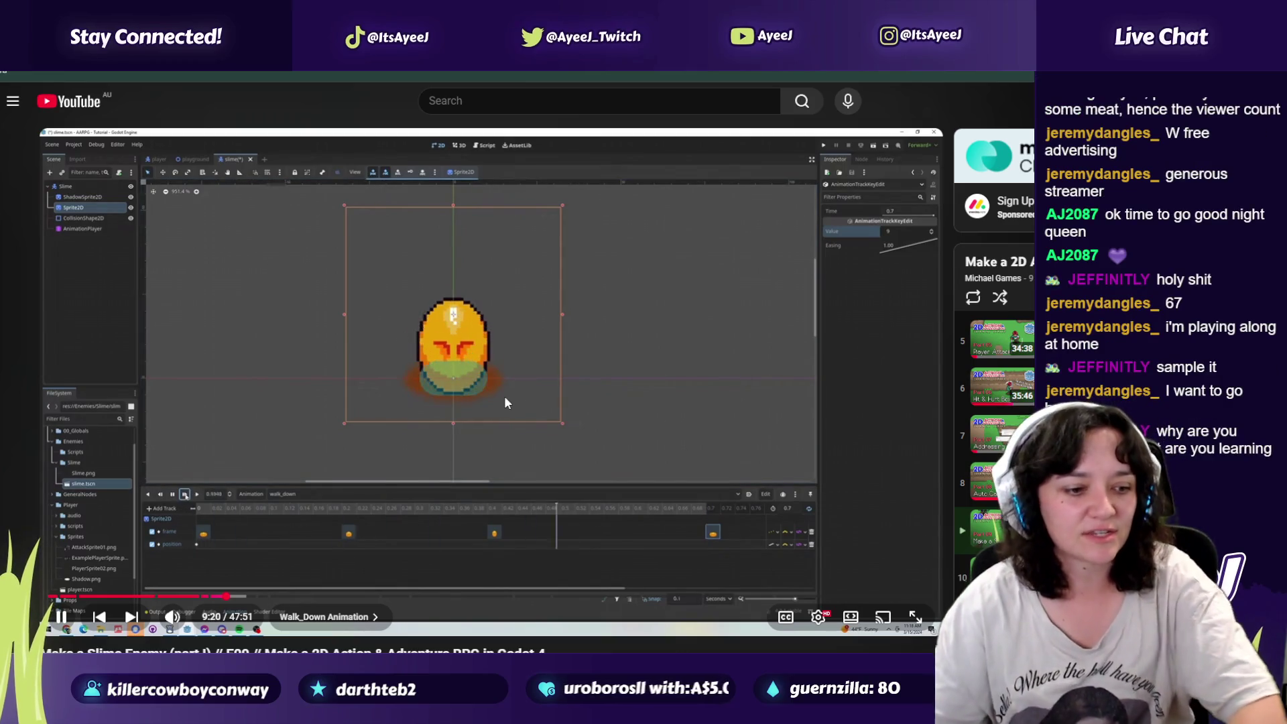
Pause the tutorial at 9:24 and scroll down through the Unchosen GDD document
{"action": "left_click", "coordinate": [514, 469]}
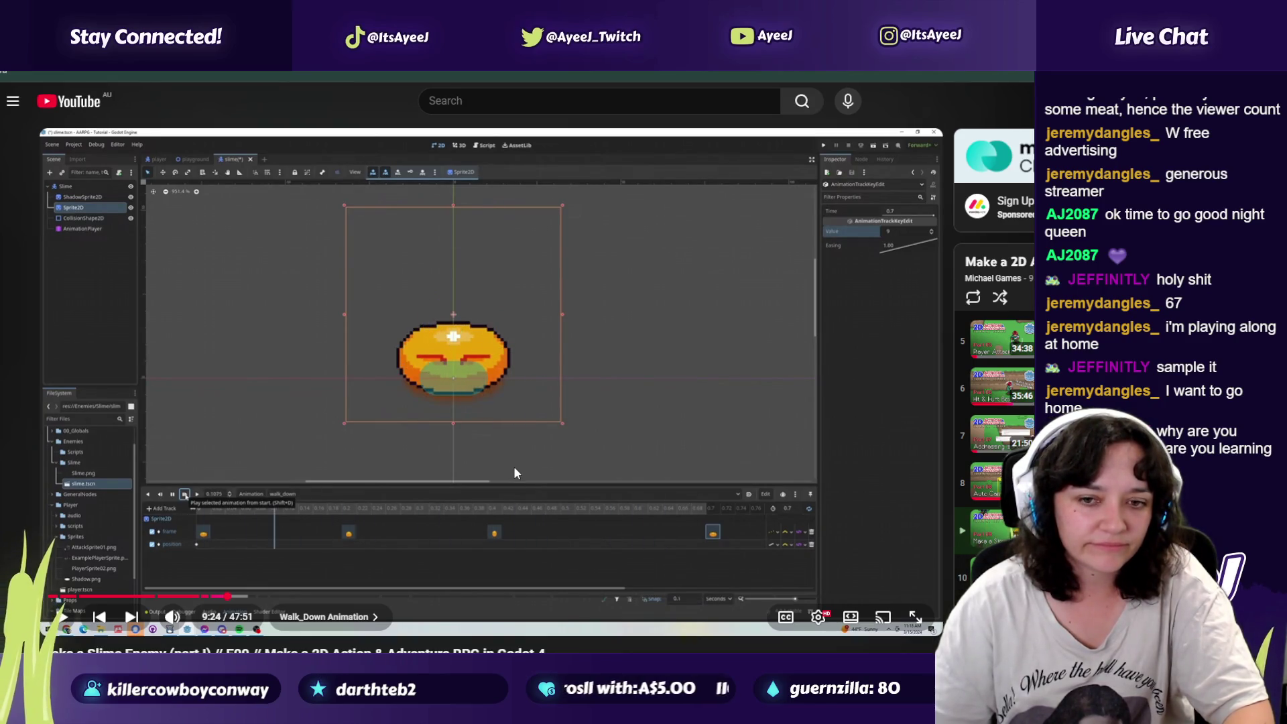
{"action": "left_click", "coordinate": [520, 473]}
{"action": "left_click", "coordinate": [543, 473]}
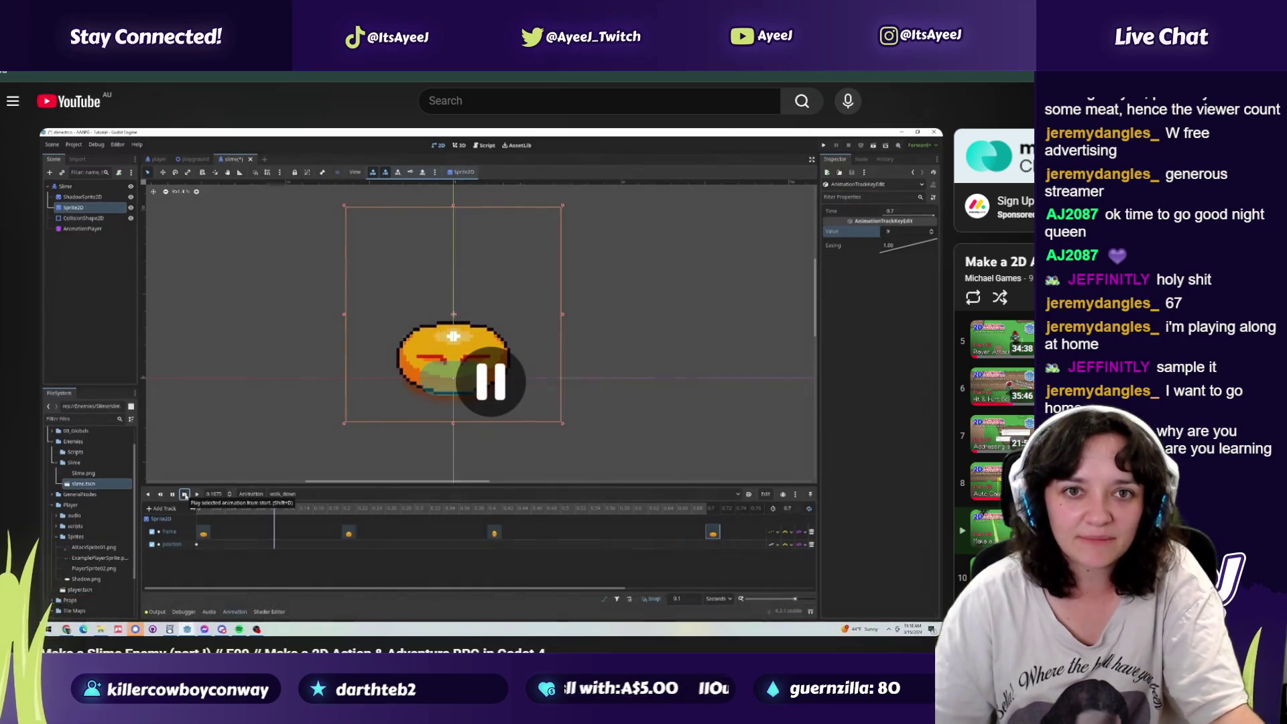
{"action": "key", "text": "alt+Tab"}
{"action": "scroll", "coordinate": [509, 402], "scroll_direction": "down", "scroll_amount": 5}
{"action": "scroll", "coordinate": [509, 403], "scroll_direction": "down", "scroll_amount": 20}
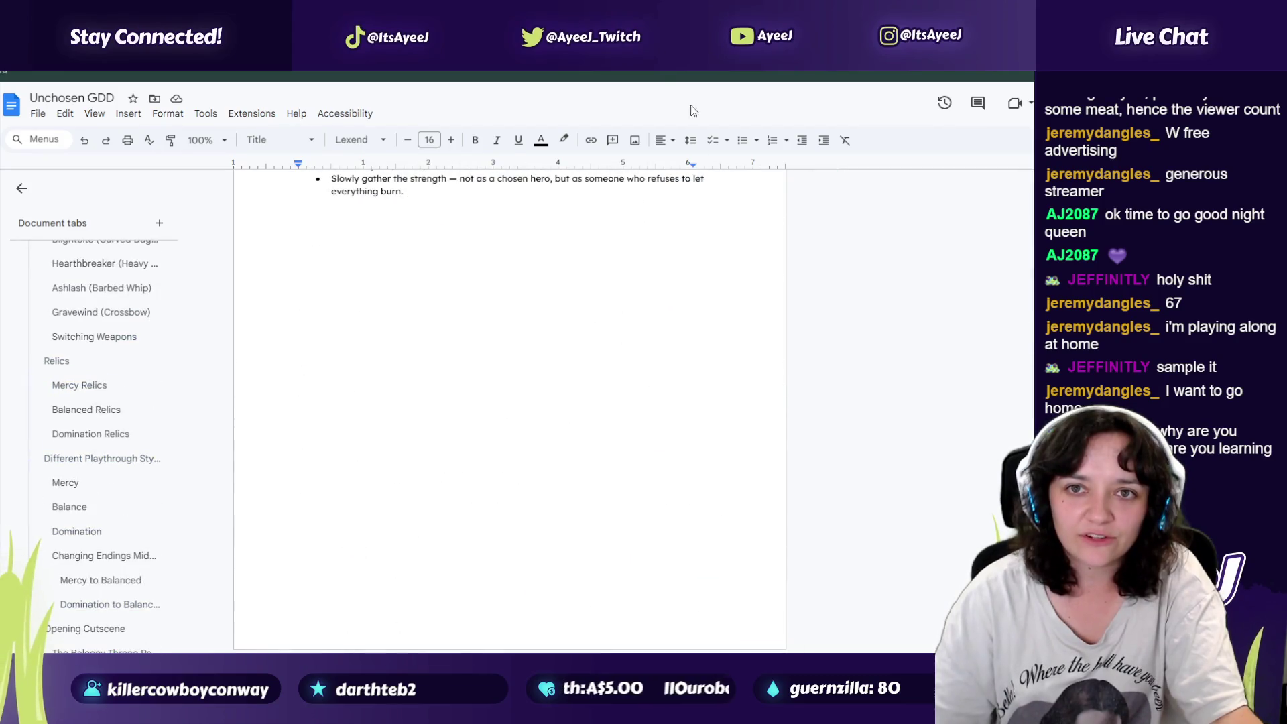
Leave the Unchosen GDD and return to the YouTube tutorial
{"action": "key", "text": "alt+Tab"}
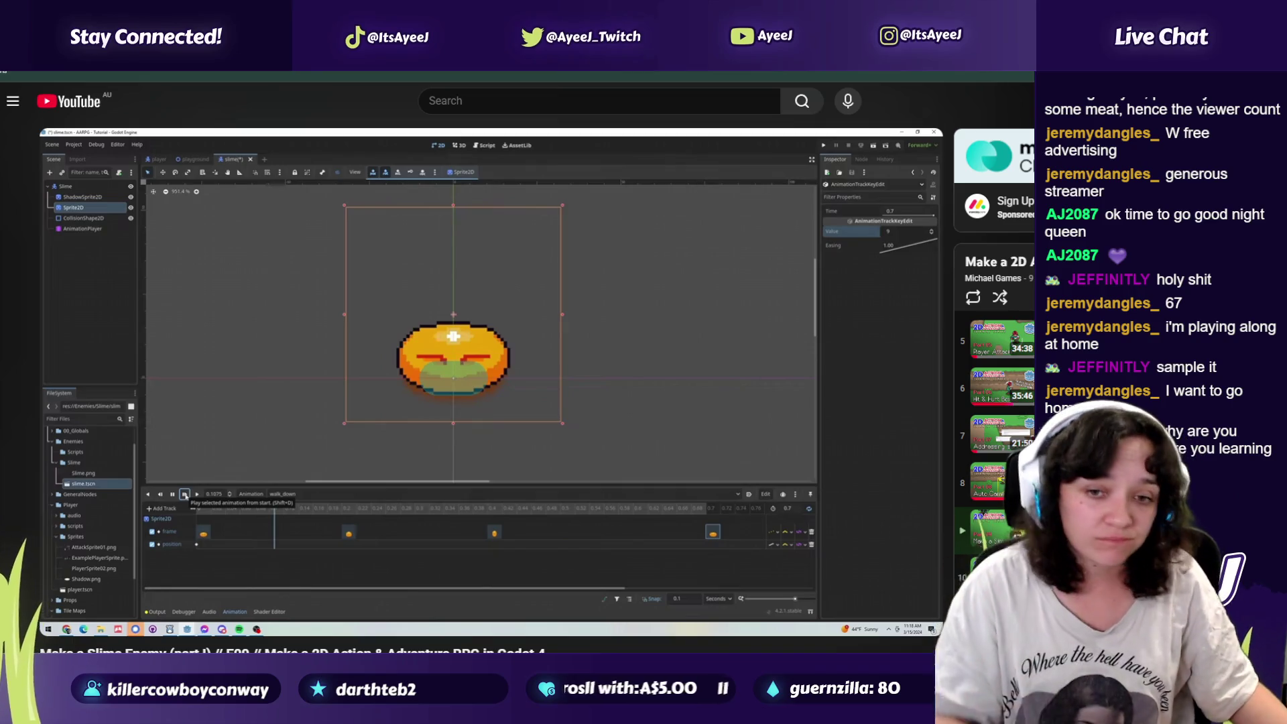
Watch the tutorial key the slime's walk_down position up to 9:40, then return to Godot
{"action": "left_click", "coordinate": [608, 513]}
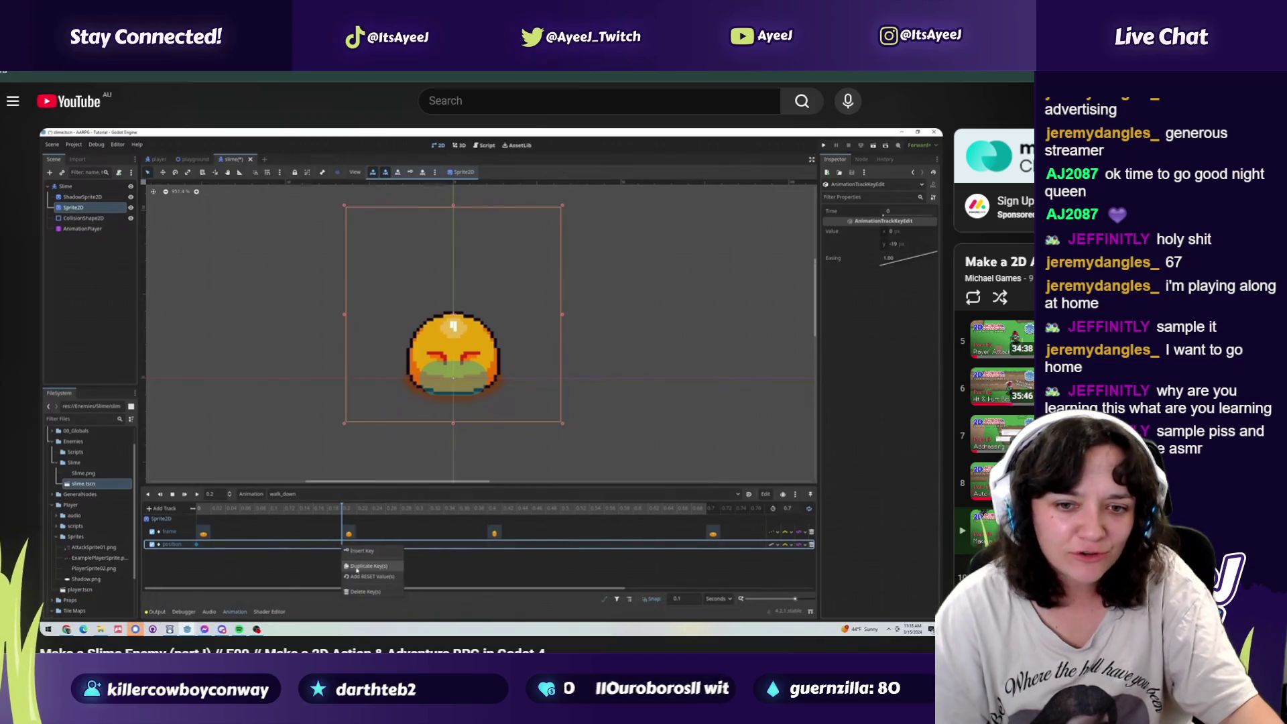
{"action": "left_click", "coordinate": [645, 362]}
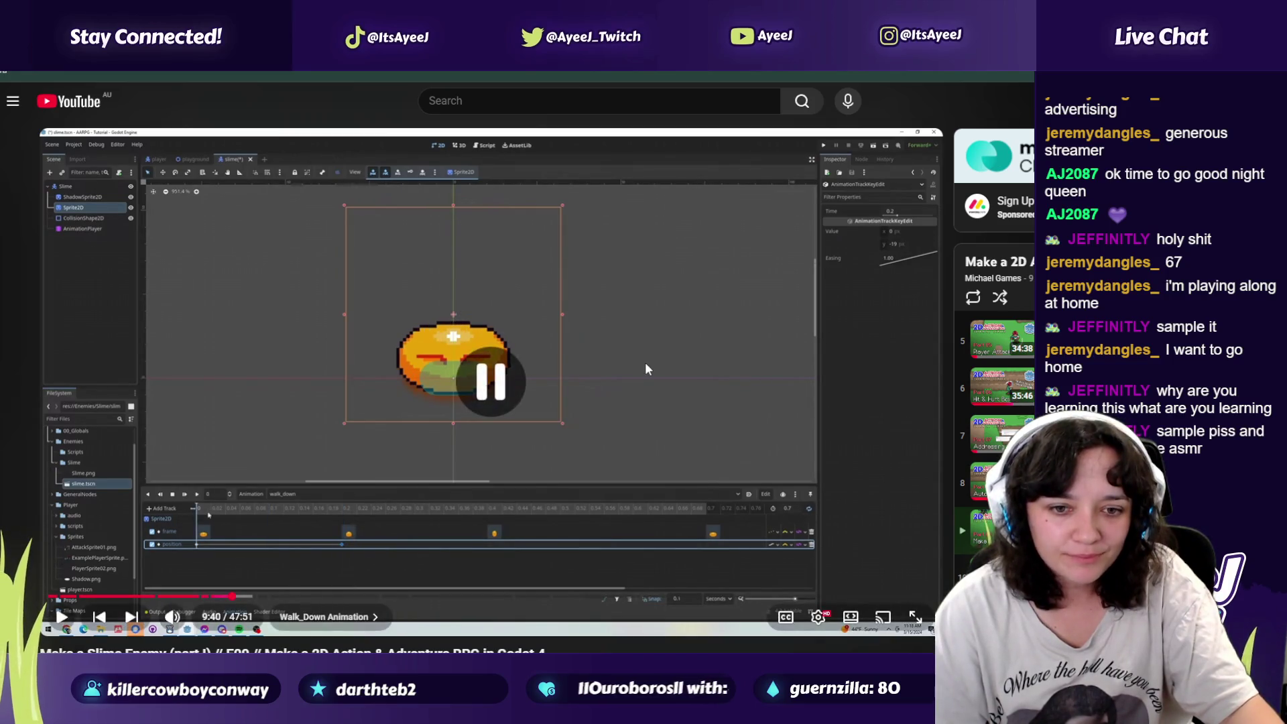
{"action": "key", "text": "alt+Tab"}
{"action": "right_click", "coordinate": [360, 561]}
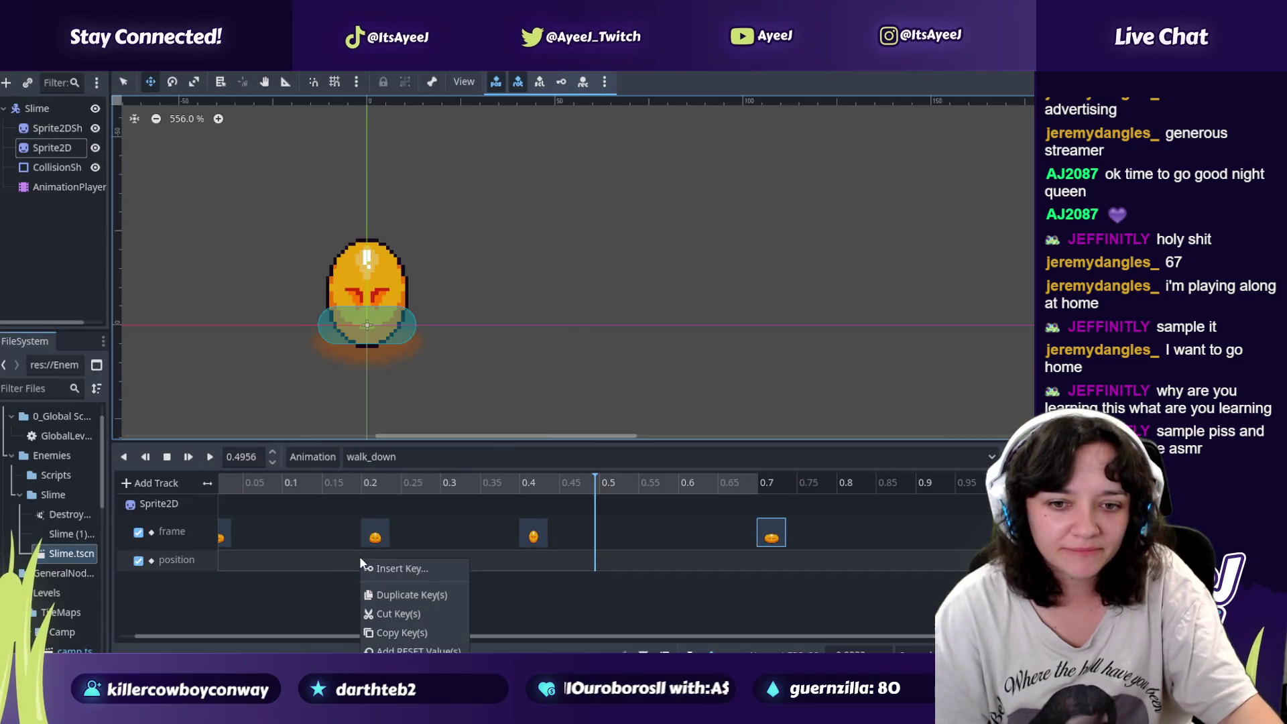
Insert a key on the walk_down position track and scroll the timeline back to 0.0
{"action": "left_click", "coordinate": [388, 572]}
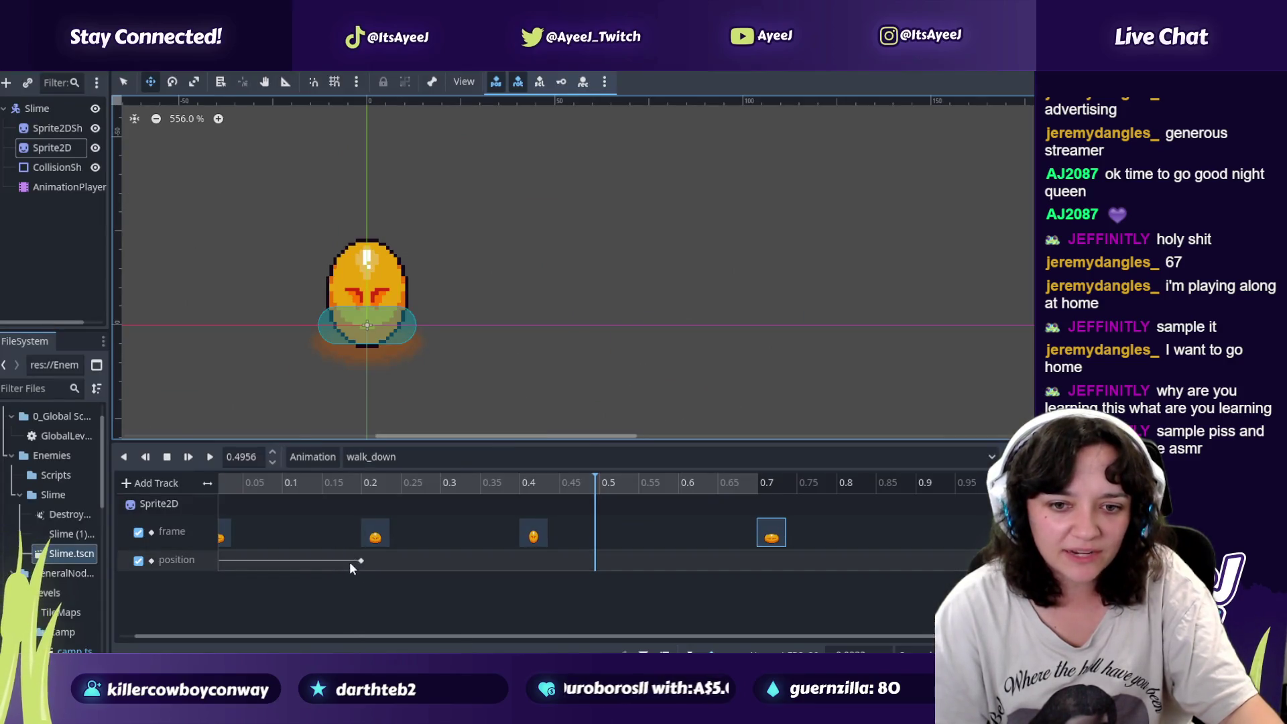
{"action": "mouse_move", "coordinate": [360, 563]}
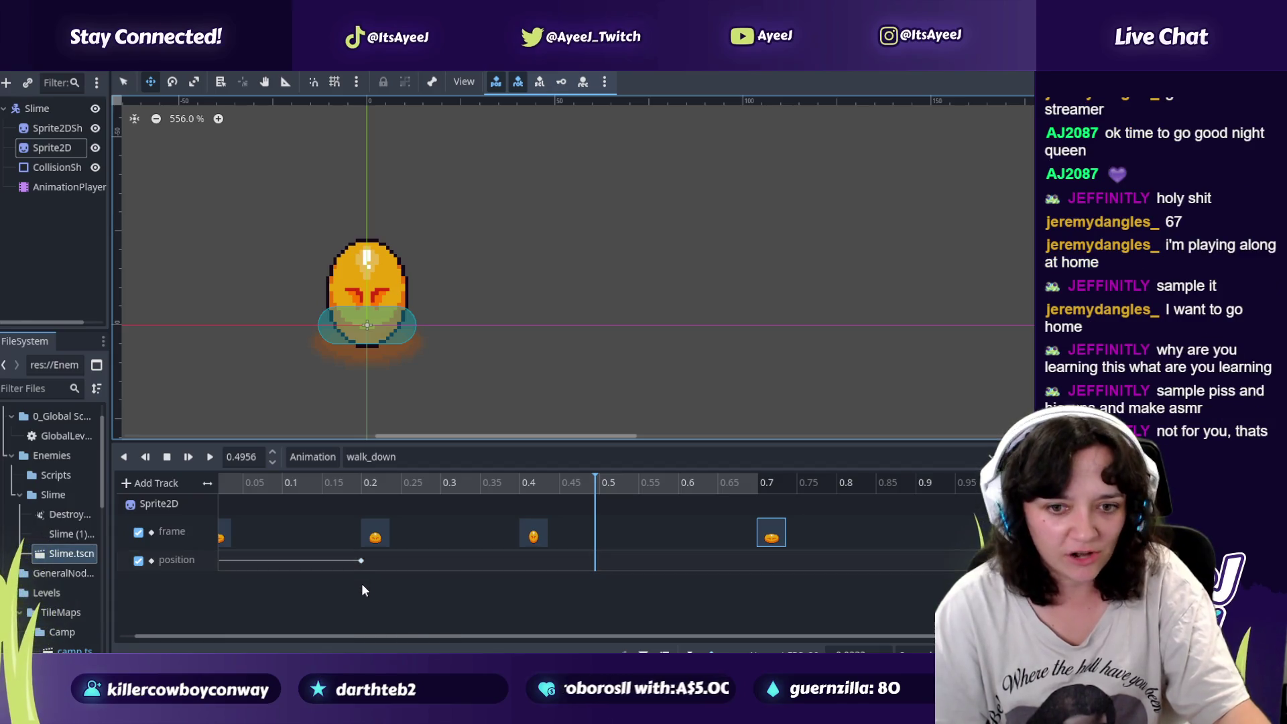
{"action": "right_click", "coordinate": [358, 560]}
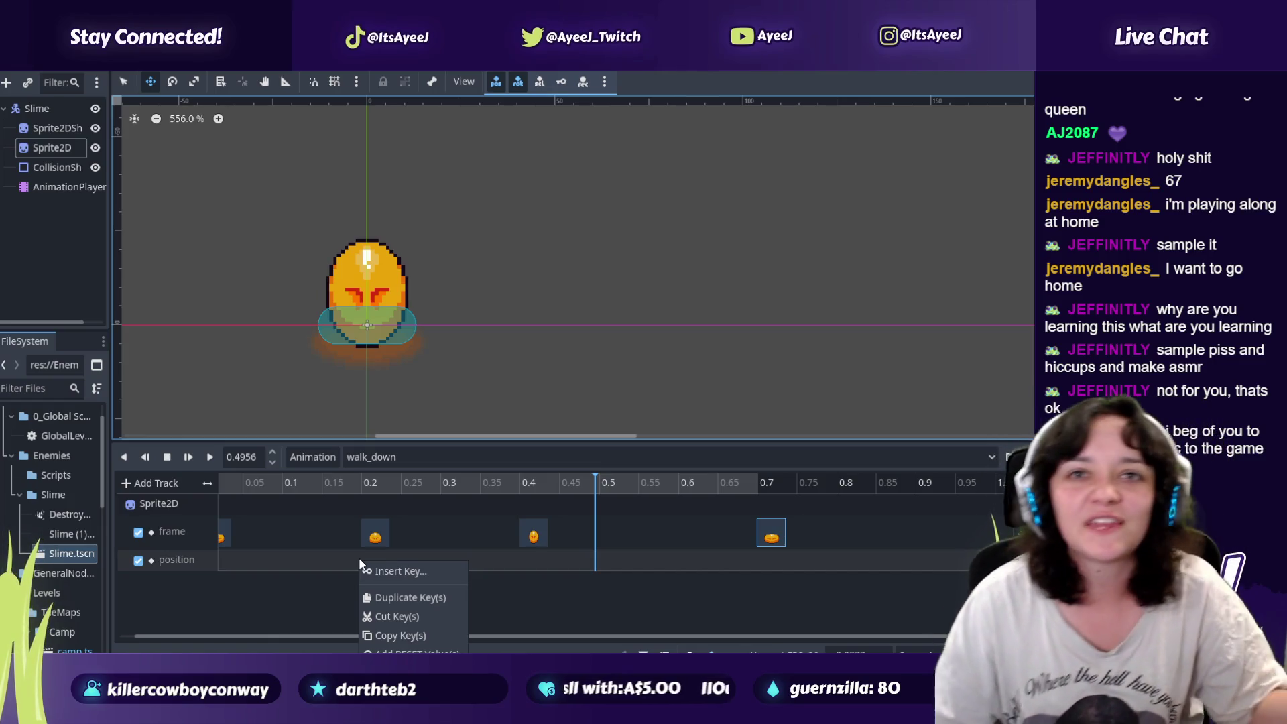
{"action": "left_click", "coordinate": [405, 601]}
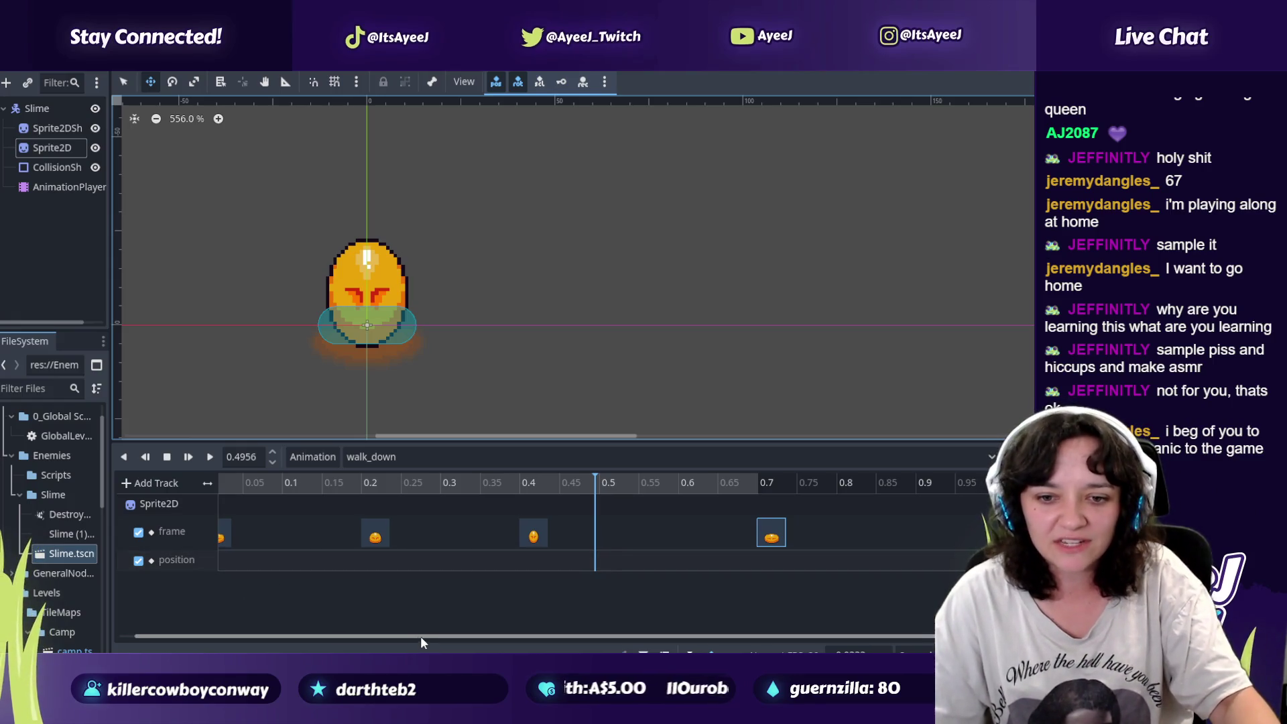
{"action": "left_click_drag", "start_coordinate": [421, 637], "coordinate": [405, 636]}
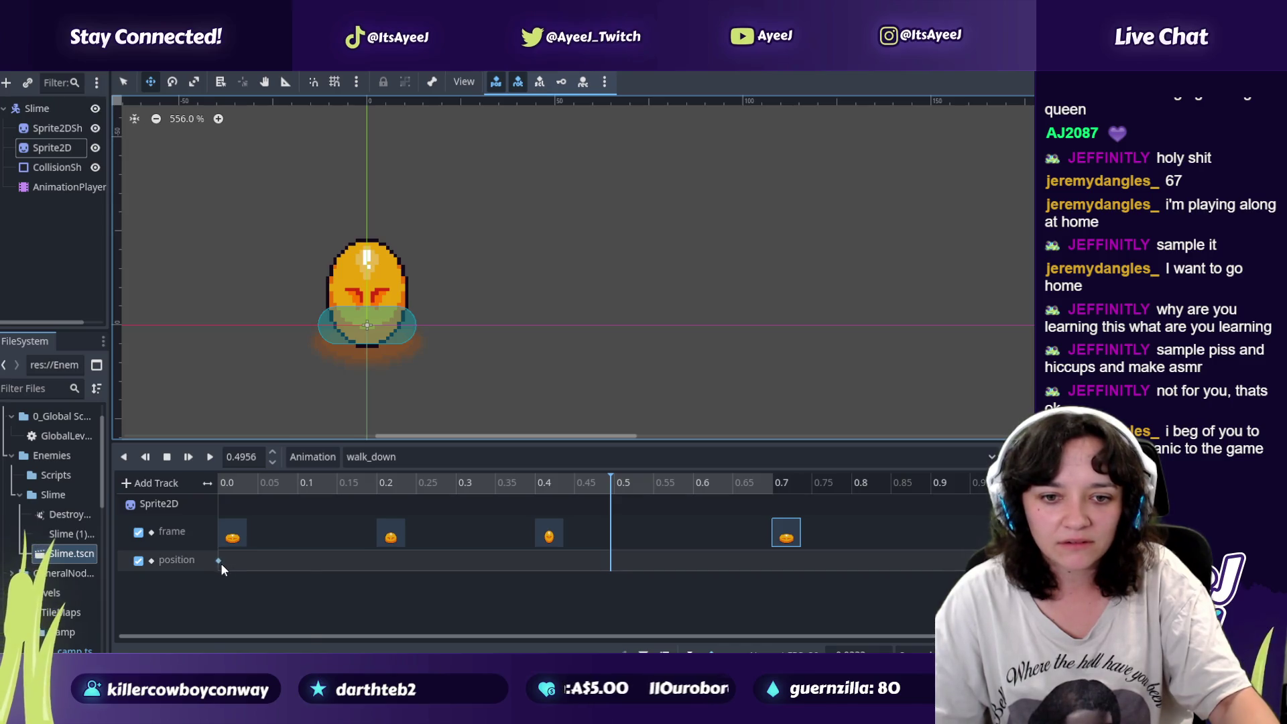
Select and check the position key at 0.0, then switch back to the YouTube tutorial
{"action": "right_click", "coordinate": [219, 562]}
{"action": "left_click", "coordinate": [252, 577]}
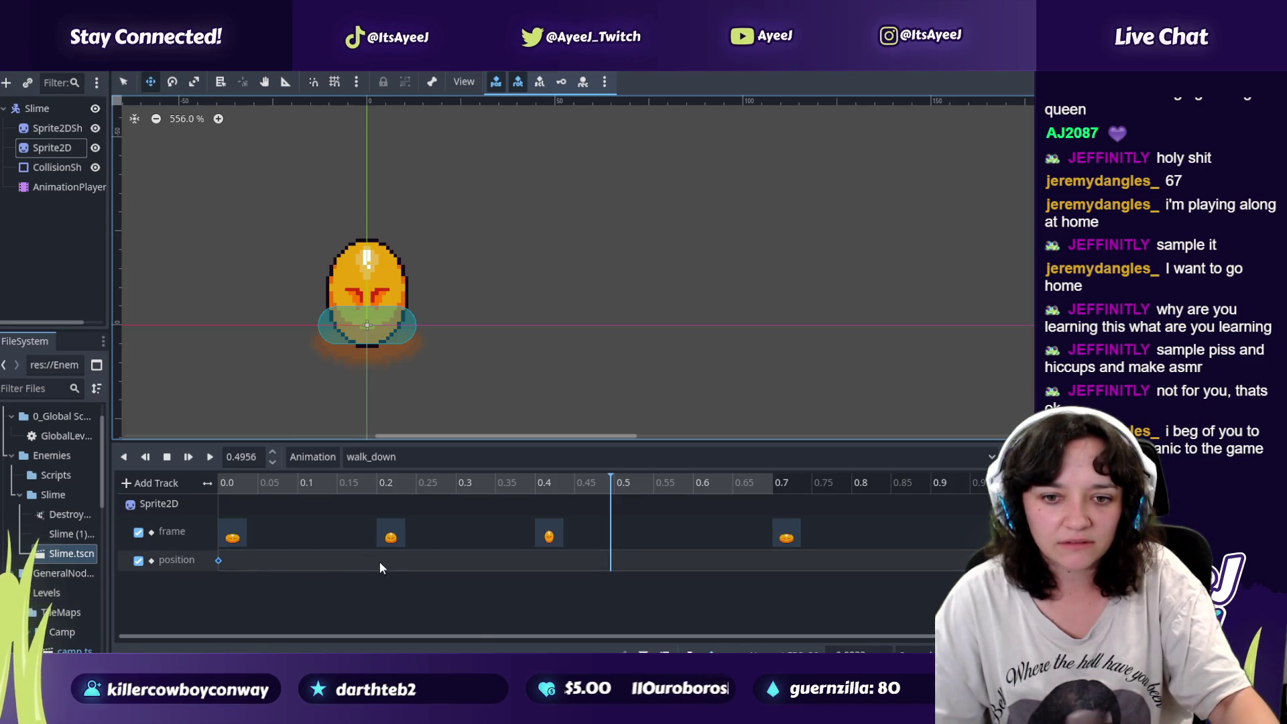
{"action": "right_click", "coordinate": [371, 560]}
{"action": "left_click", "coordinate": [231, 565]}
{"action": "left_click", "coordinate": [238, 567]}
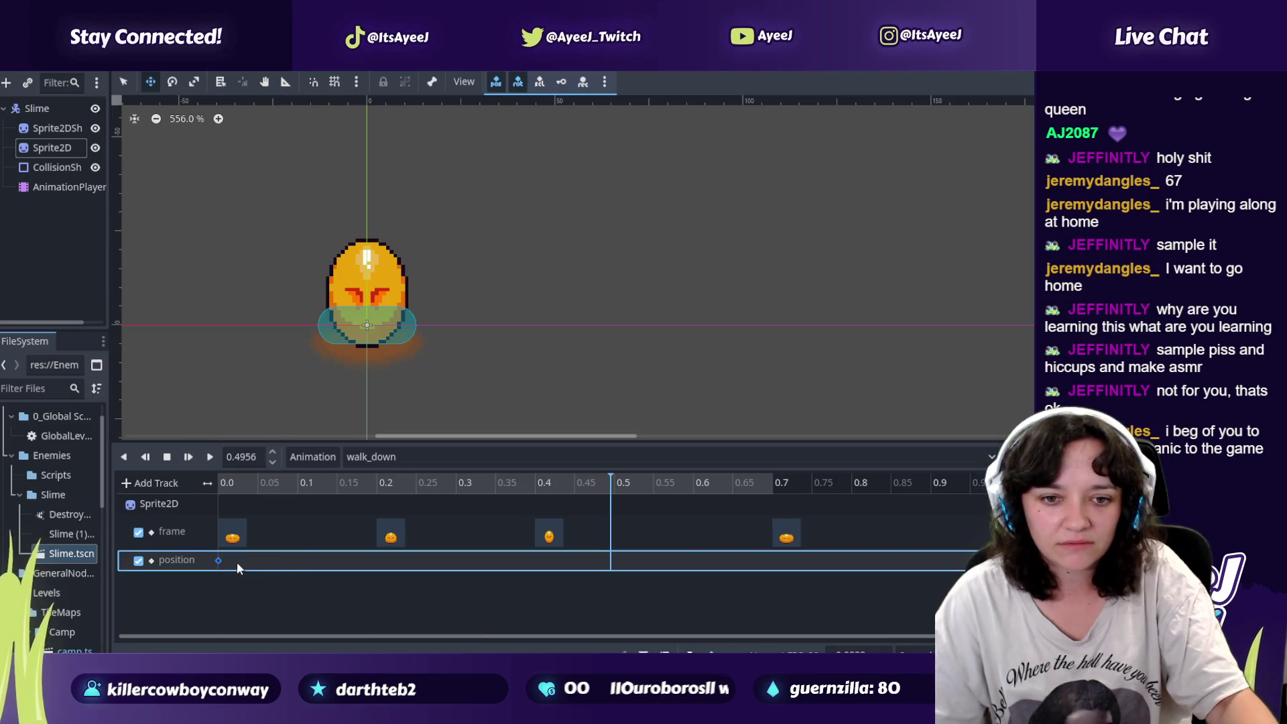
{"action": "right_click", "coordinate": [365, 561]}
{"action": "key", "text": "alt+Tab"}
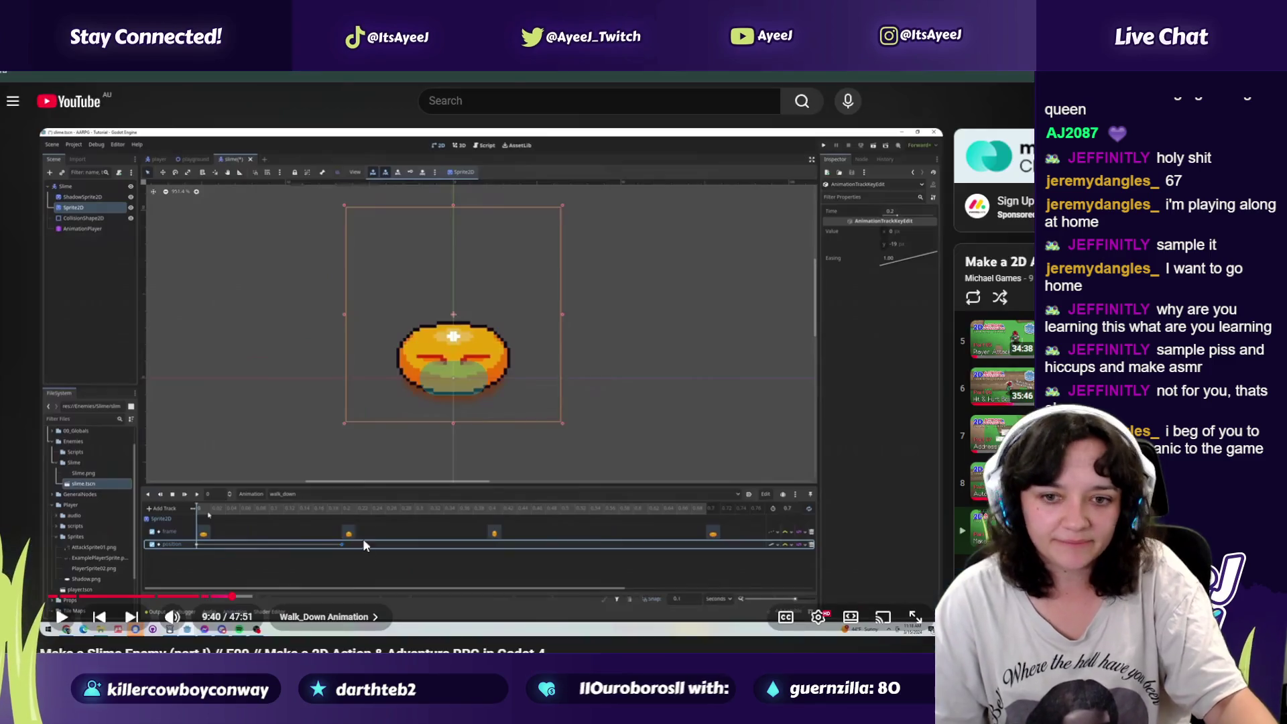
Replay the tutorial's position-keyframe section from 9:26 and pause around 9:35
{"action": "left_click", "coordinate": [228, 596]}
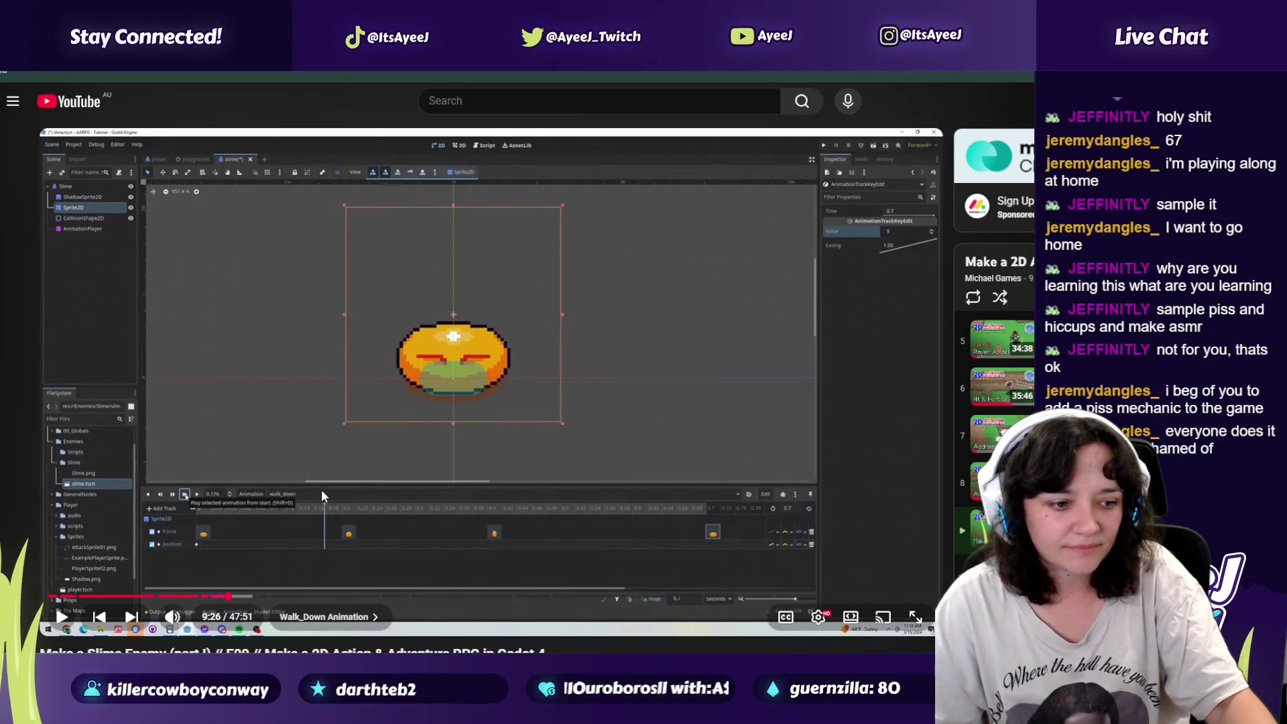
{"action": "key", "text": "space"}
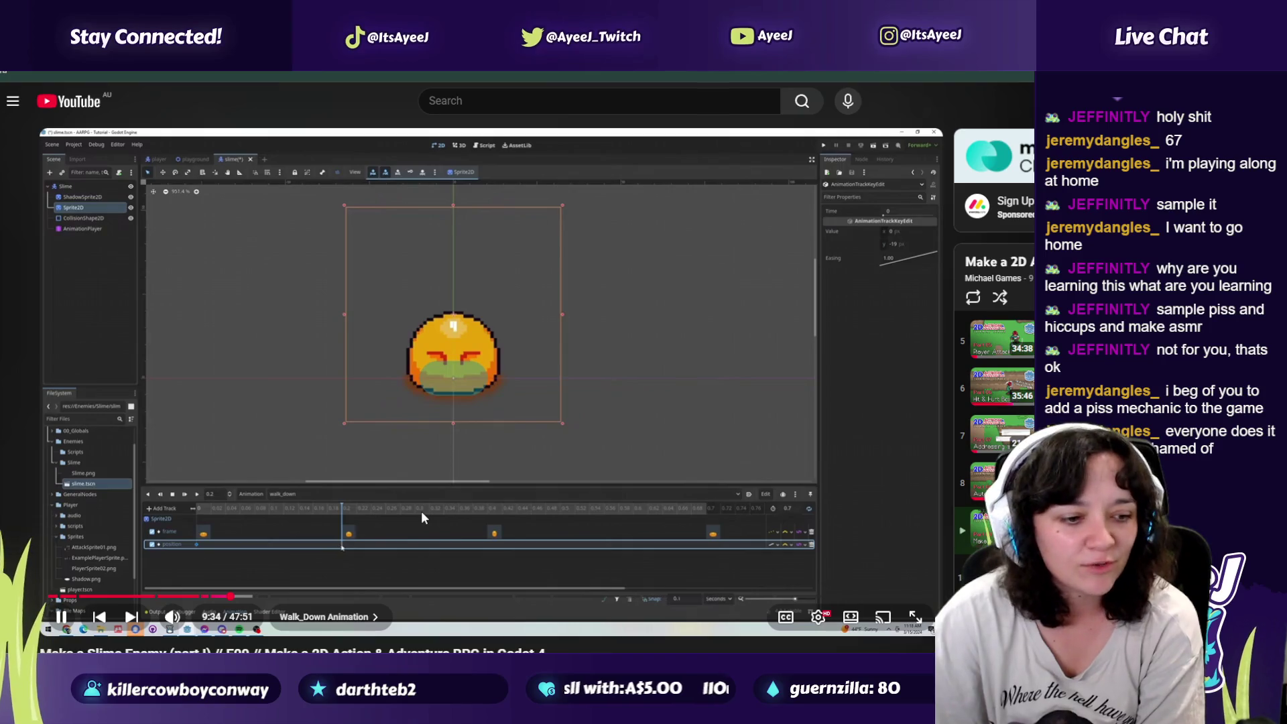
{"action": "key", "text": "space"}
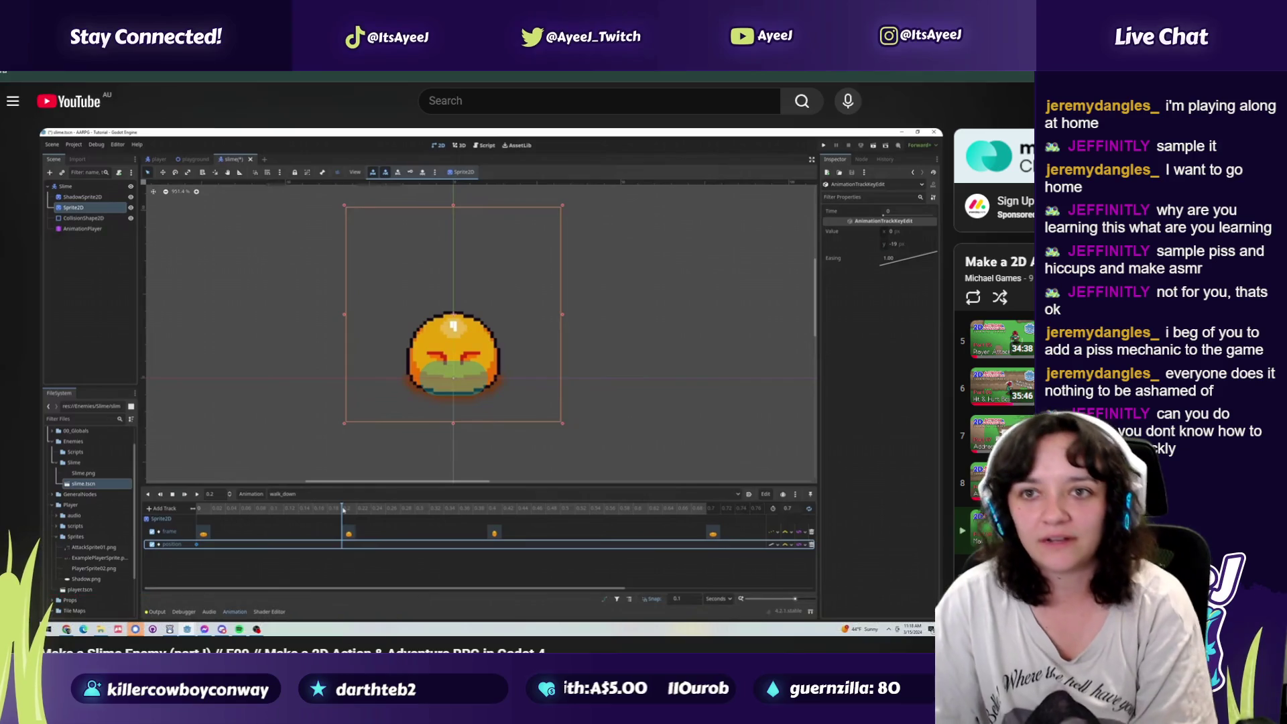
{"action": "key", "text": "ctrl+t"}
Search Google for 'things i might not know how to do' and open BuzzFeed's basic-skills article
{"action": "type", "text": "things i might not k"}
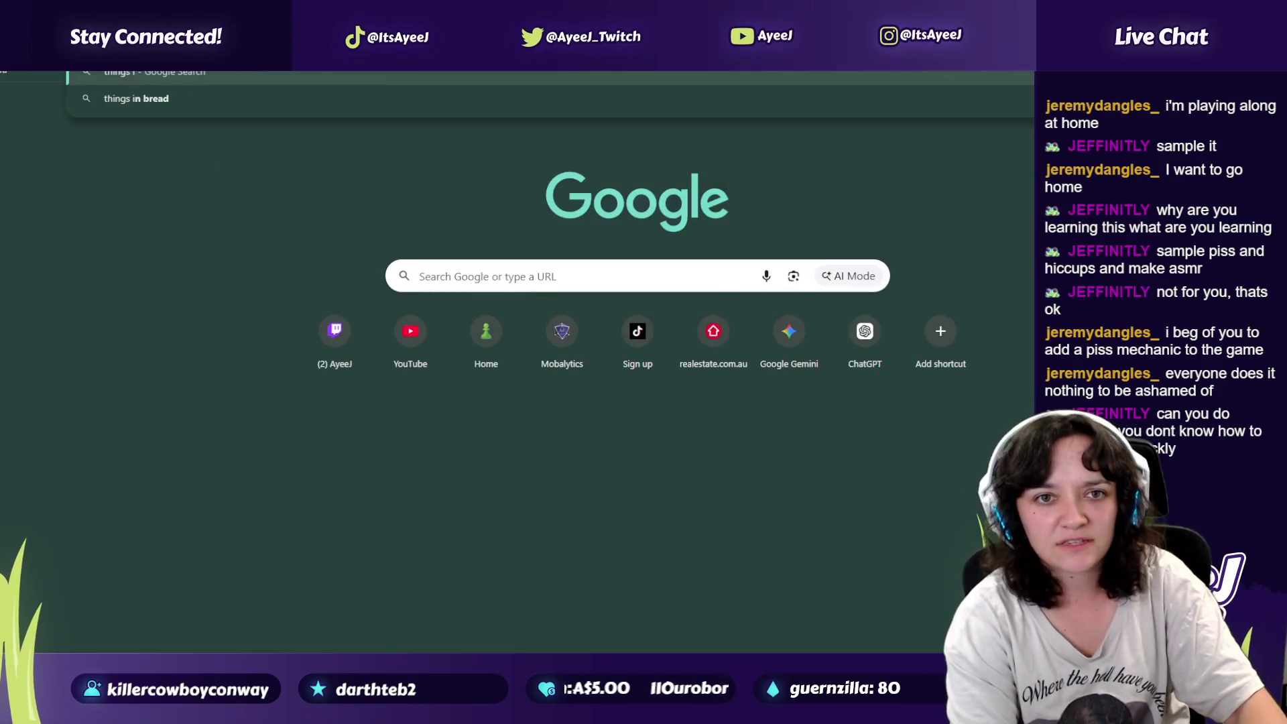
{"action": "type", "text": "now how to do"}
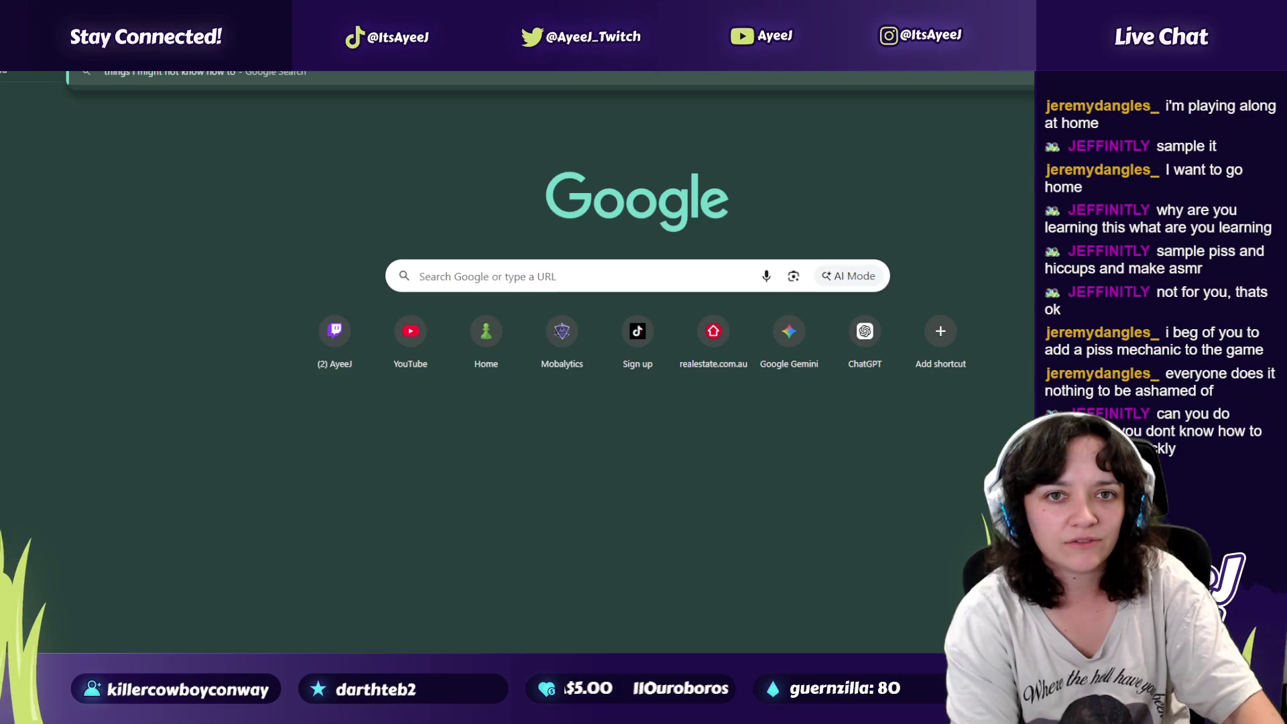
{"action": "key", "text": "Return"}
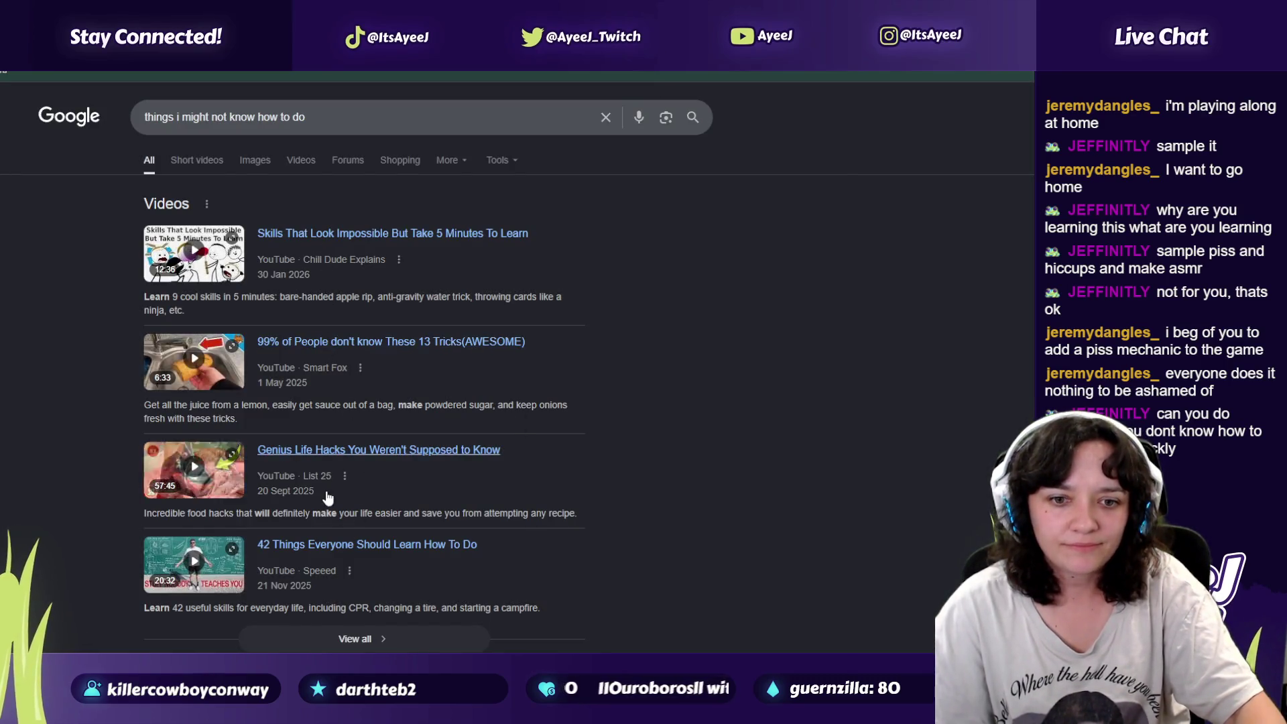
{"action": "scroll", "coordinate": [295, 523], "scroll_direction": "down", "scroll_amount": 3}
{"action": "left_click", "coordinate": [292, 516]}
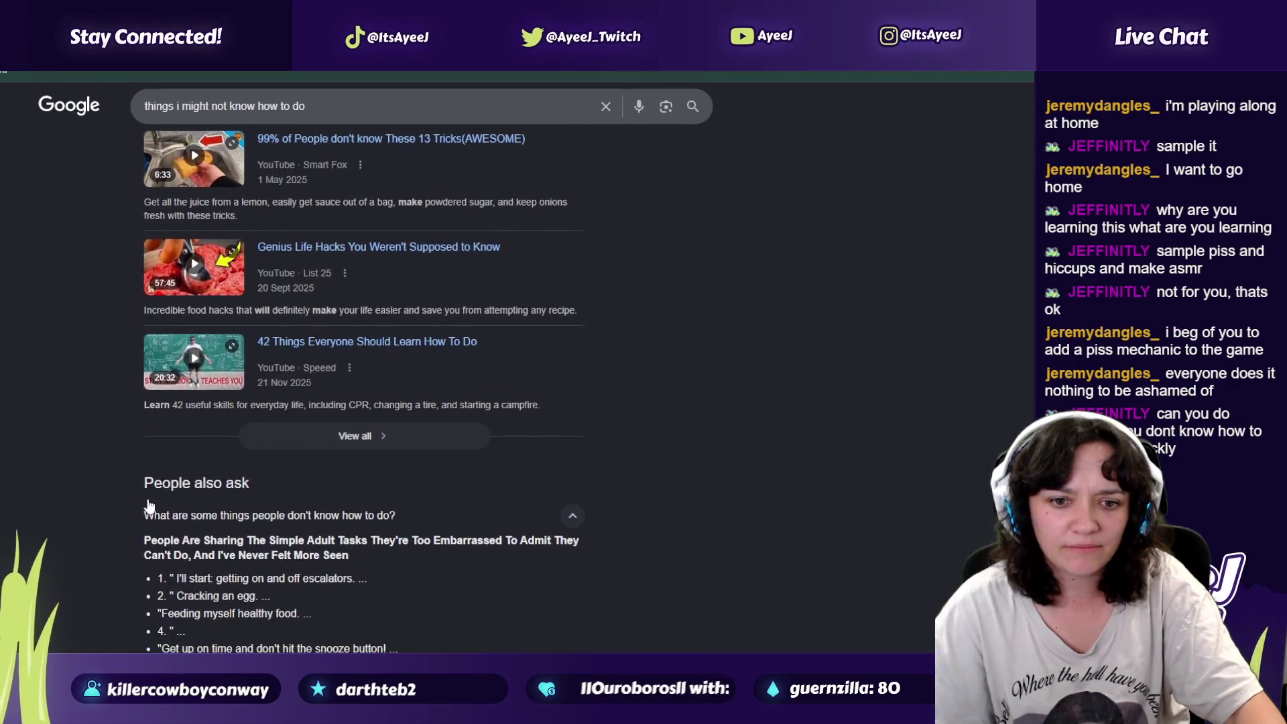
{"action": "scroll", "coordinate": [218, 315], "scroll_direction": "down", "scroll_amount": 4}
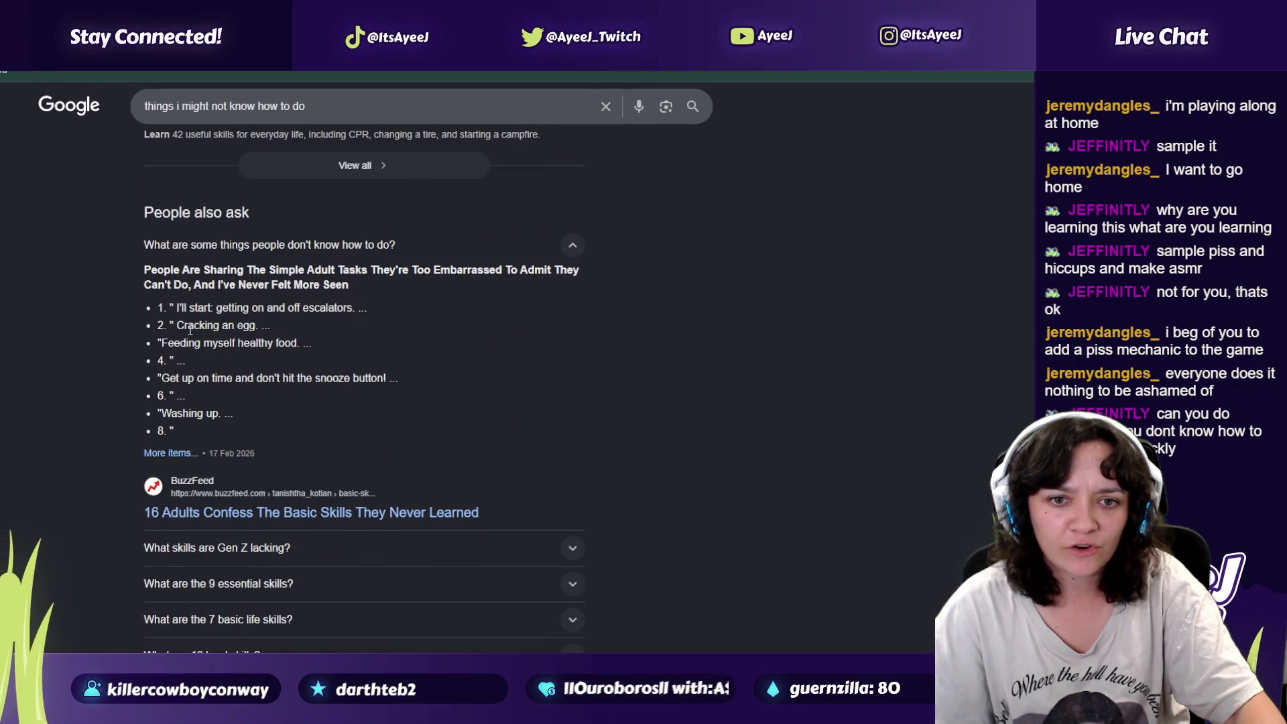
{"action": "left_click", "coordinate": [185, 455]}
{"action": "scroll", "coordinate": [360, 371], "scroll_direction": "down", "scroll_amount": 10}
Scroll into the BuzzFeed list and select item 2's quote paragraph
{"action": "scroll", "coordinate": [359, 375], "scroll_direction": "down", "scroll_amount": 8}
{"action": "left_click_drag", "start_coordinate": [375, 343], "coordinate": [525, 368]}
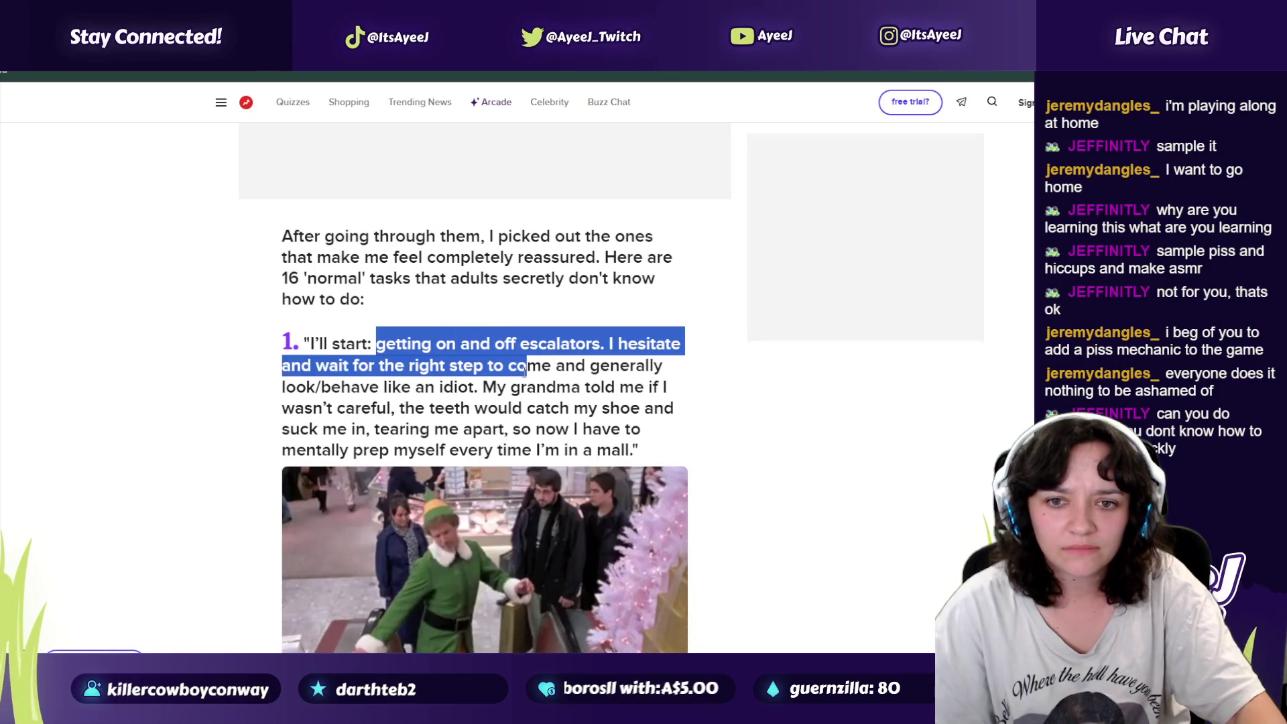
{"action": "scroll", "coordinate": [372, 355], "scroll_direction": "down", "scroll_amount": 15}
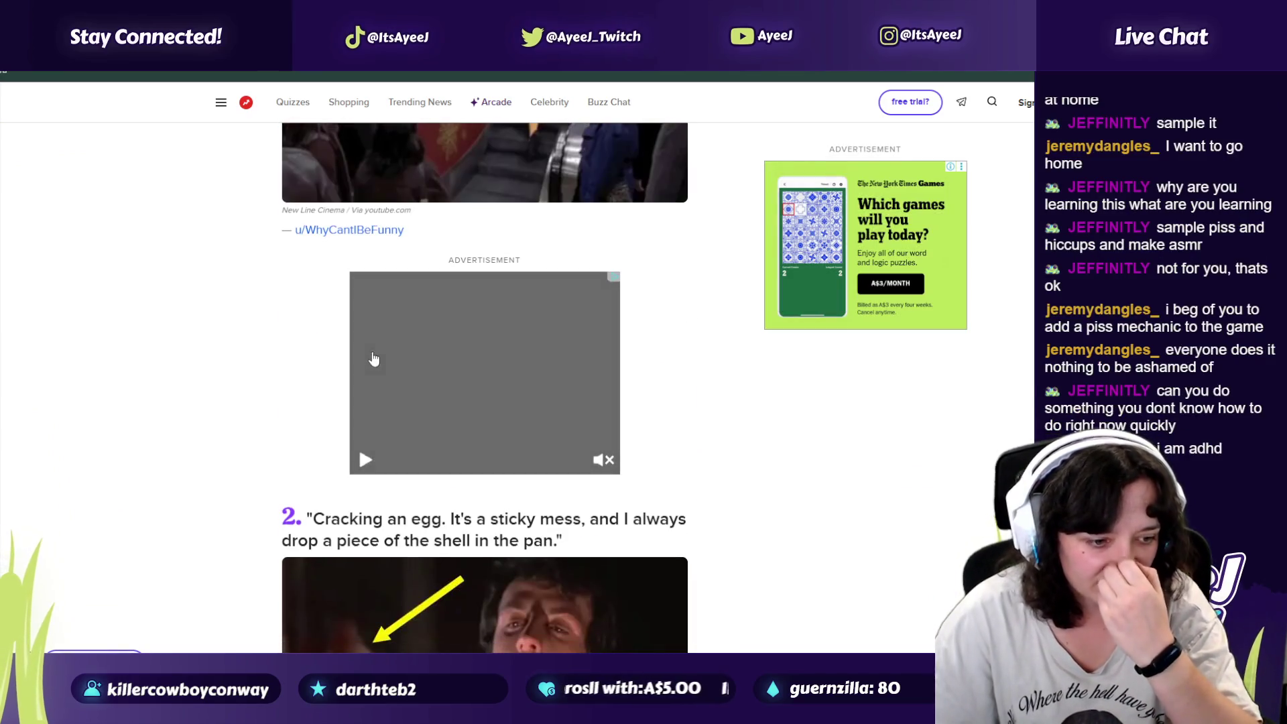
{"action": "scroll", "coordinate": [374, 358], "scroll_direction": "down", "scroll_amount": 6}
{"action": "scroll", "coordinate": [384, 382], "scroll_direction": "up", "scroll_amount": 2}
{"action": "triple_click", "coordinate": [361, 261]}
Keep reading down to item 5 about getting up without hitting snooze
{"action": "scroll", "coordinate": [388, 280], "scroll_direction": "down", "scroll_amount": 8}
{"action": "scroll", "coordinate": [390, 287], "scroll_direction": "down", "scroll_amount": 6}
{"action": "scroll", "coordinate": [402, 268], "scroll_direction": "up", "scroll_amount": 4}
{"action": "scroll", "coordinate": [423, 251], "scroll_direction": "down", "scroll_amount": 8}
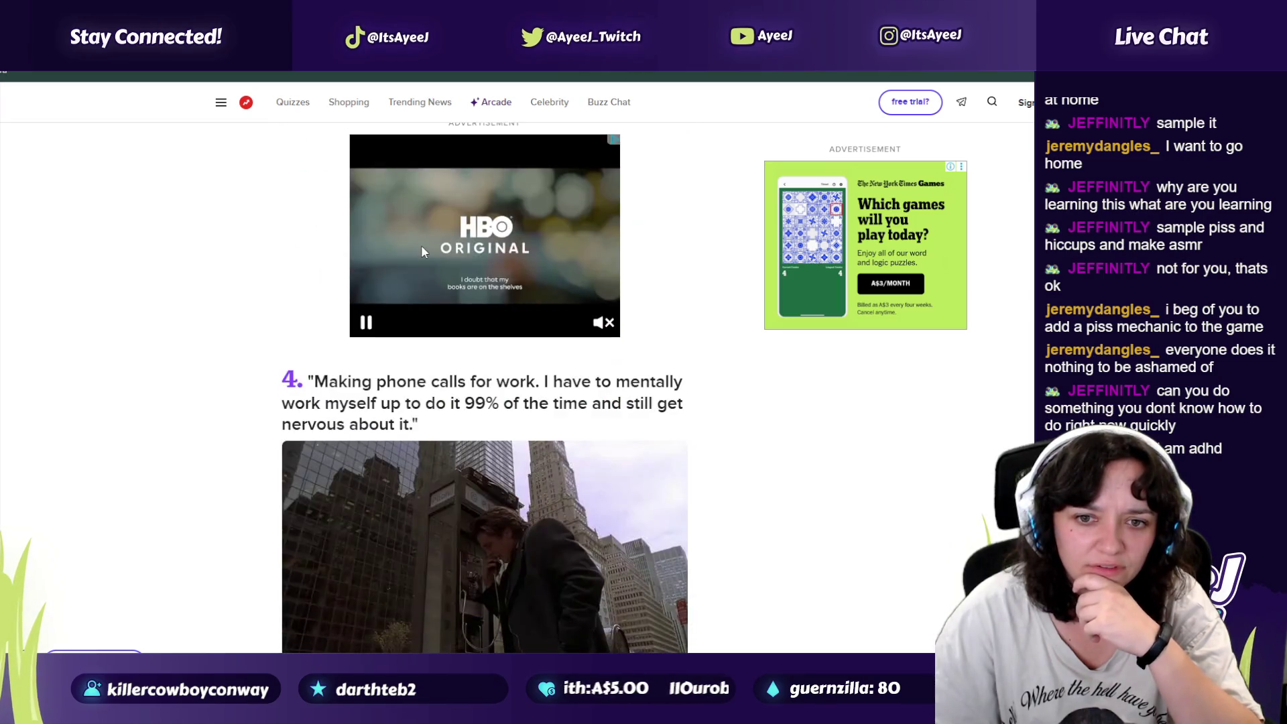
{"action": "scroll", "coordinate": [422, 247], "scroll_direction": "down", "scroll_amount": 3}
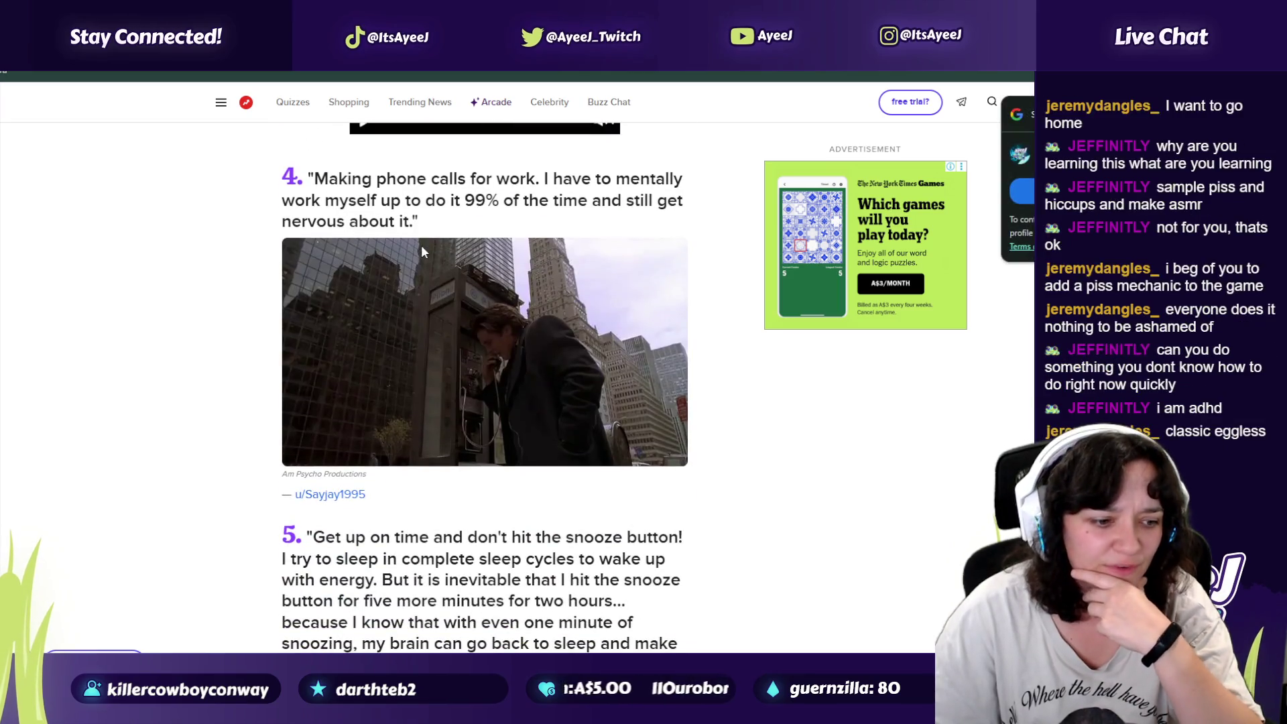
{"action": "scroll", "coordinate": [422, 254], "scroll_direction": "down", "scroll_amount": 1}
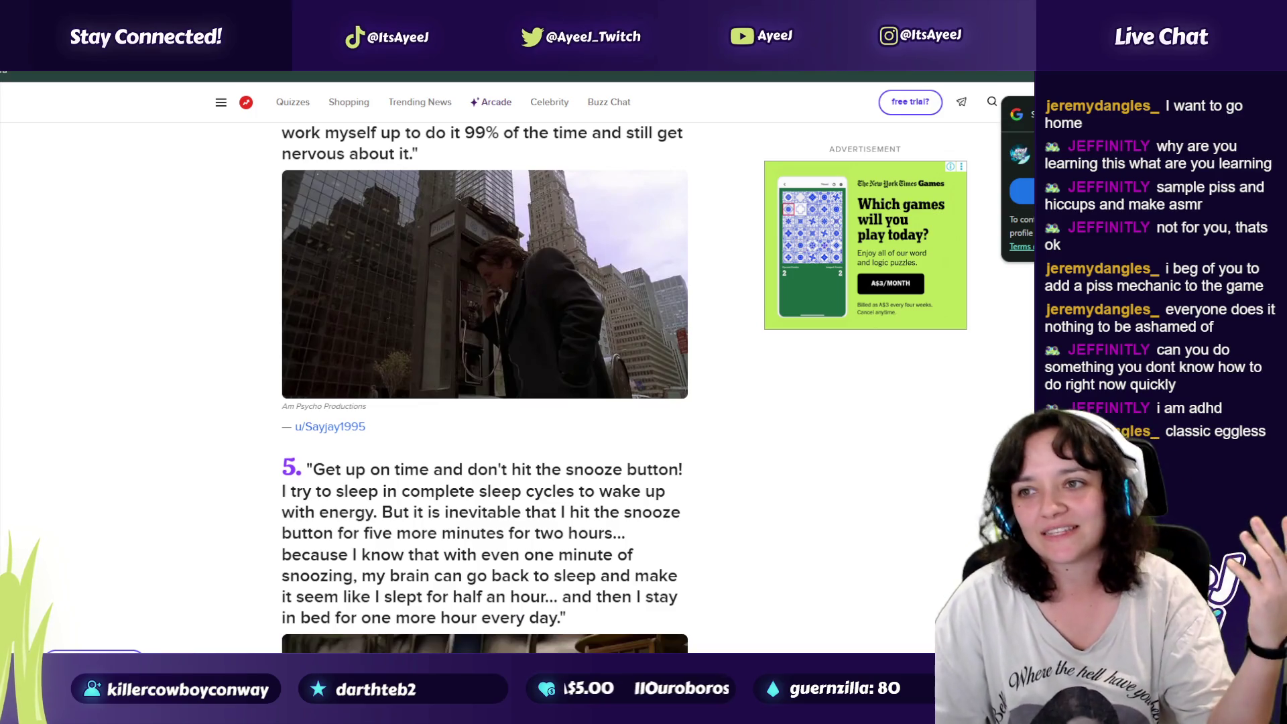
{"action": "key", "text": "ctrl+Tab"}
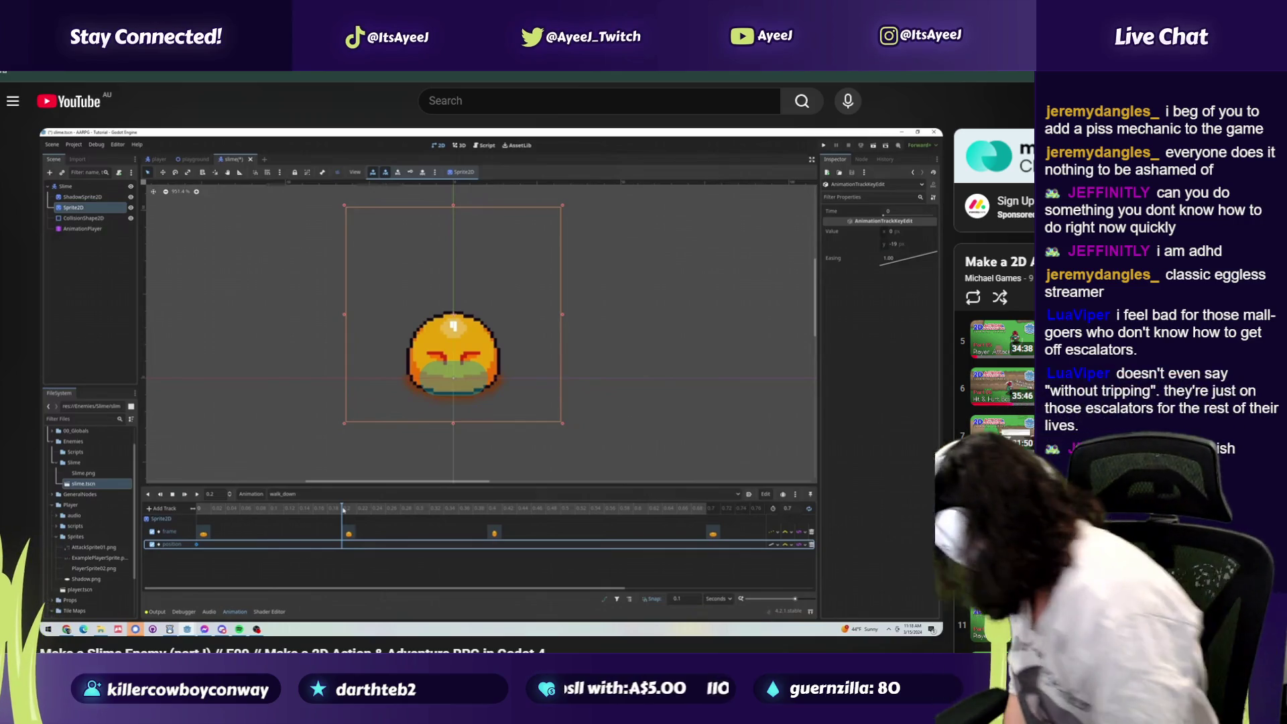
{"action": "mouse_move", "coordinate": [425, 367]}
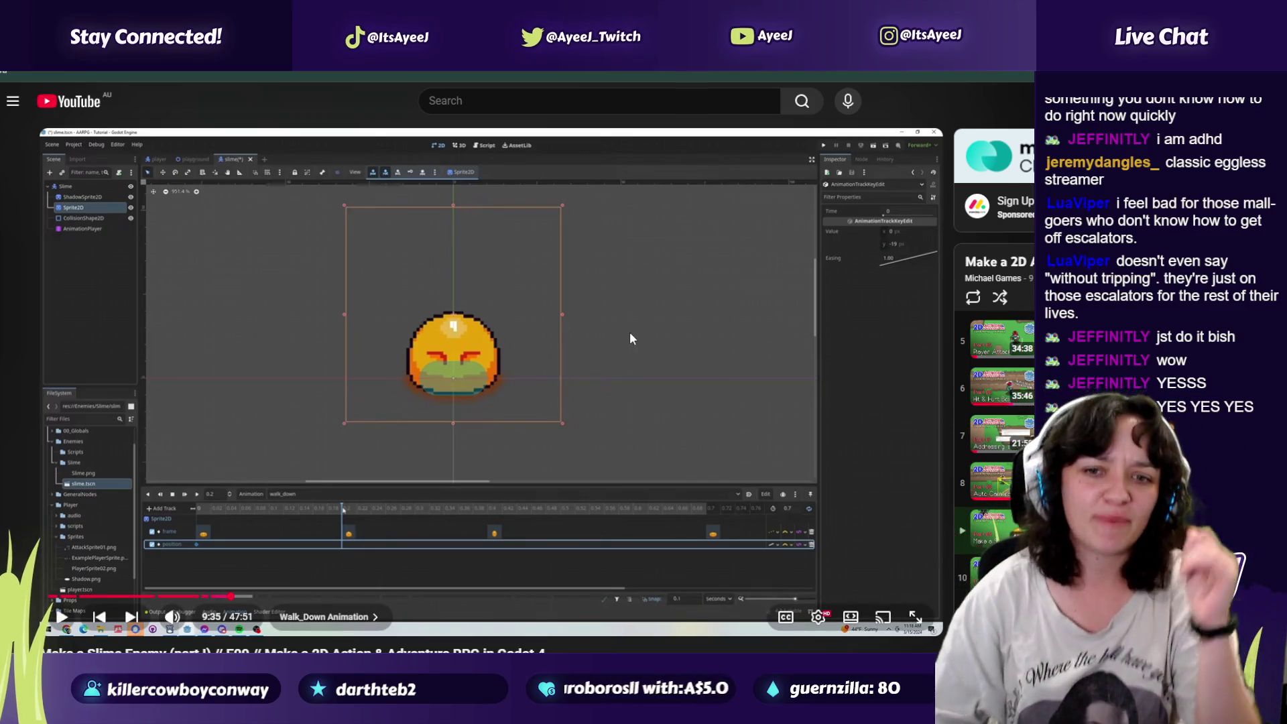
Play the tutorial past the sponsor ad into its position-key section, briefly comparing with Godot
{"action": "left_click", "coordinate": [586, 377]}
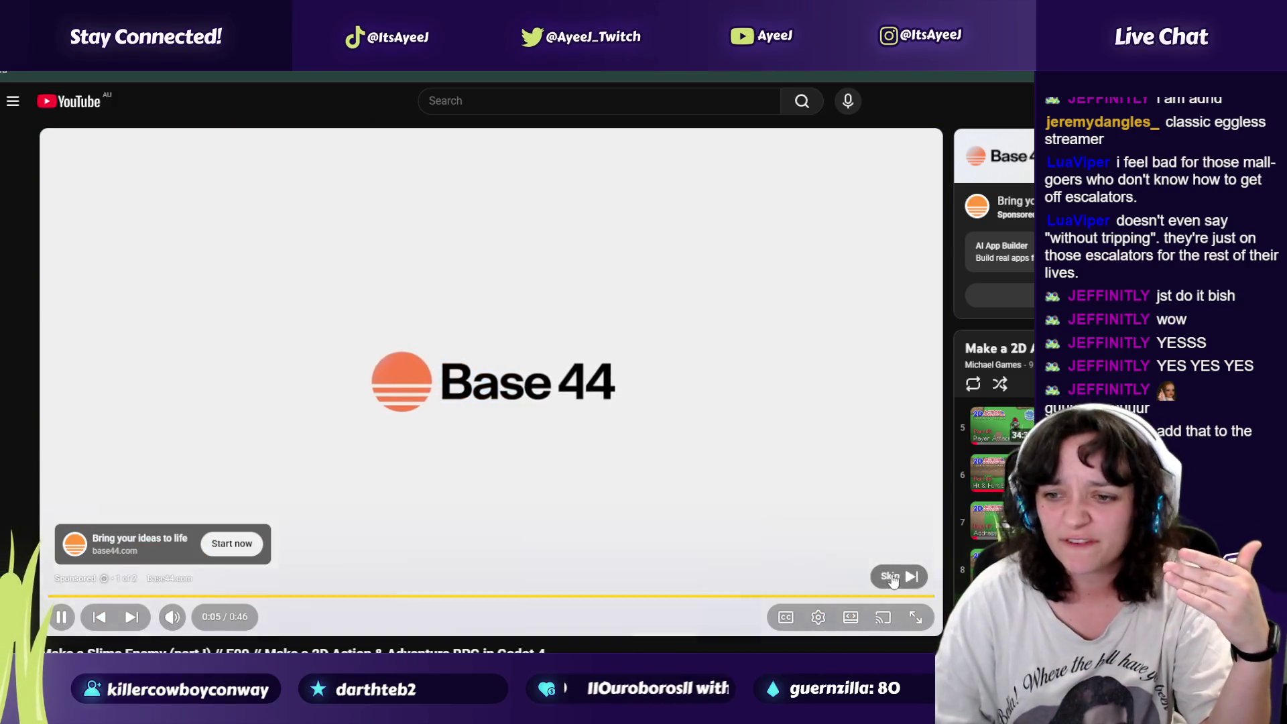
{"action": "left_click", "coordinate": [885, 574]}
{"action": "left_click", "coordinate": [563, 514]}
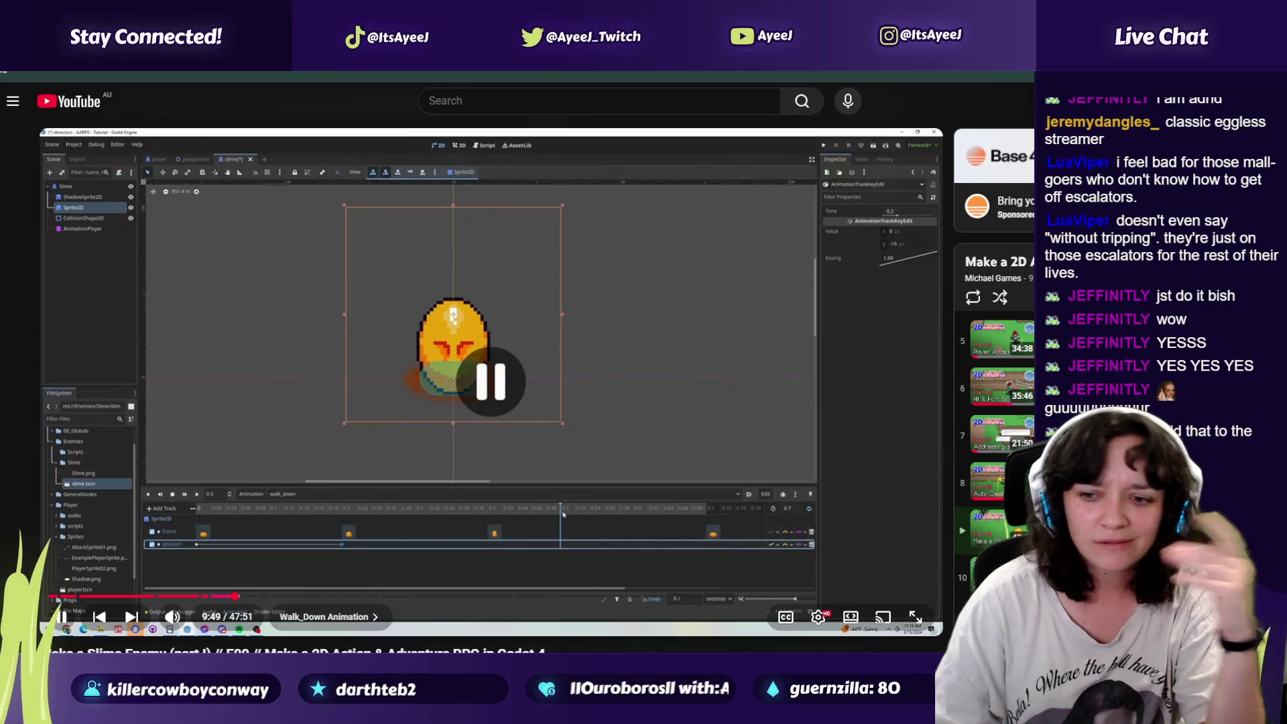
{"action": "left_click", "coordinate": [563, 514]}
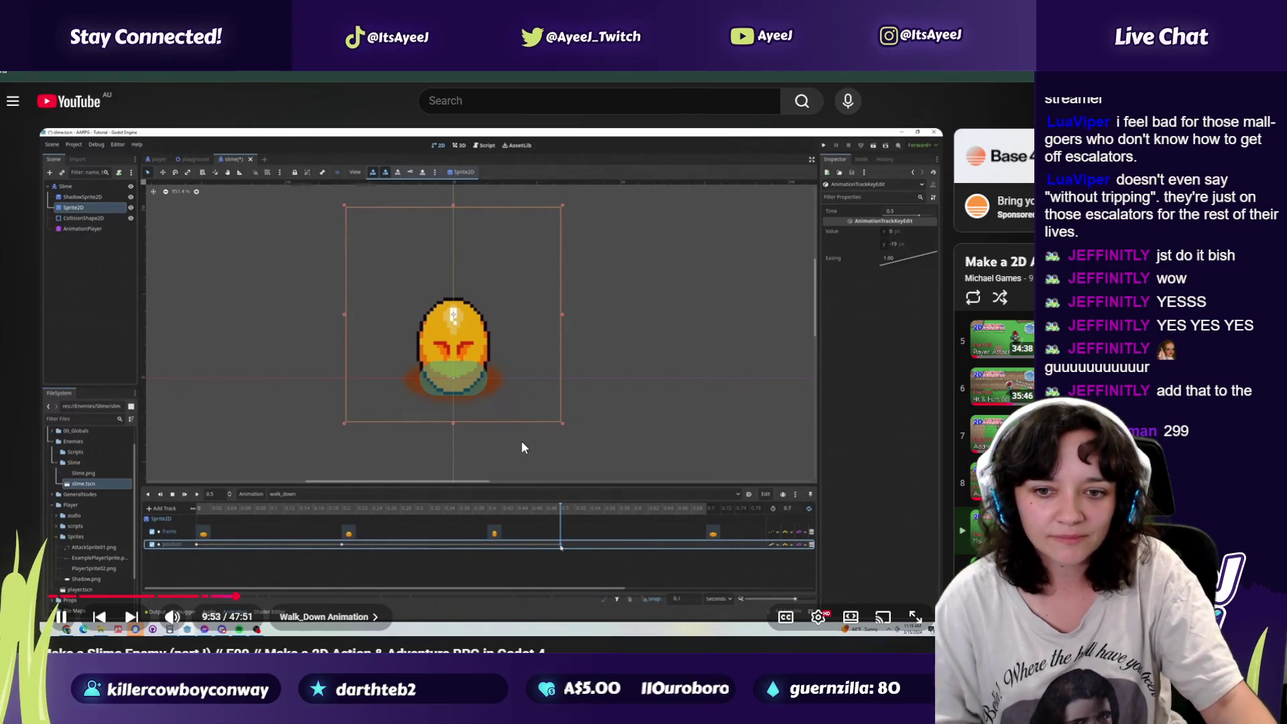
{"action": "left_click", "coordinate": [522, 443]}
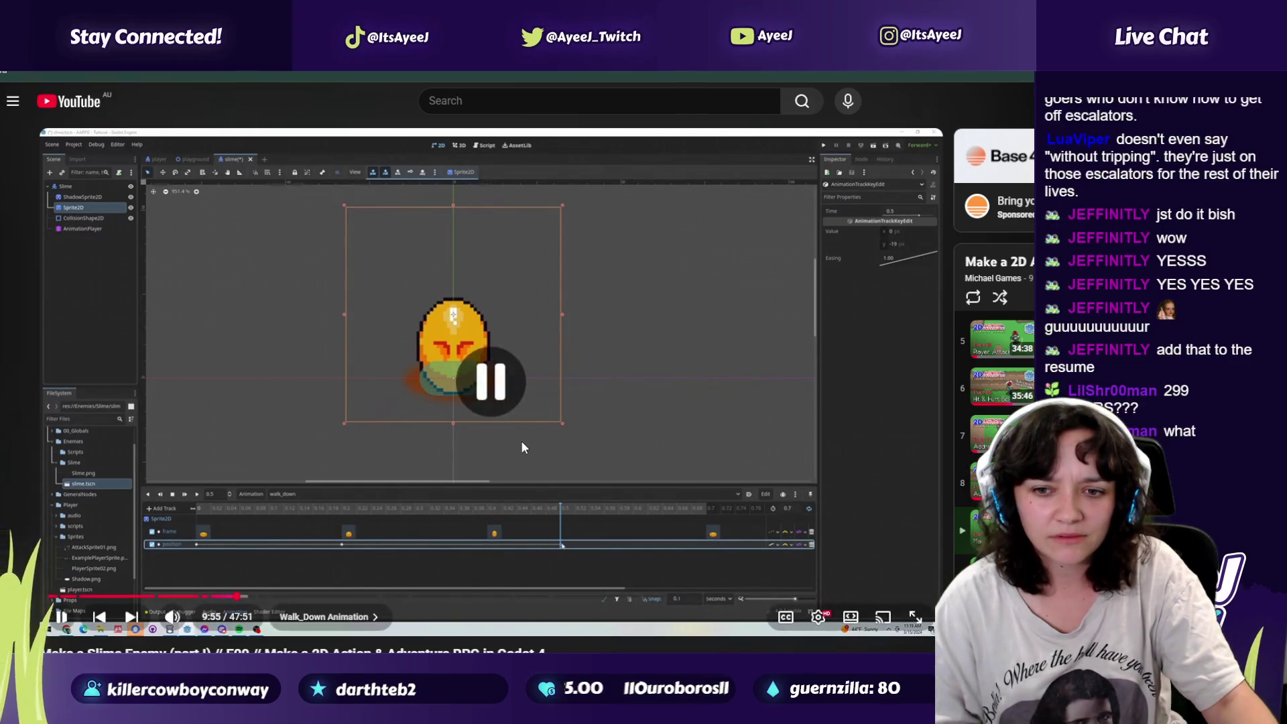
{"action": "key", "text": "alt+Tab"}
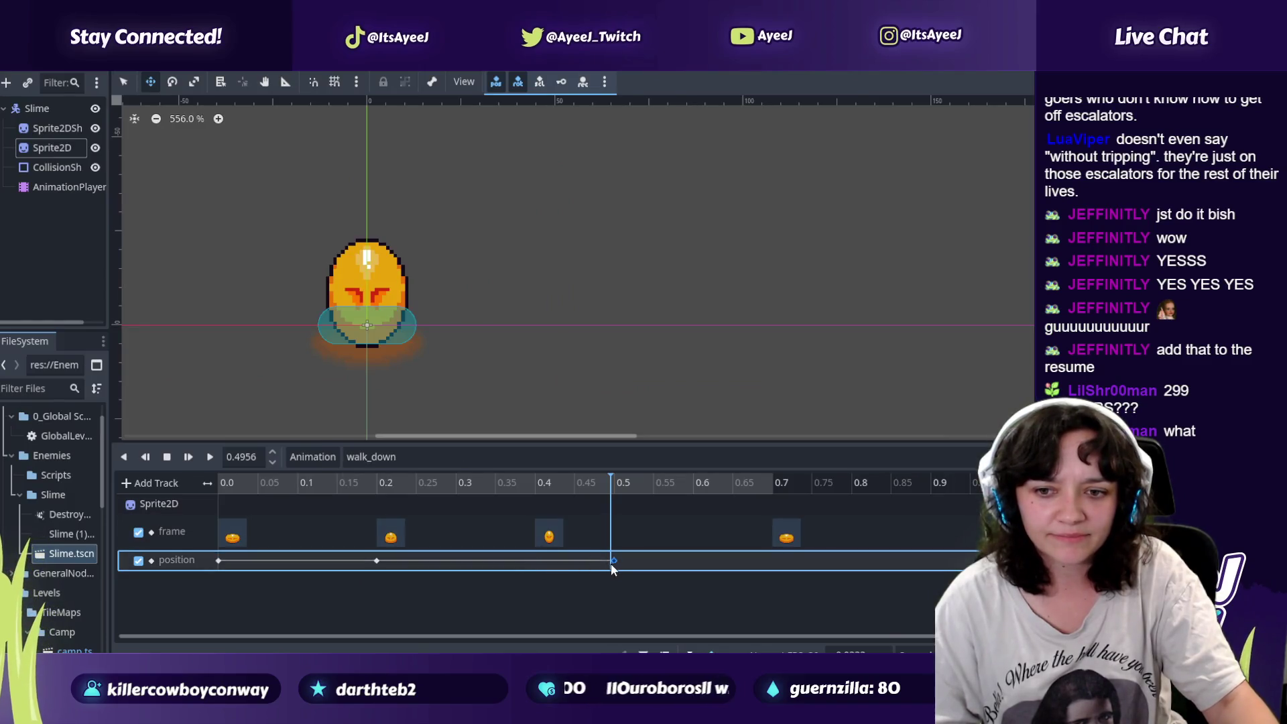
{"action": "key", "text": "alt+Tab"}
{"action": "left_click", "coordinate": [544, 413]}
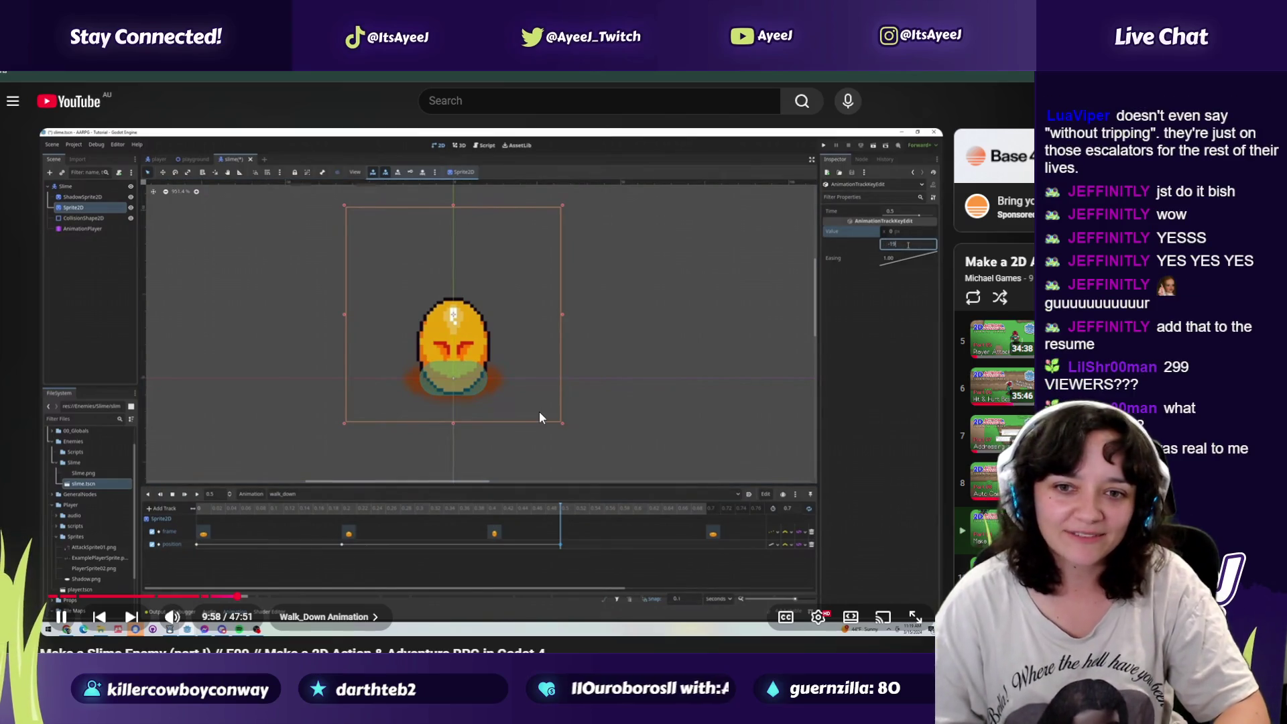
Watch the tutorial's squashing slime hop up to 10:05, then switch to Godot
{"action": "left_click", "coordinate": [540, 416]}
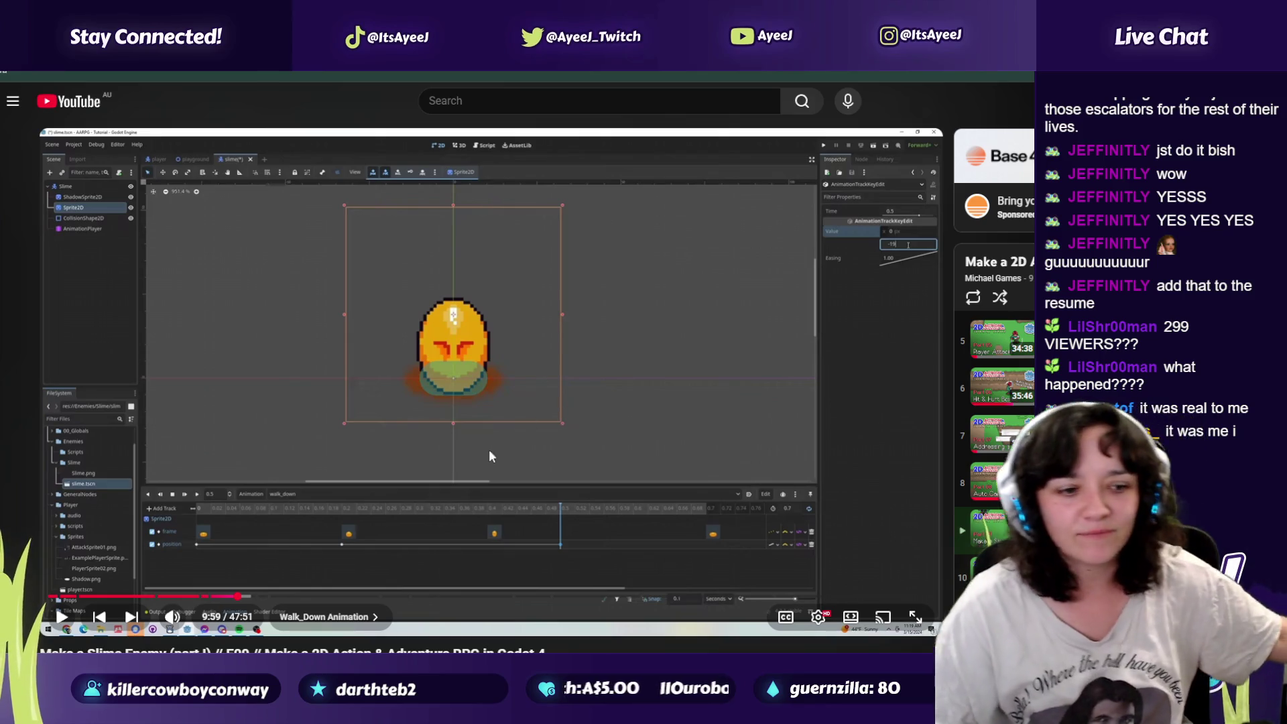
{"action": "left_click", "coordinate": [592, 468]}
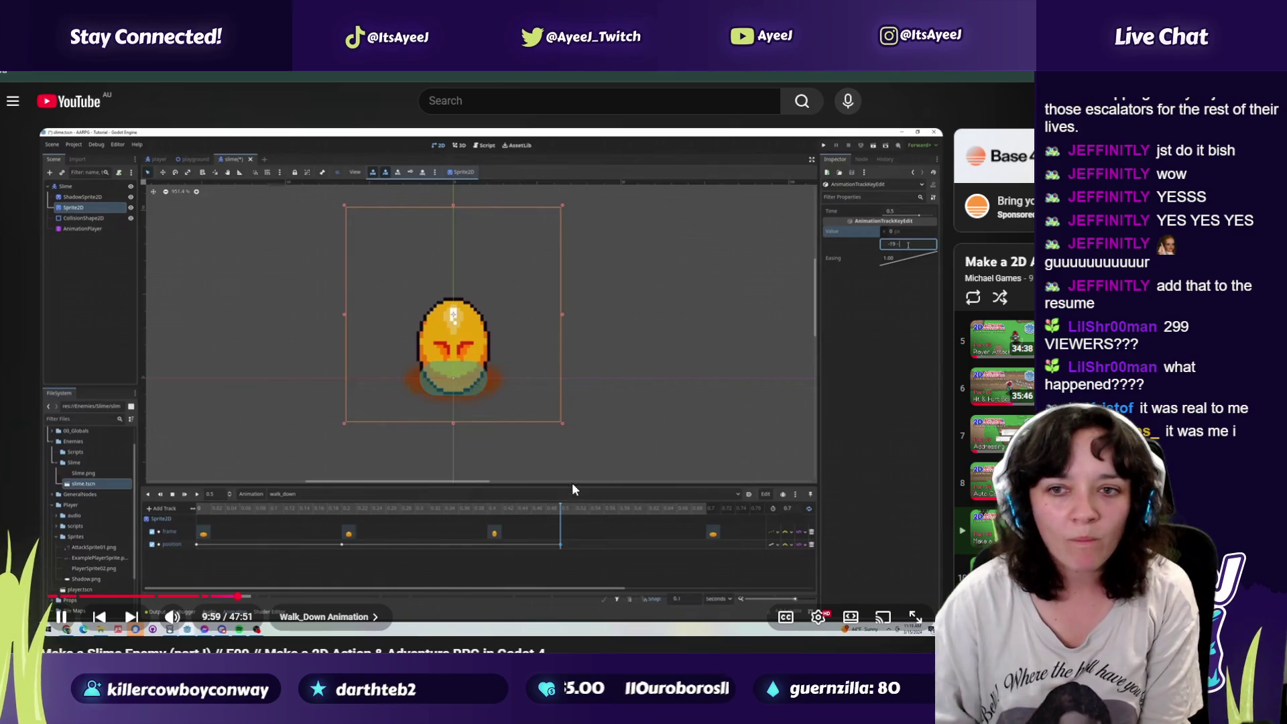
{"action": "left_click", "coordinate": [640, 402]}
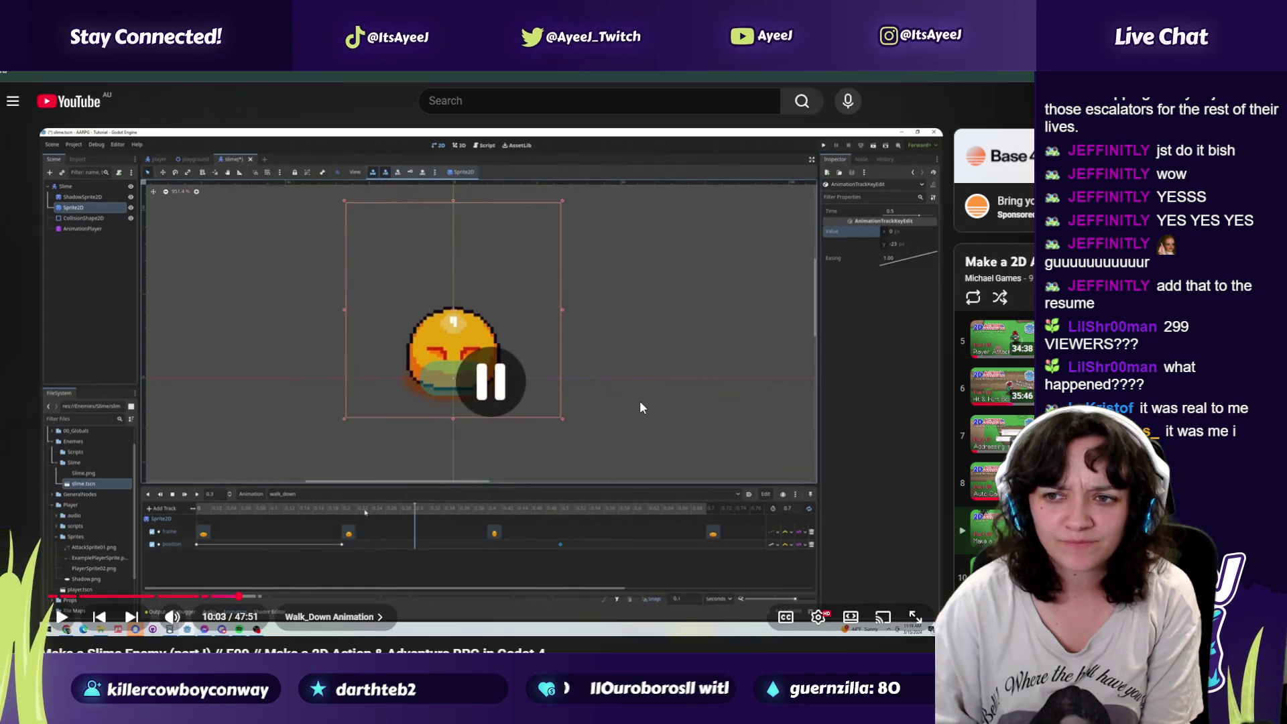
{"action": "left_click", "coordinate": [665, 407]}
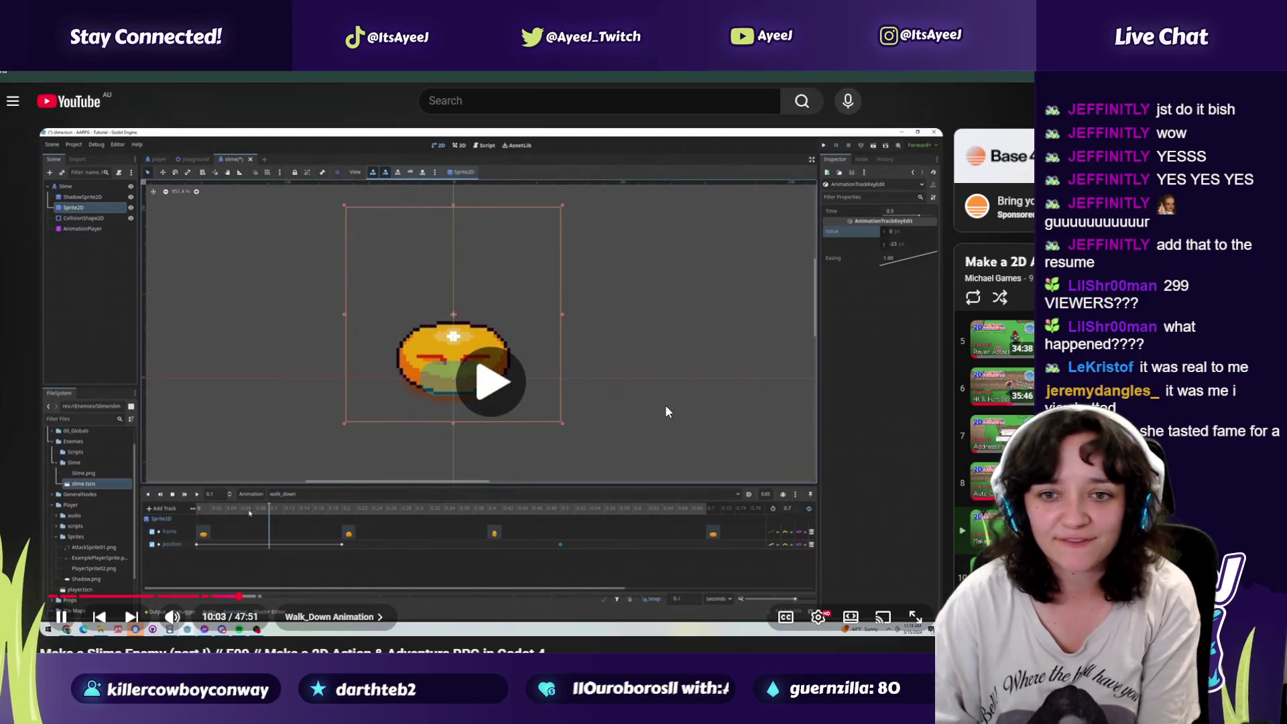
{"action": "left_click", "coordinate": [665, 406]}
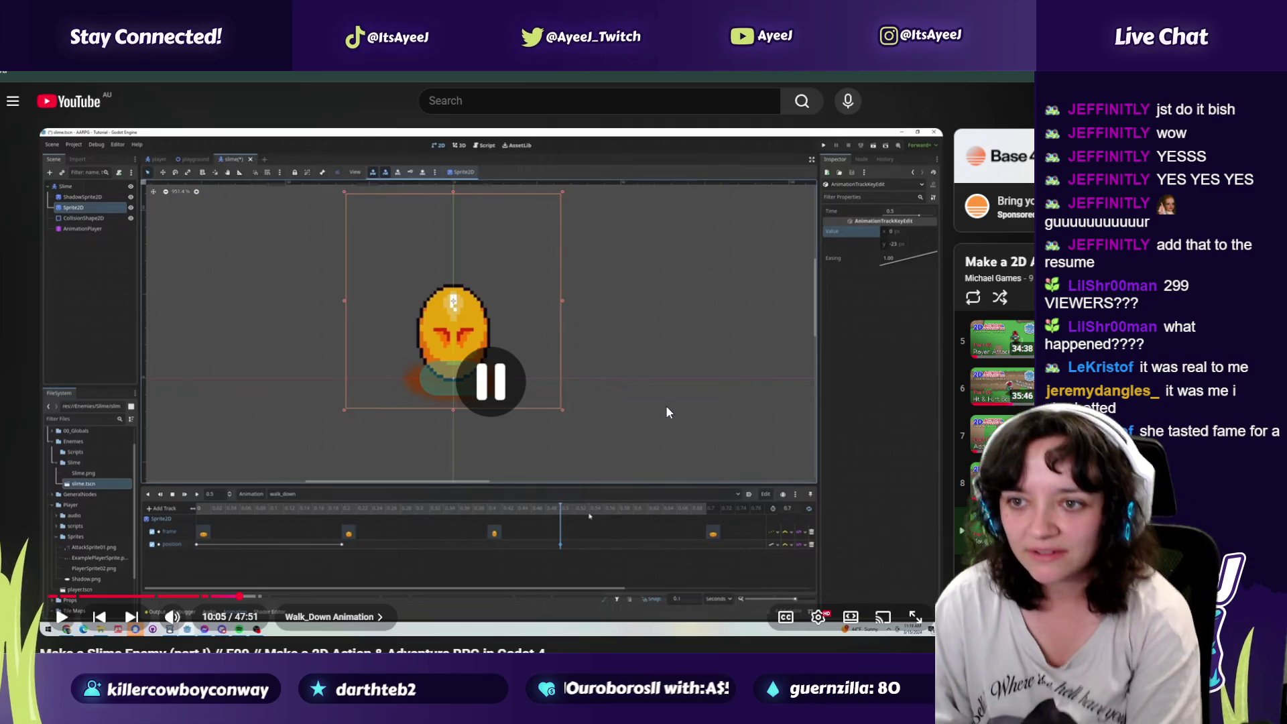
{"action": "key", "text": "alt+Tab"}
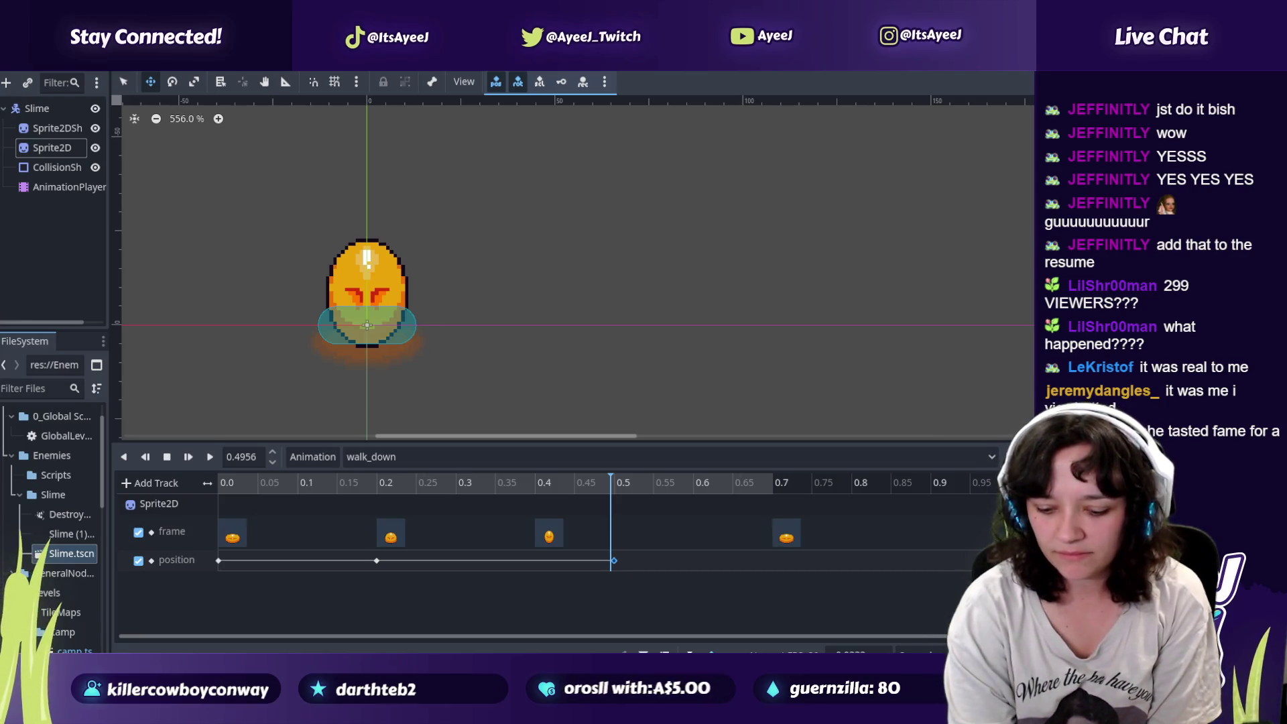
Preview the own walk_down animation, stopping at 0.4224, and select the position key at 0.5
{"action": "left_click", "coordinate": [429, 560]}
{"action": "left_click", "coordinate": [193, 456]}
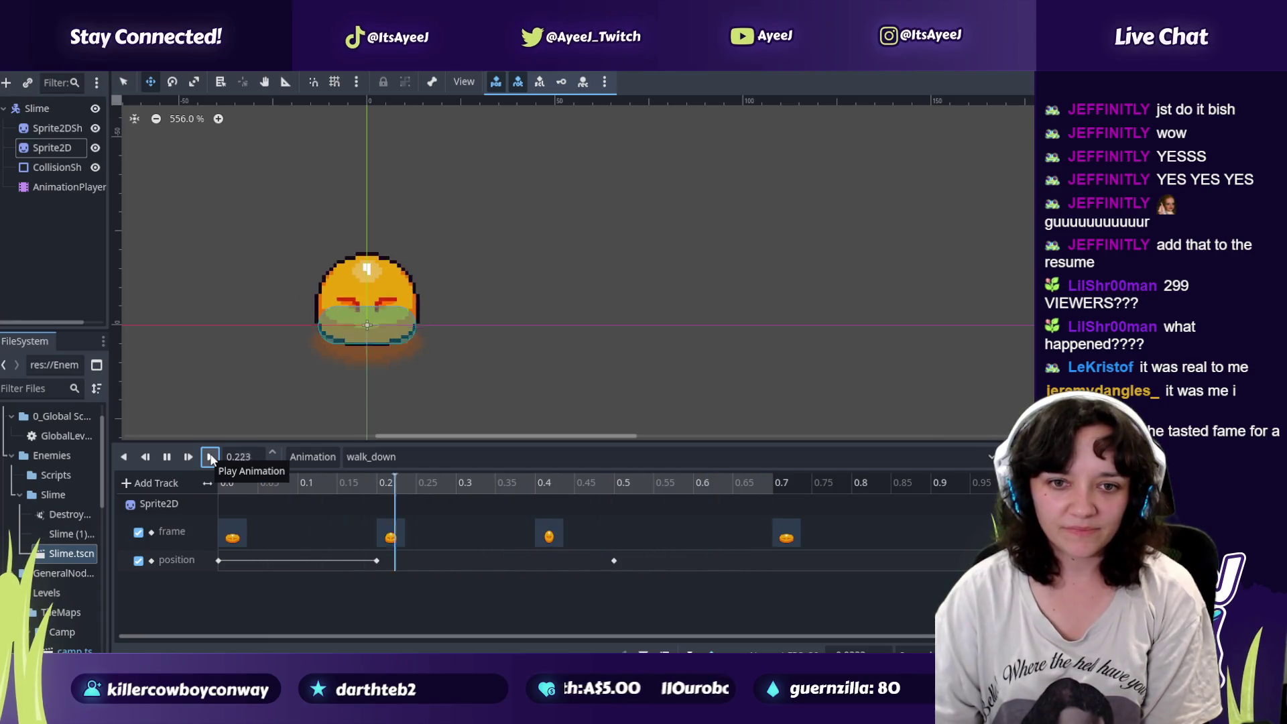
{"action": "left_click", "coordinate": [165, 458]}
{"action": "left_click", "coordinate": [614, 561]}
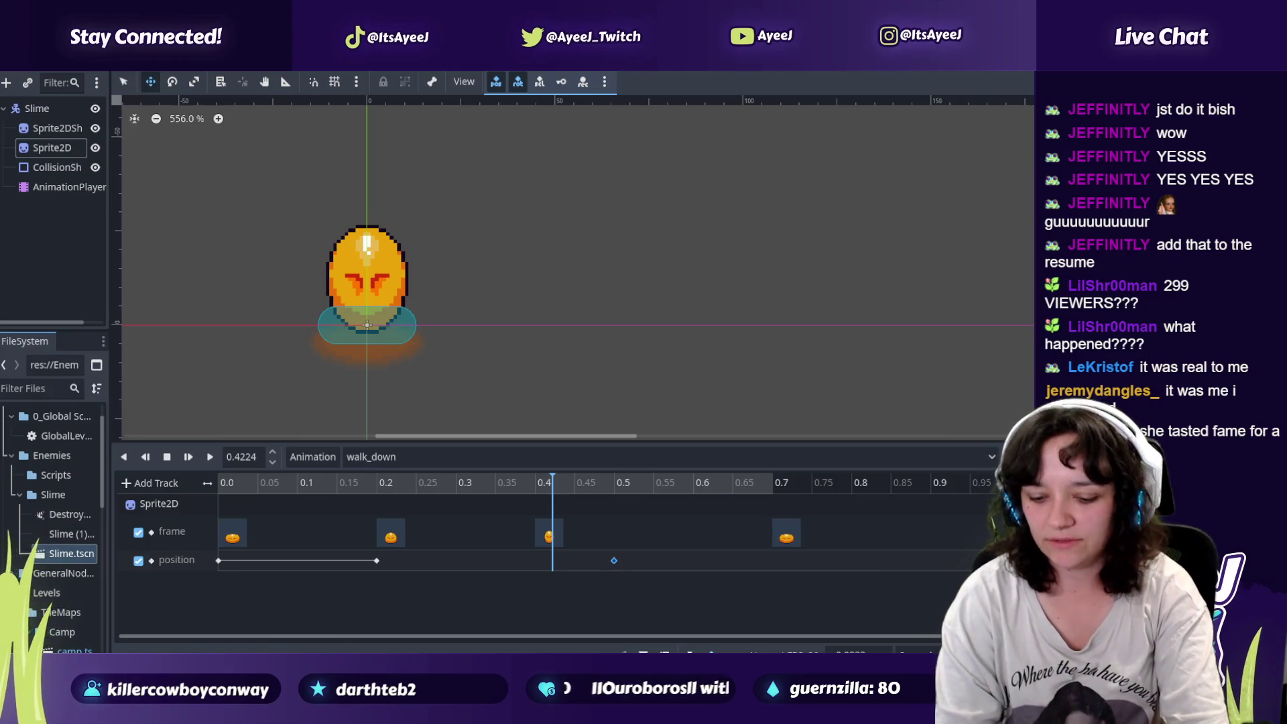
{"action": "key", "text": "alt+Tab"}
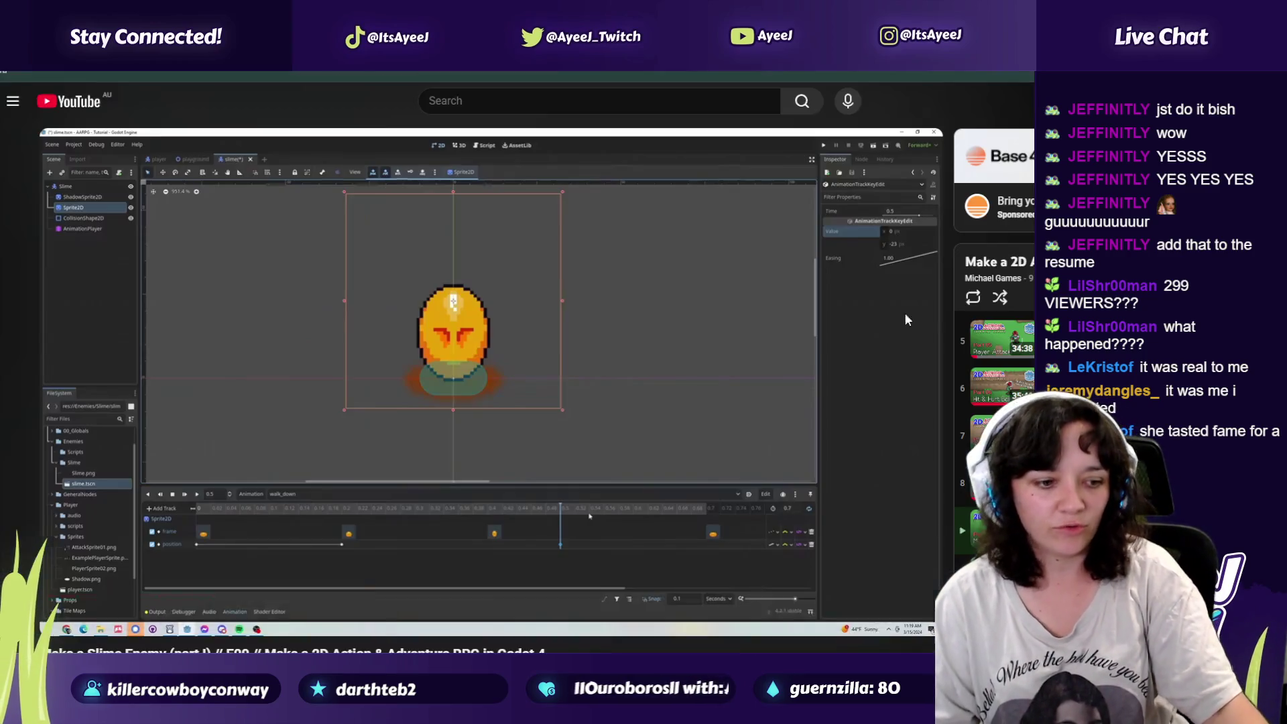
Watch the tutorial to about 10:09 as it inserts another walk_down position key
{"action": "left_click", "coordinate": [516, 467]}
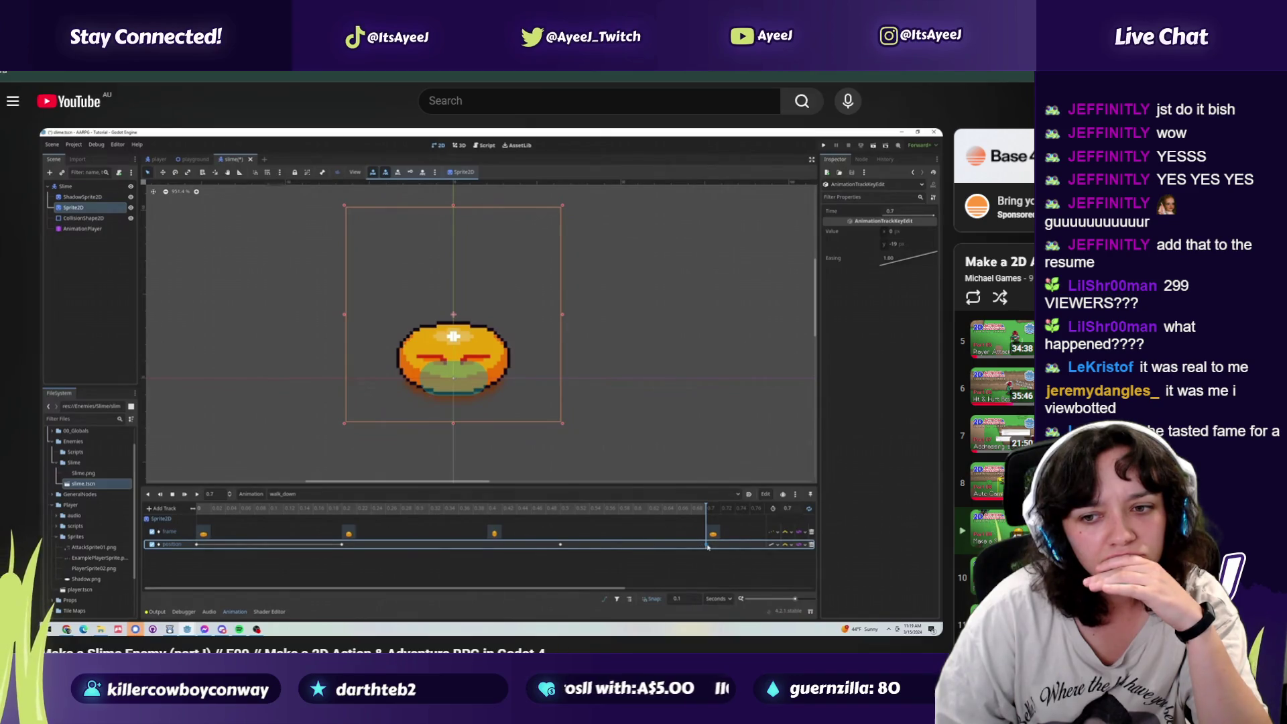
{"action": "left_click", "coordinate": [557, 469]}
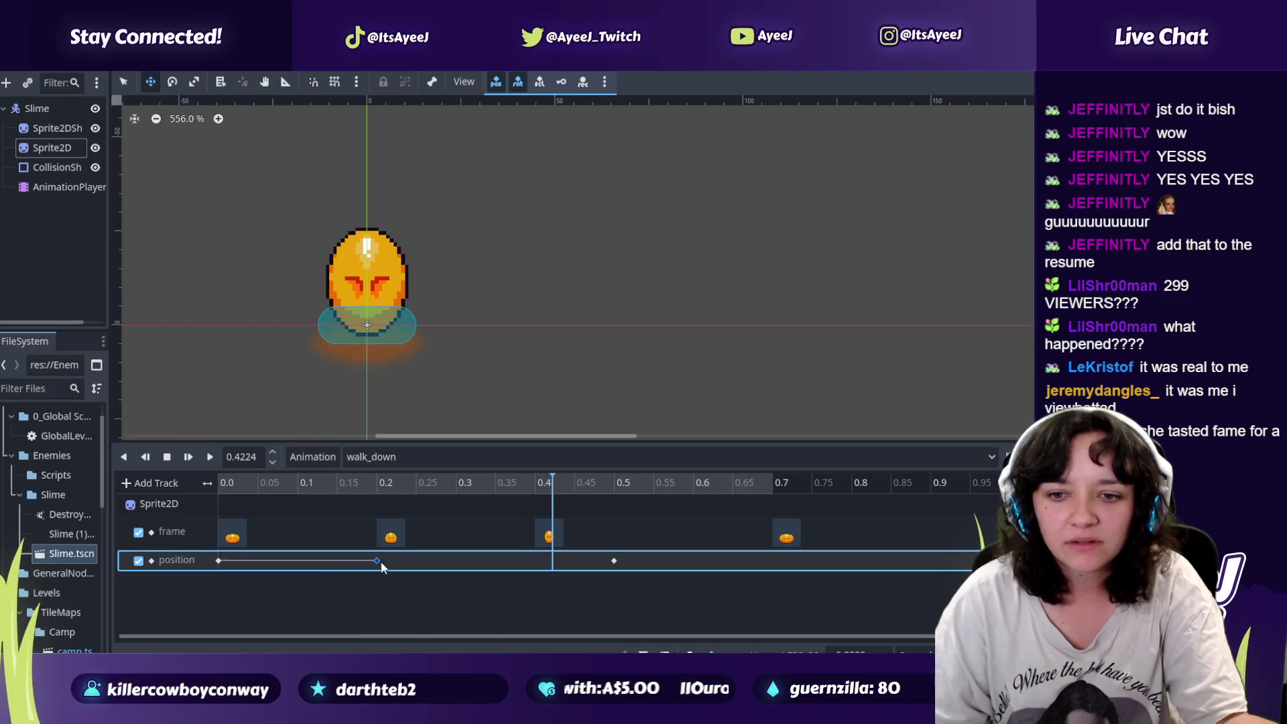
Insert a fourth walk_down position key at about 0.7 and play back the hop
{"action": "right_click", "coordinate": [380, 562]}
{"action": "left_click", "coordinate": [427, 601]}
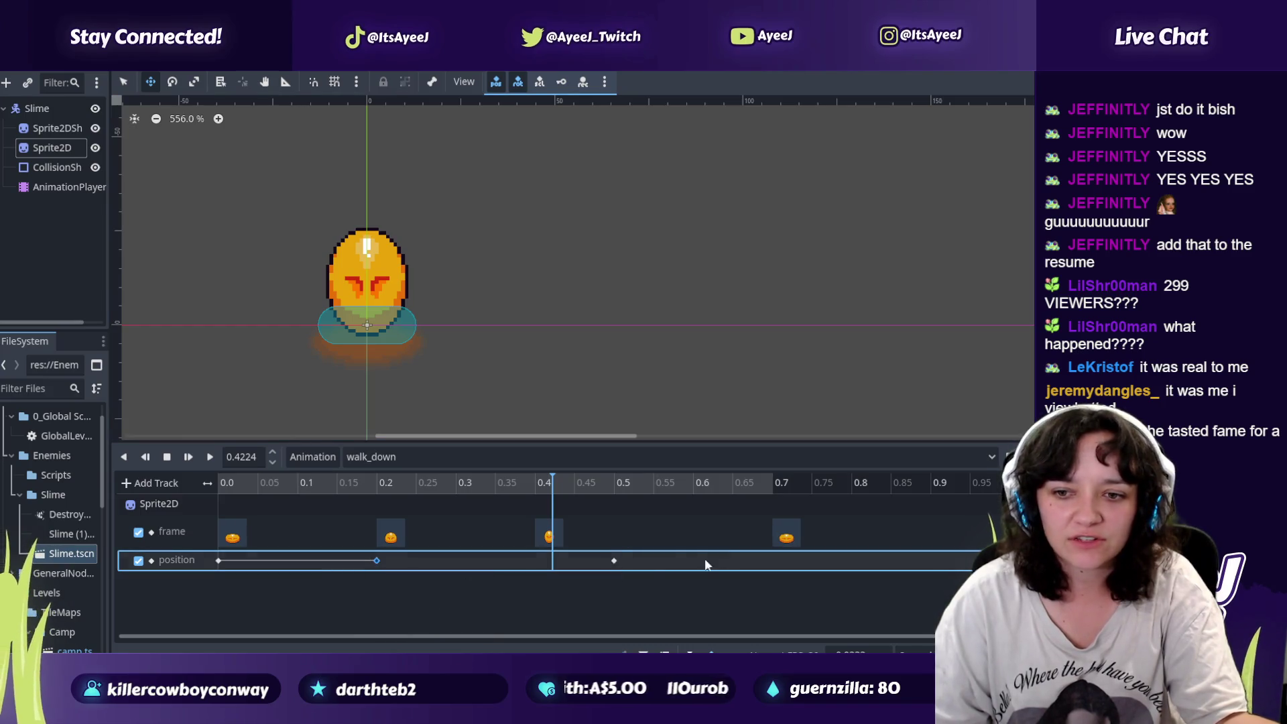
{"action": "right_click", "coordinate": [772, 558]}
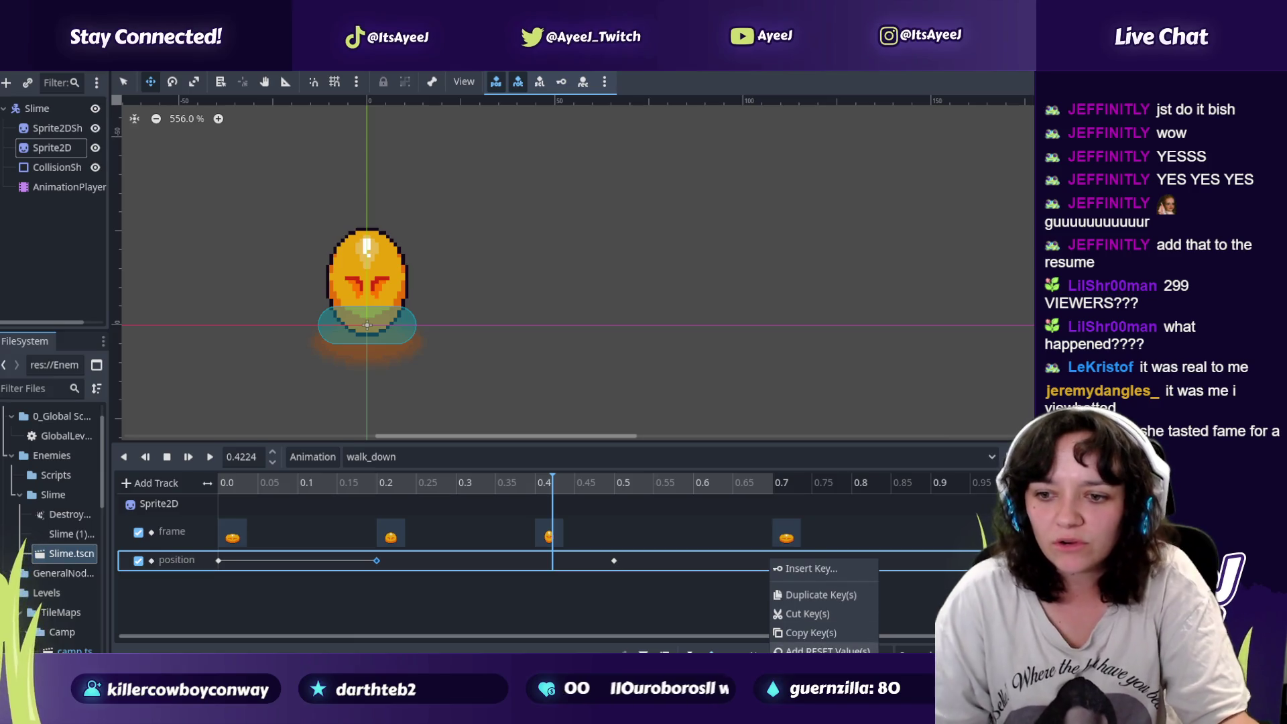
{"action": "left_click", "coordinate": [770, 561]}
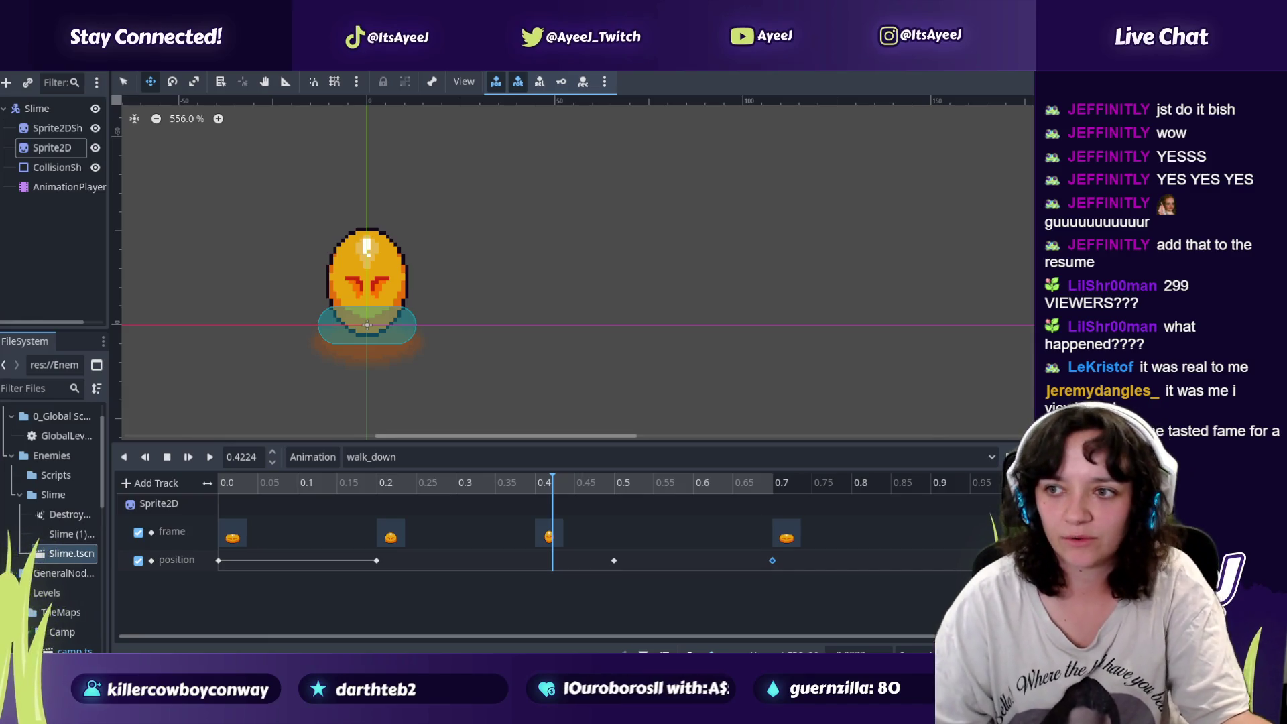
{"action": "left_click", "coordinate": [209, 457]}
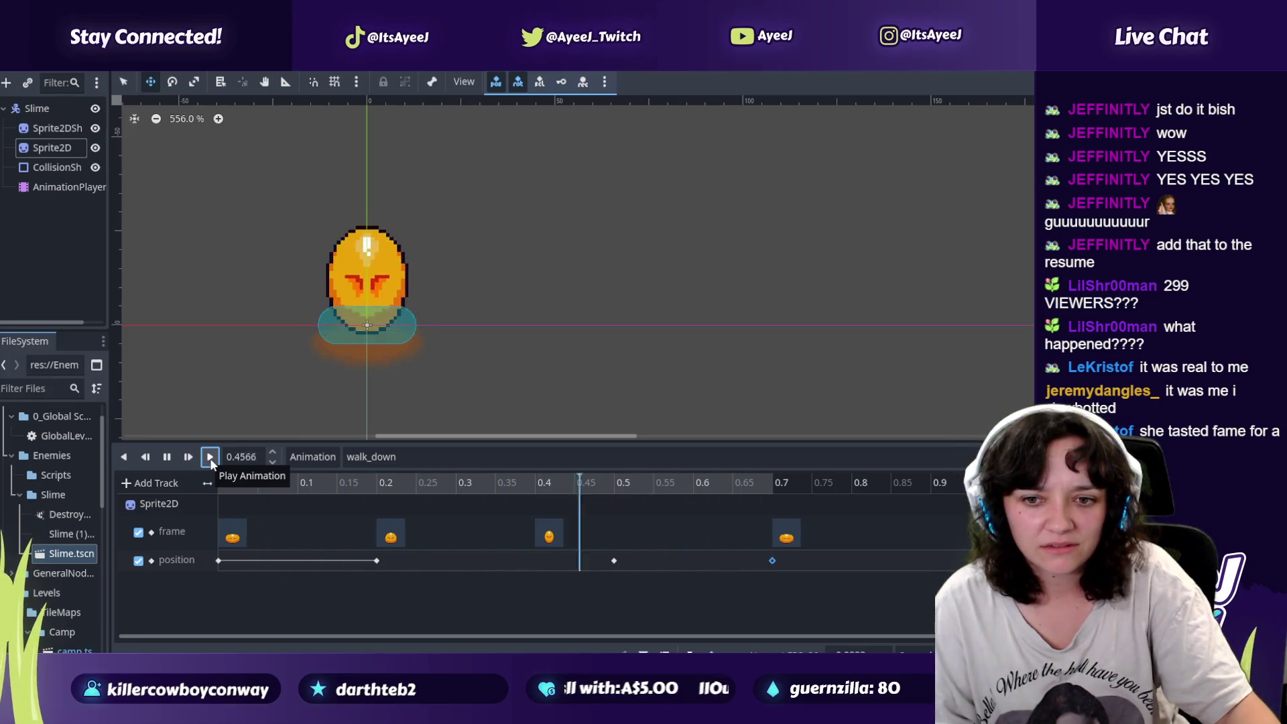
{"action": "key", "text": "alt+Tab"}
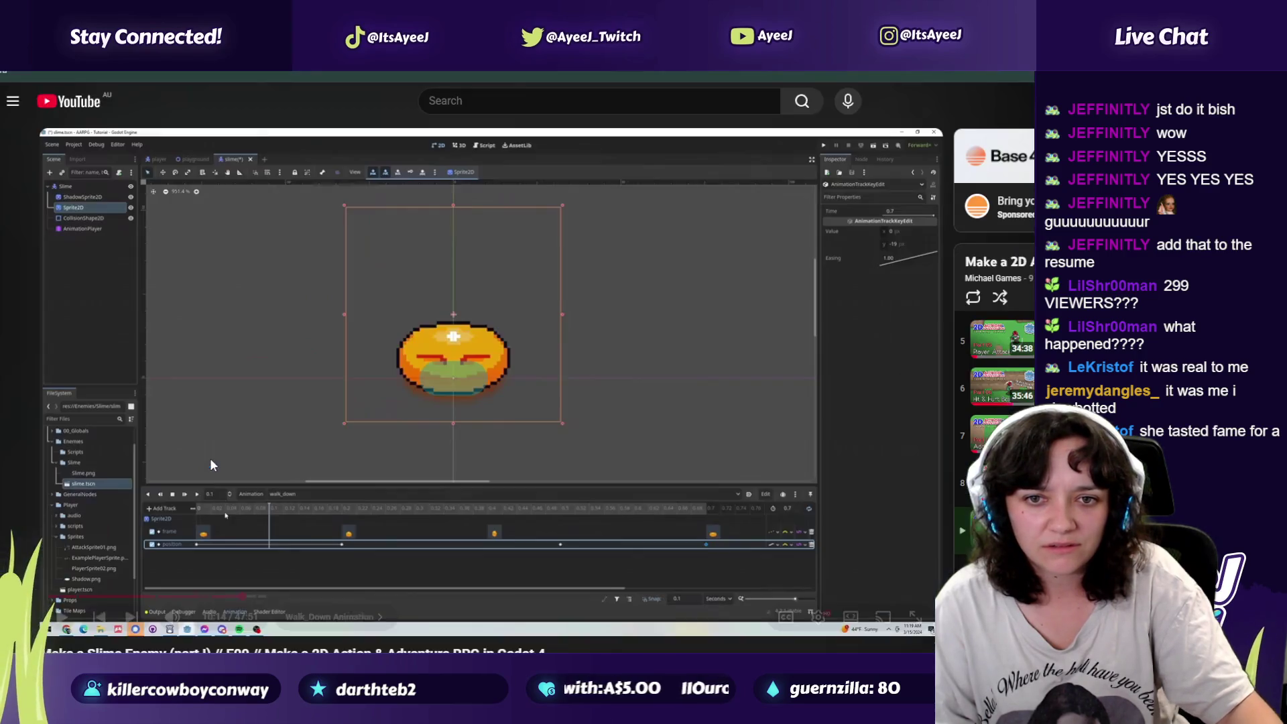
Scrub the tutorial from about 9:38 ahead to 10:43 and pause it
{"action": "left_click", "coordinate": [352, 389]}
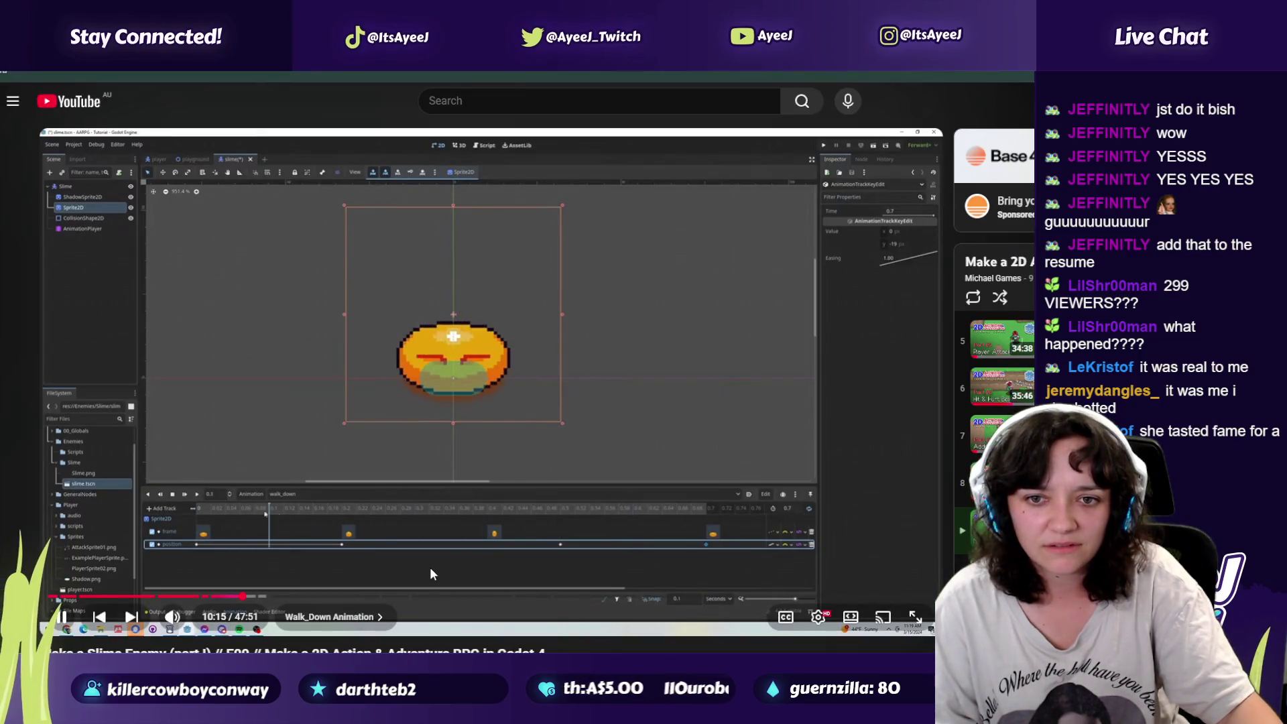
{"action": "left_click", "coordinate": [232, 596]}
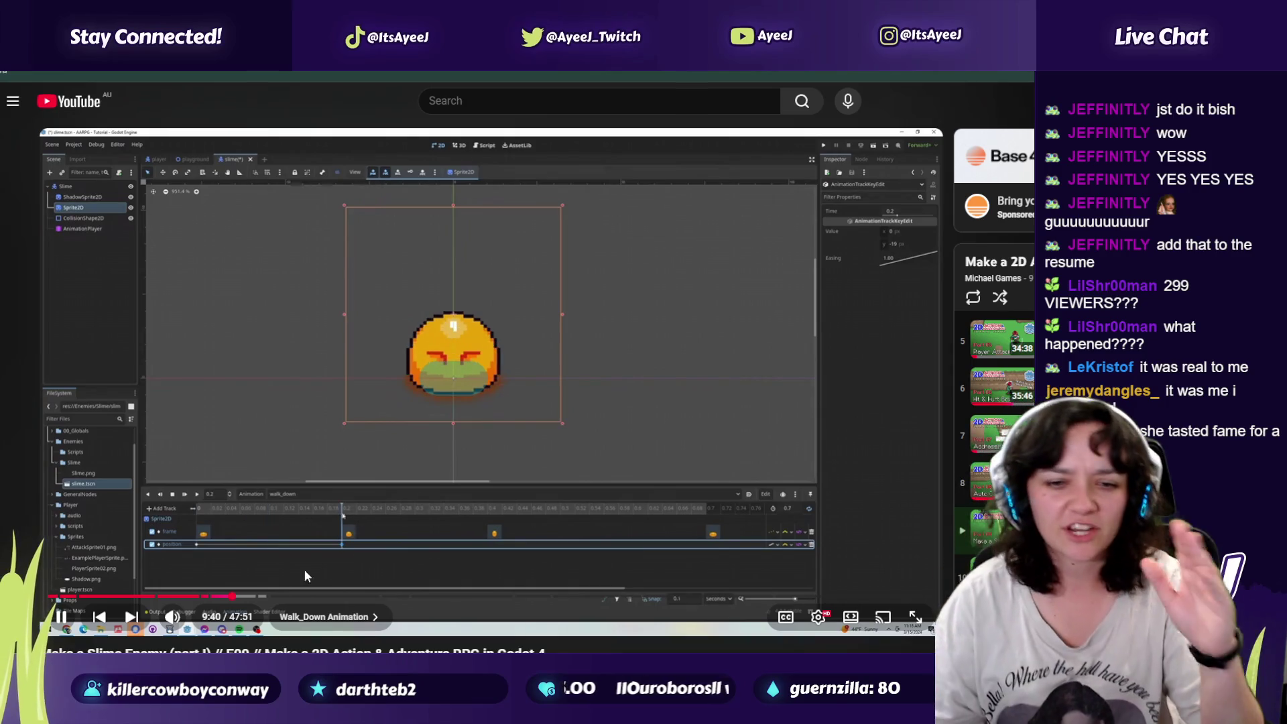
{"action": "left_click_drag", "start_coordinate": [238, 596], "coordinate": [255, 602]}
{"action": "left_click", "coordinate": [492, 502]}
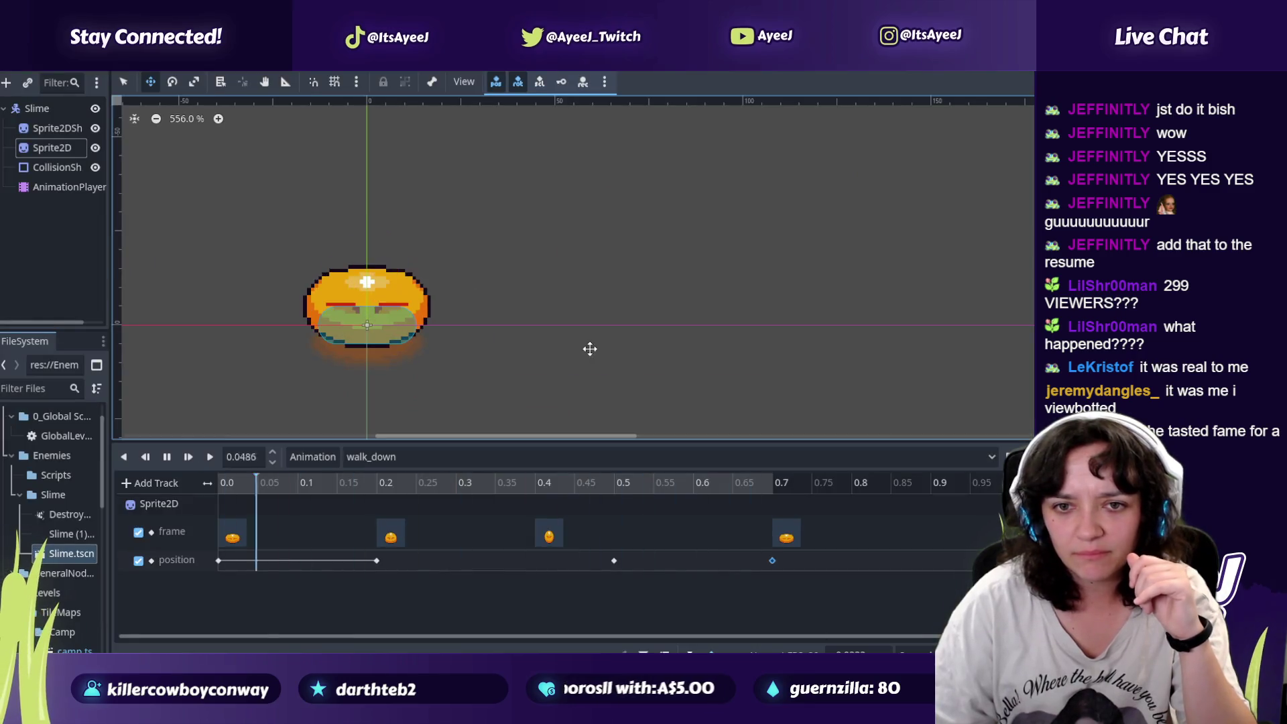
Stop Godot's walk_down preview at 0.3722 and bring back the paused YouTube tutorial
{"action": "left_click", "coordinate": [167, 457]}
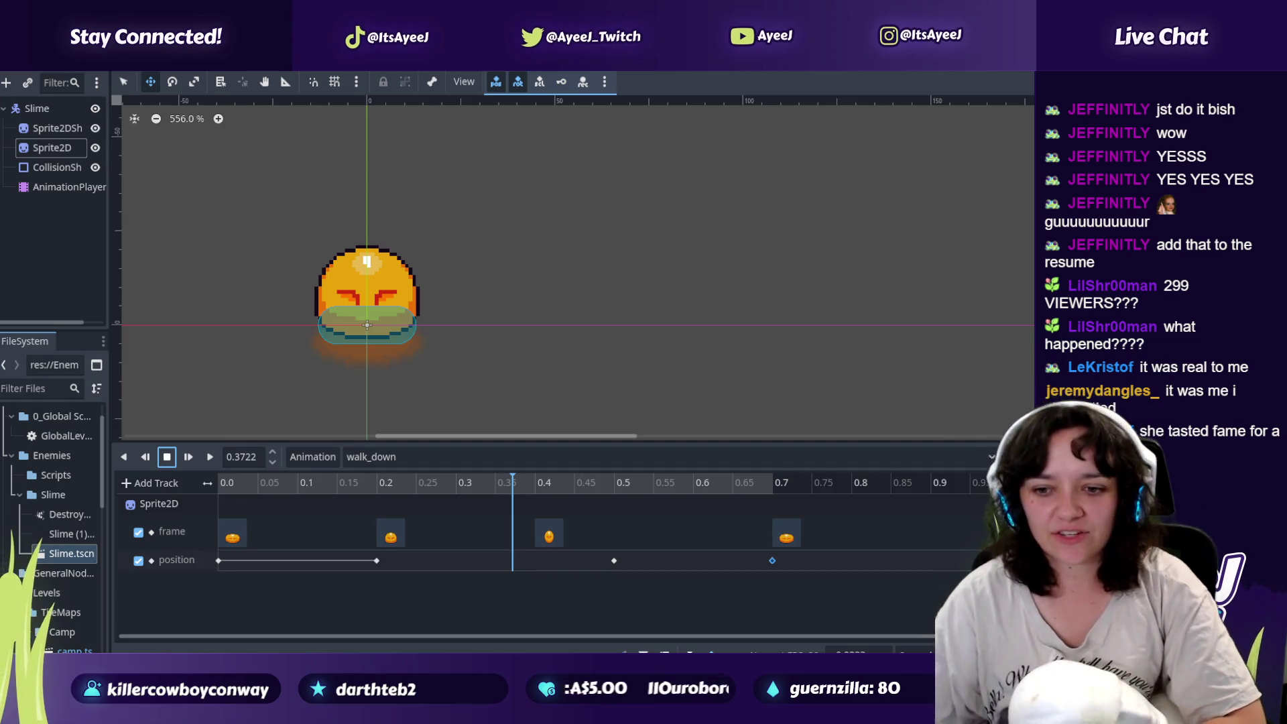
{"action": "key", "text": "alt+Tab"}
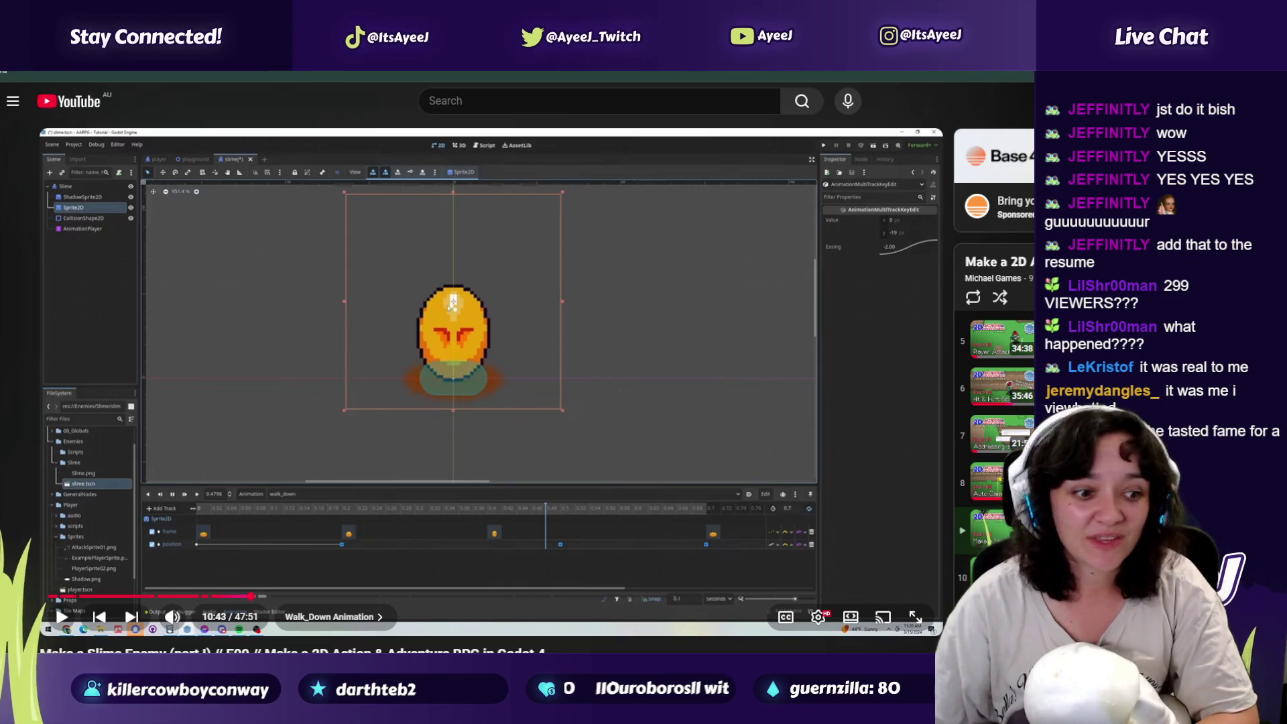
Replay the tutorial's walk_down hop from 10:39, then pause it
{"action": "left_click", "coordinate": [650, 436]}
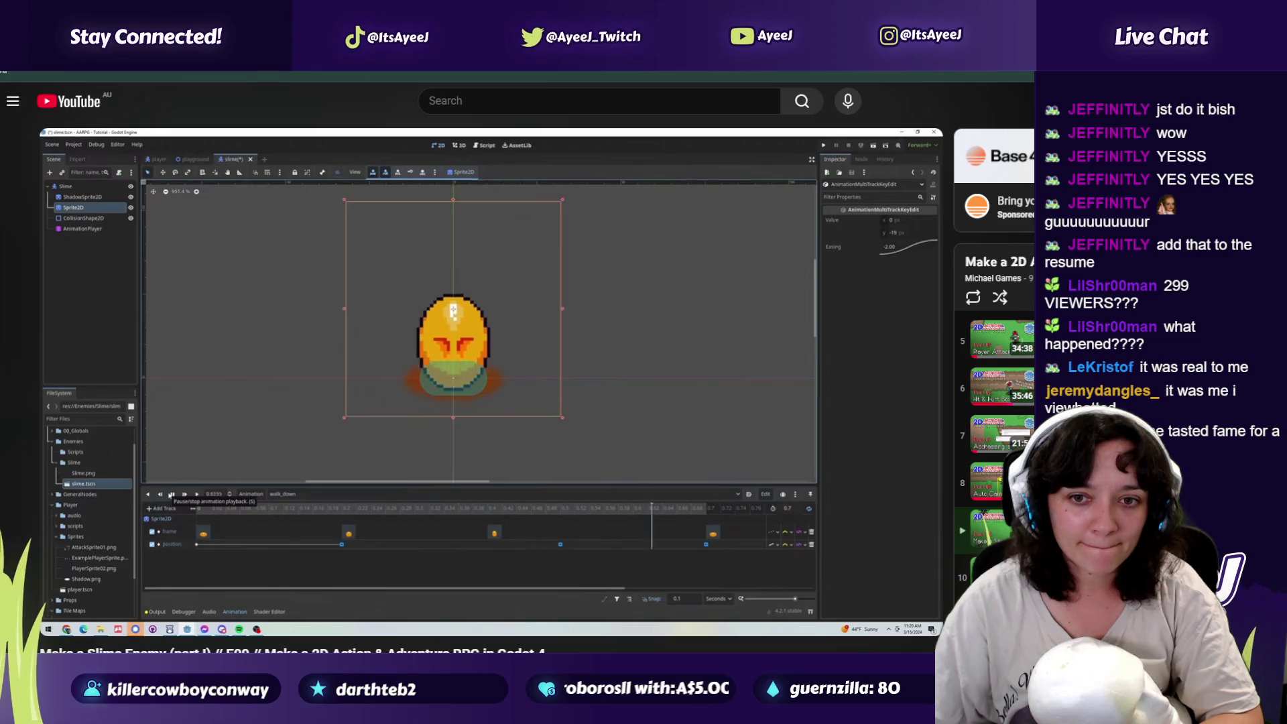
{"action": "left_click", "coordinate": [560, 536]}
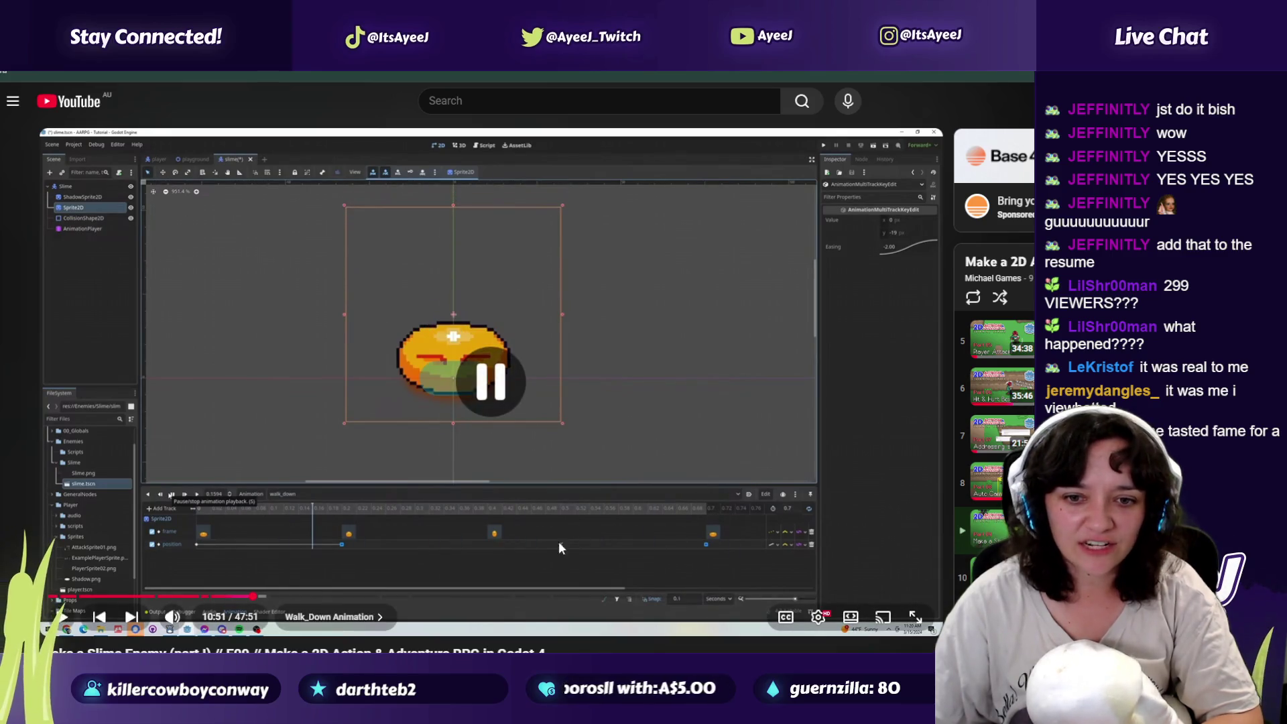
{"action": "left_click", "coordinate": [249, 596]}
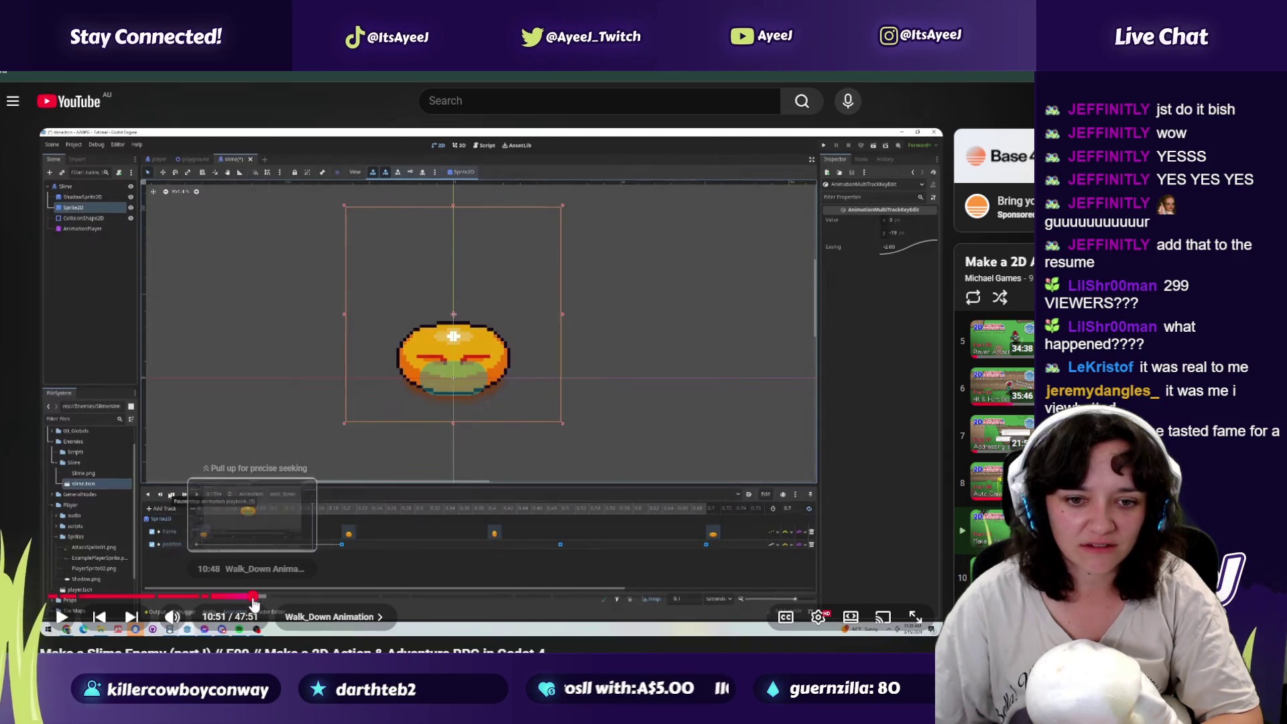
{"action": "left_click", "coordinate": [652, 356]}
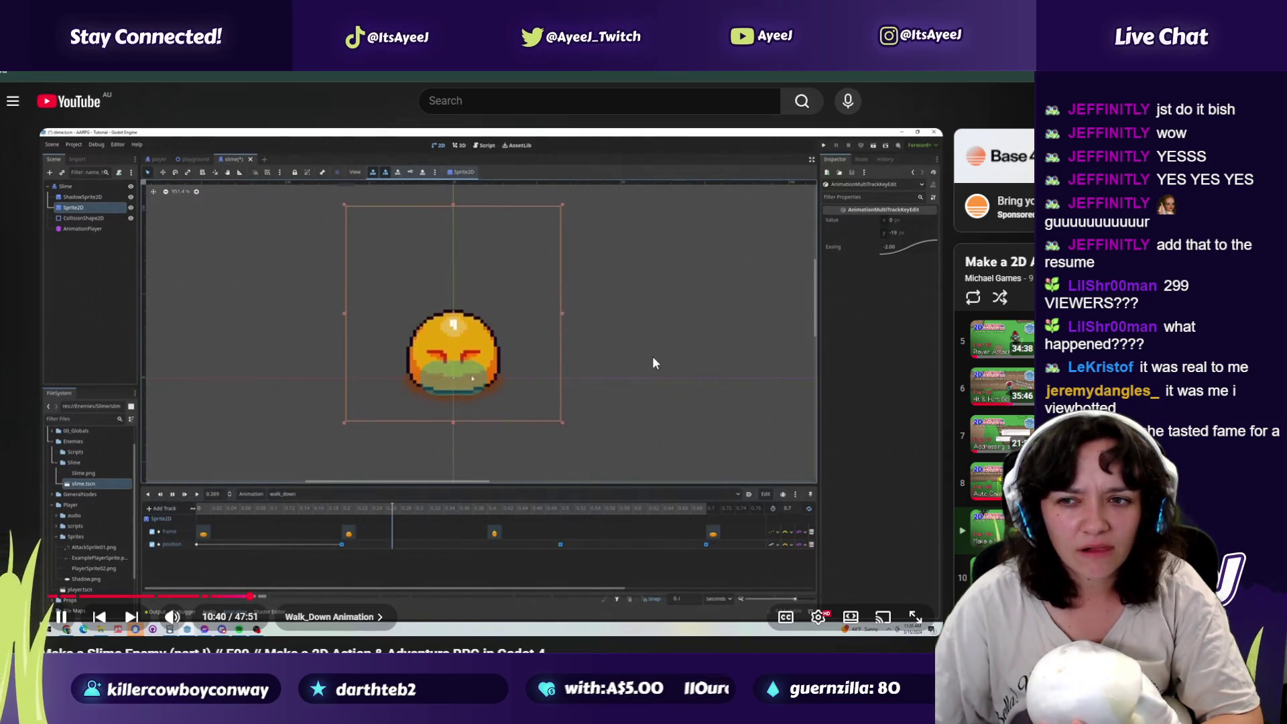
{"action": "left_click", "coordinate": [842, 263]}
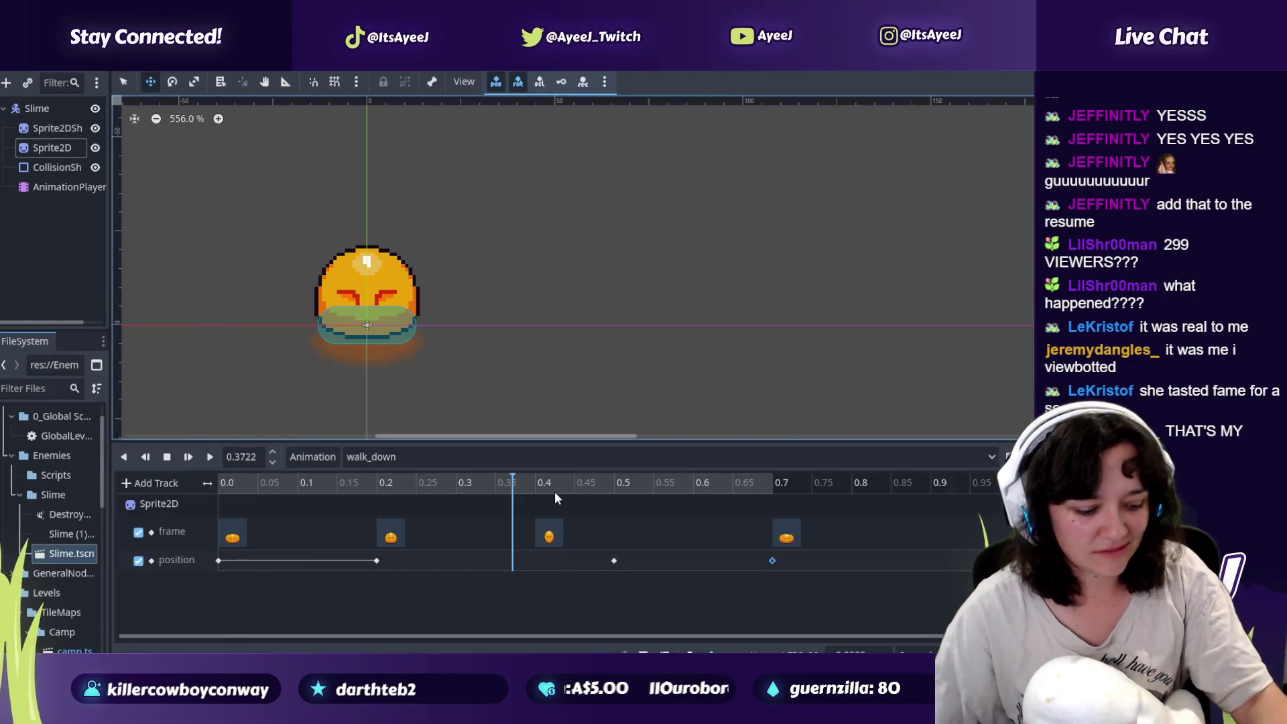
{"action": "key", "text": "alt+Tab"}
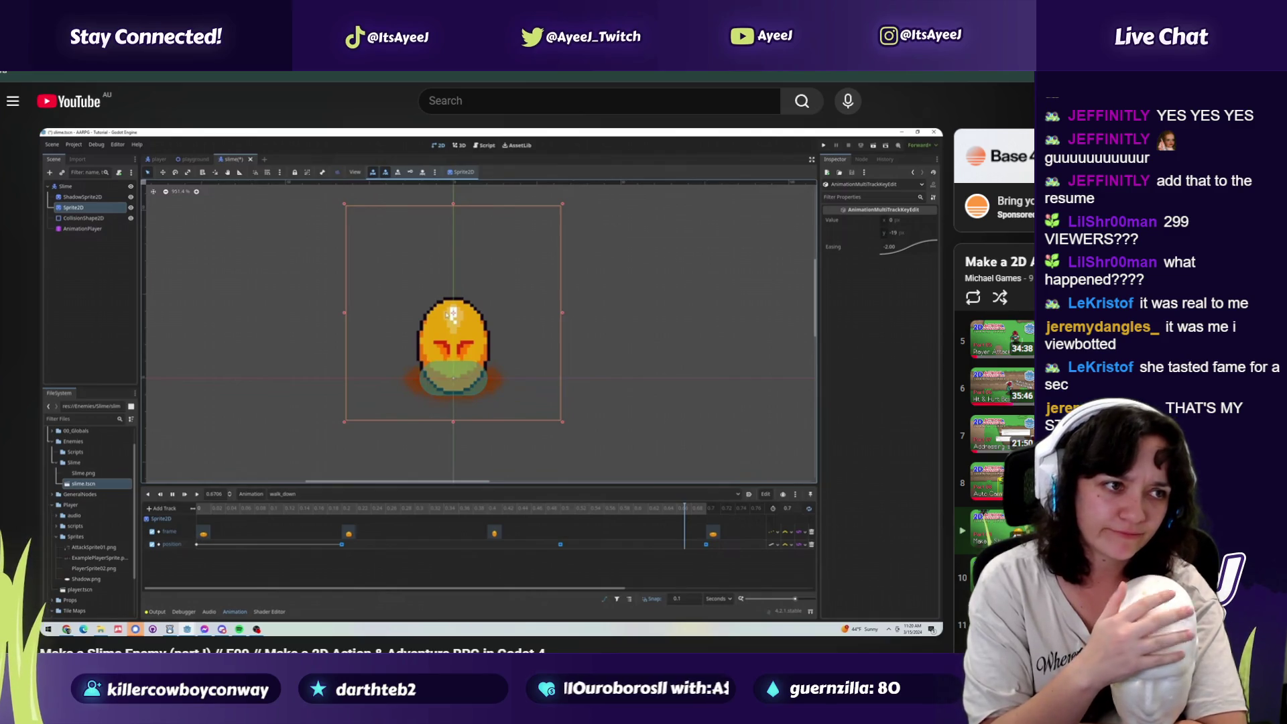
Rewind the tutorial to about 10:21, replay the hop section and pause around 10:32
{"action": "mouse_move", "coordinate": [540, 487]}
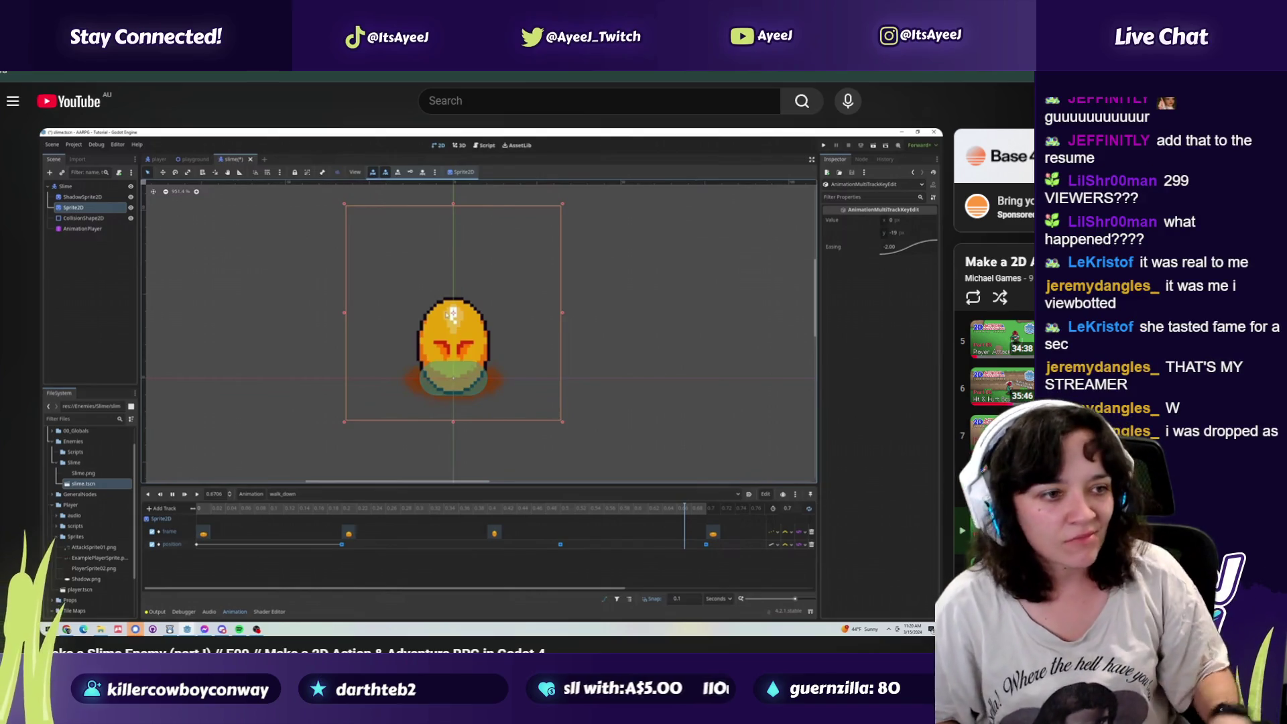
{"action": "left_click", "coordinate": [328, 510]}
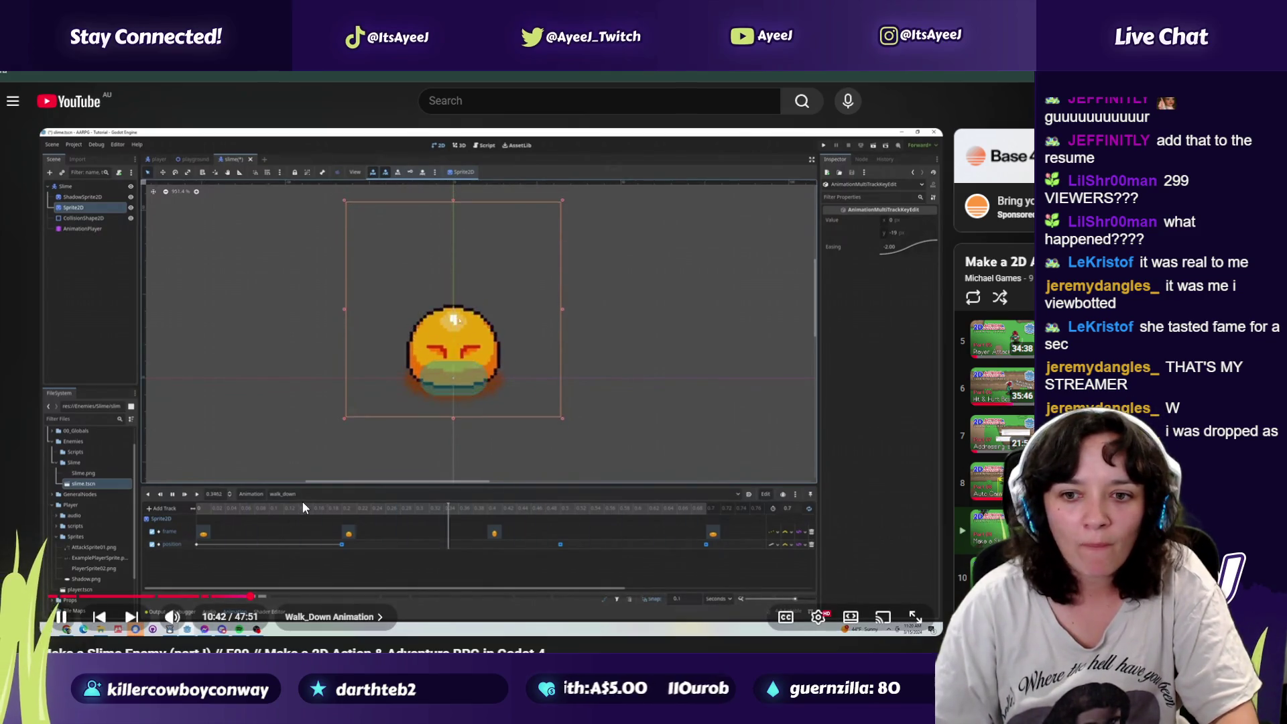
{"action": "left_click", "coordinate": [224, 587]}
{"action": "left_click_drag", "start_coordinate": [223, 587], "coordinate": [243, 593]}
{"action": "left_click", "coordinate": [318, 462]}
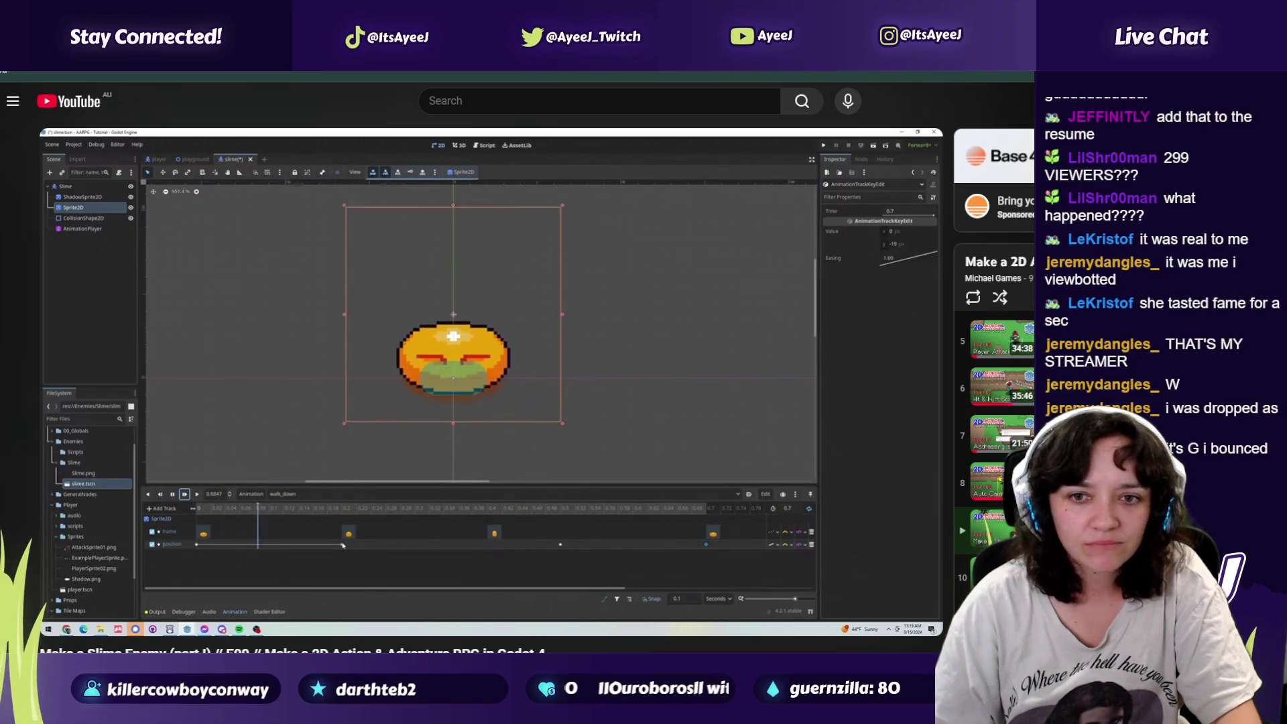
{"action": "mouse_move", "coordinate": [311, 477]}
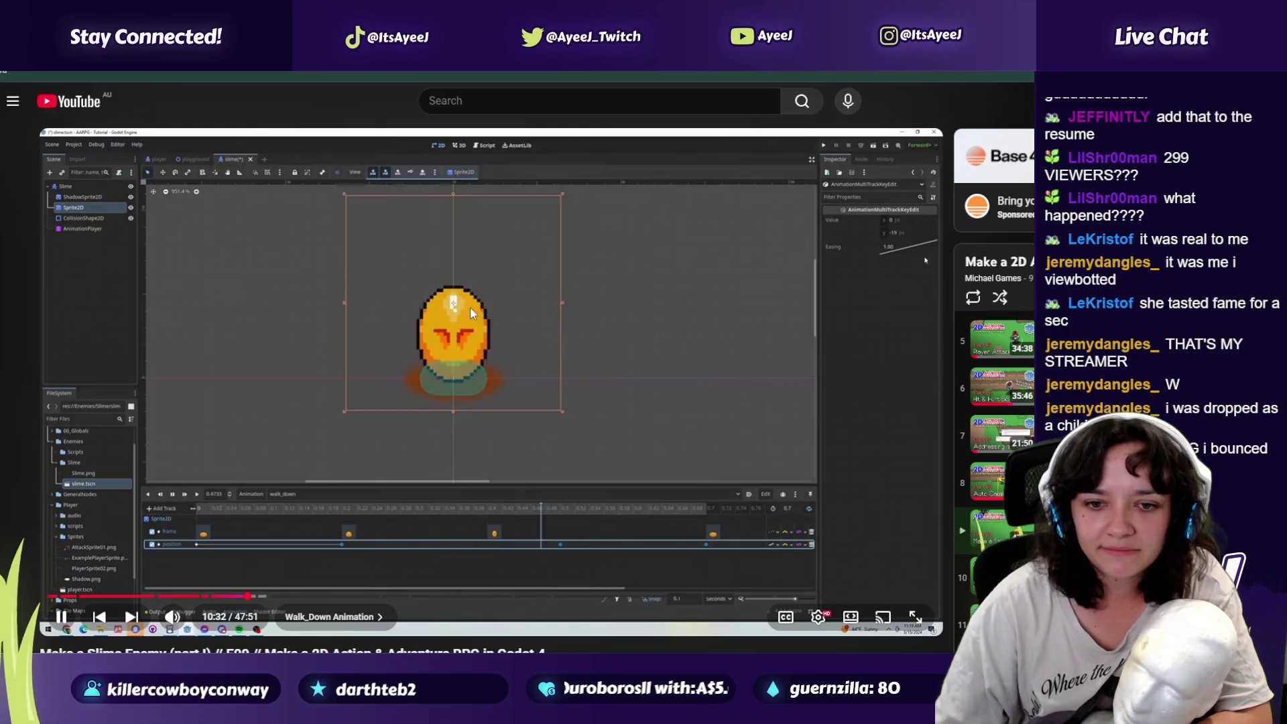
{"action": "double_click", "coordinate": [627, 361]}
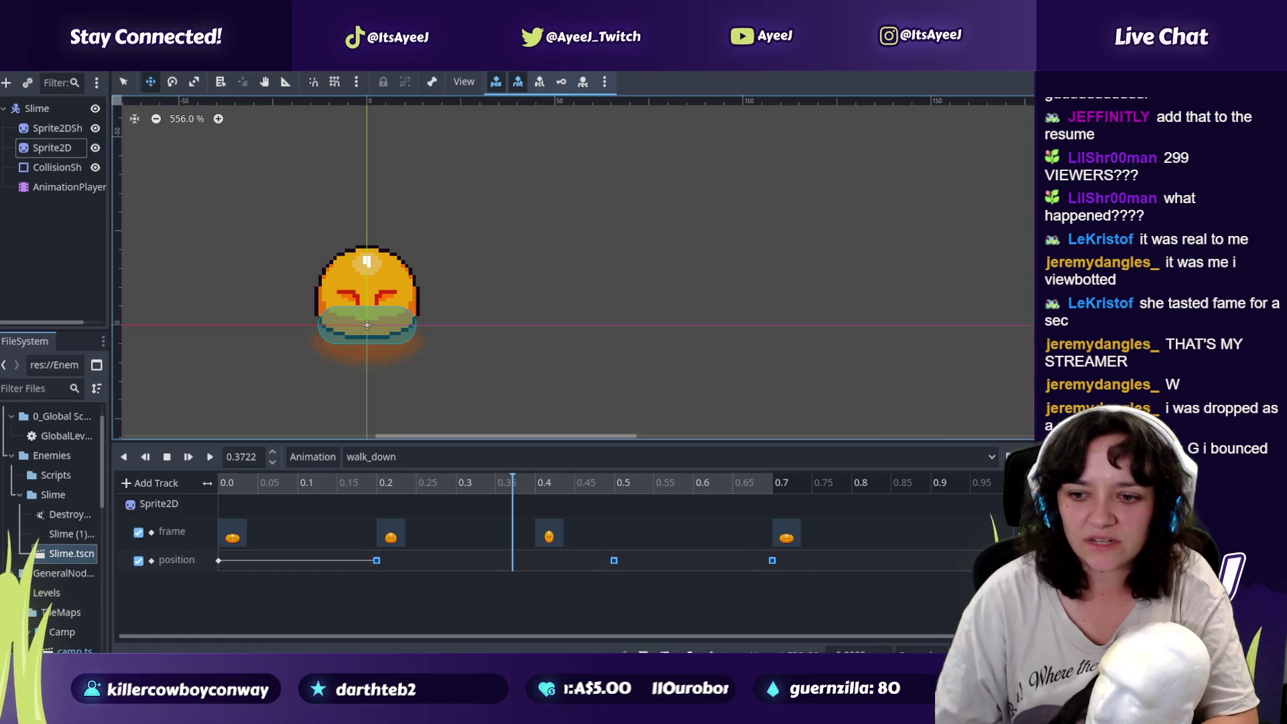
Play a few seconds of the tutorial's walk_down hop and pause it
{"action": "key", "text": "alt+Tab"}
{"action": "left_click", "coordinate": [617, 351]}
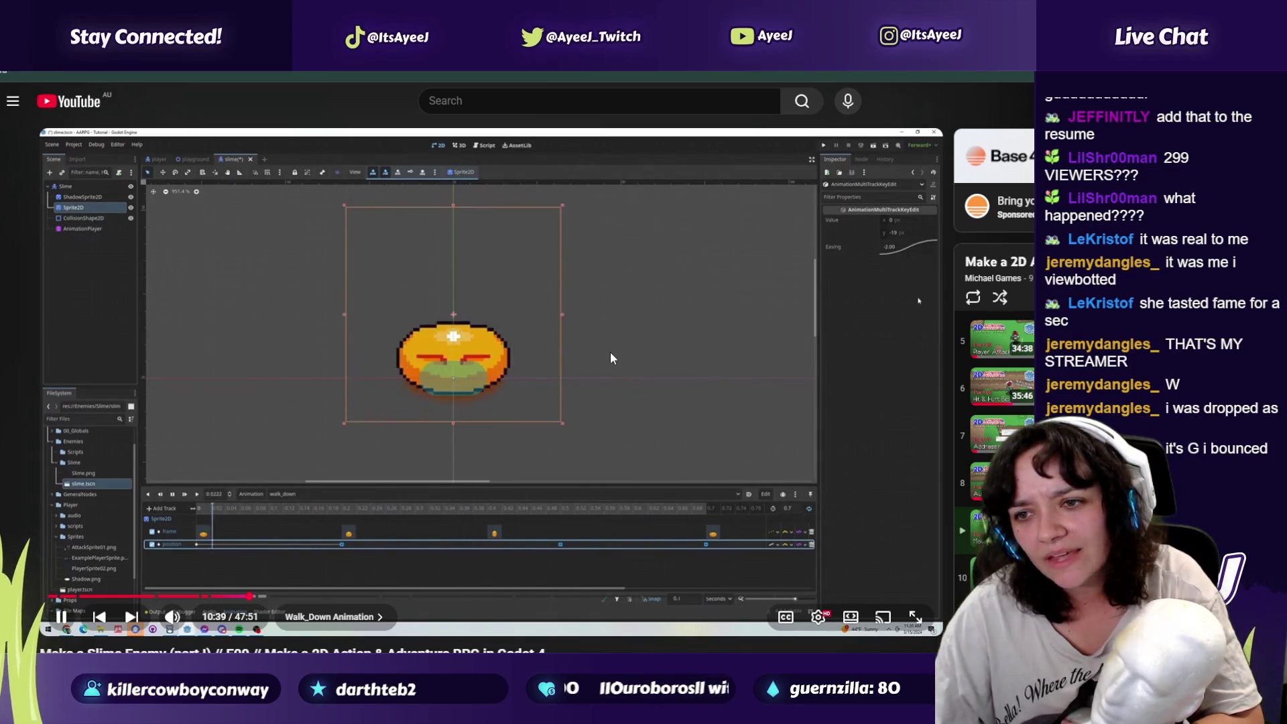
{"action": "left_click", "coordinate": [610, 353]}
Preview and stop Godot's walk_down animation with its four position keys, then return to the tutorial
{"action": "key", "text": "alt+Tab"}
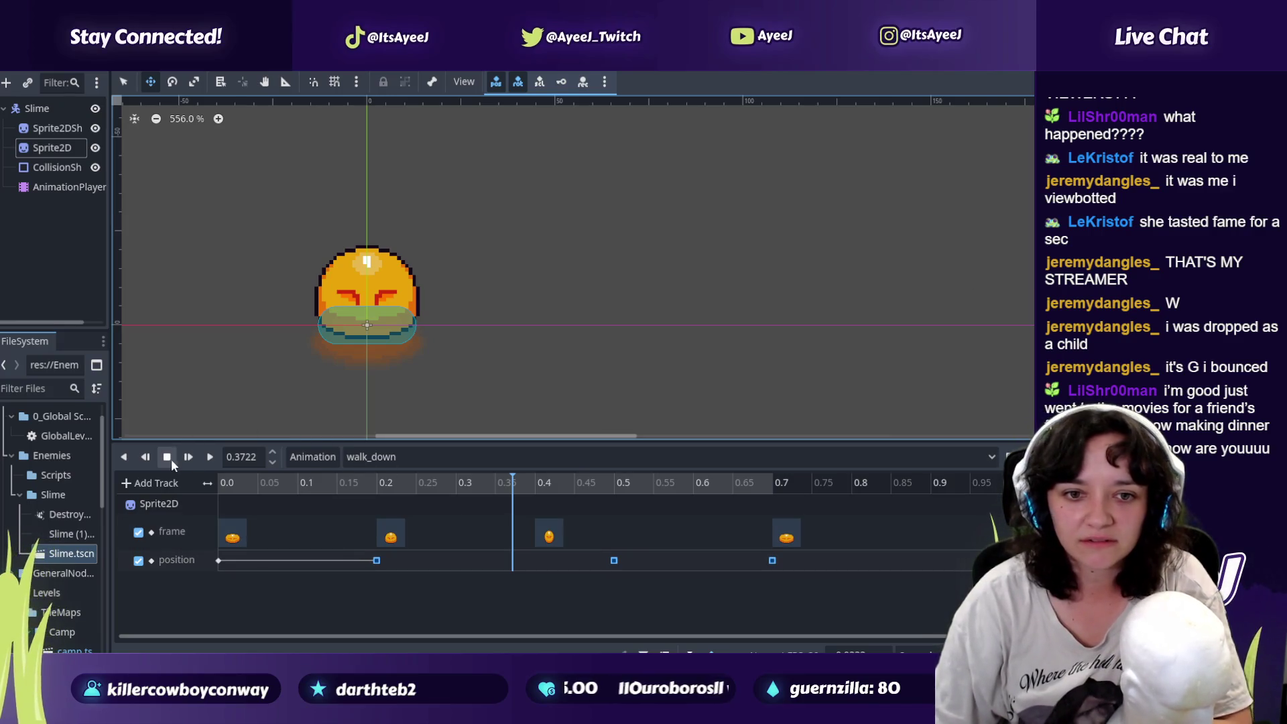
{"action": "left_click", "coordinate": [210, 458]}
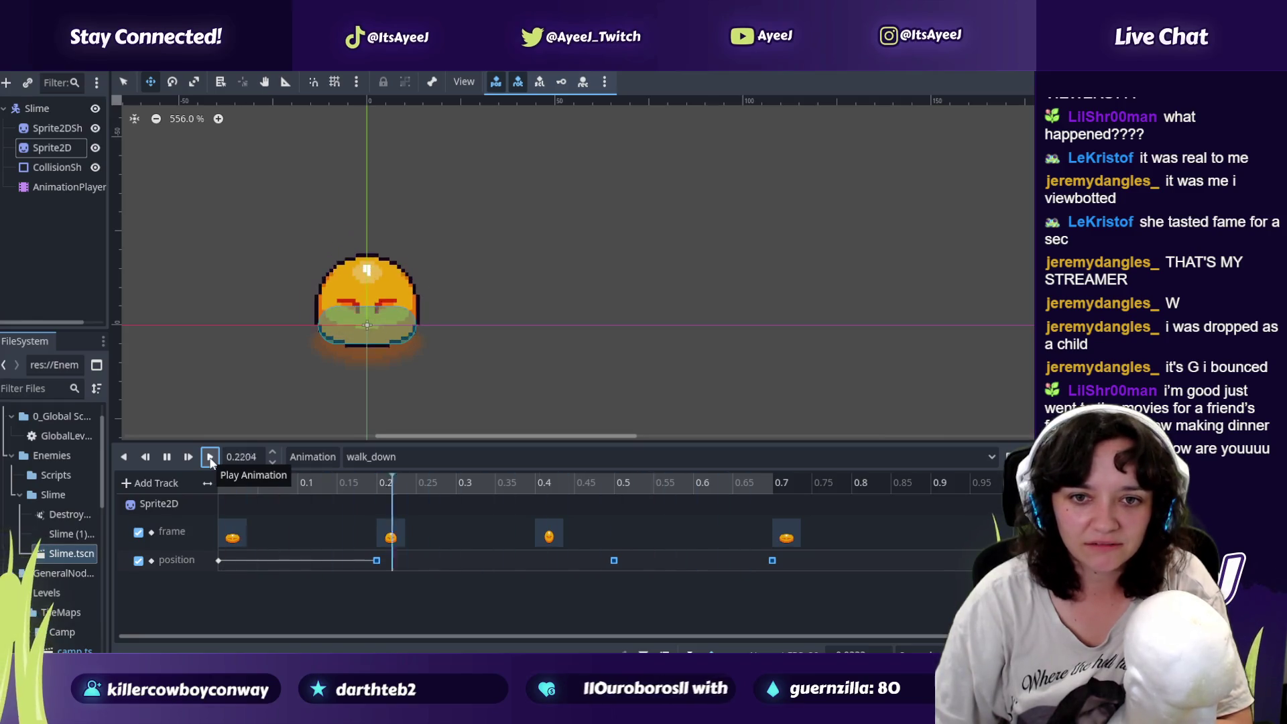
{"action": "left_click", "coordinate": [169, 458]}
{"action": "key", "text": "alt+Tab"}
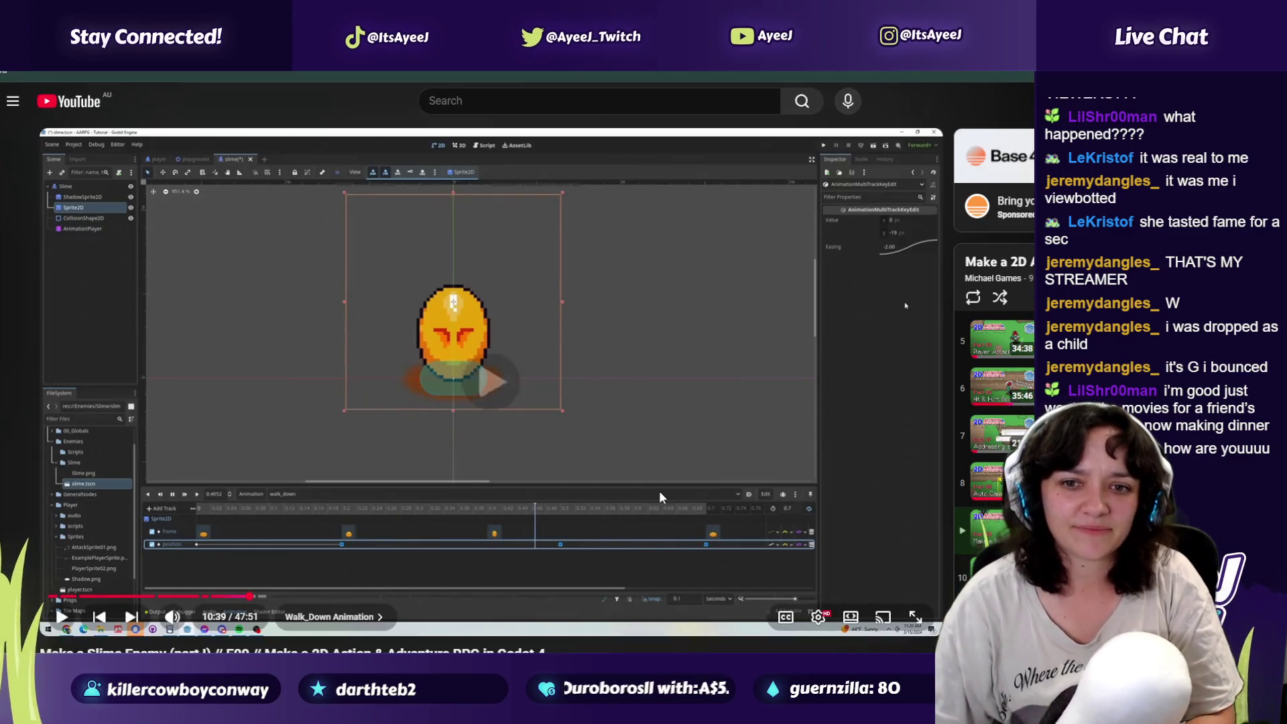
Play the tutorial in short bursts to 11:03, showing walk_up keys 12, 13, 14, 12 and walk_side 15, 16, 17, 15
{"action": "left_click", "coordinate": [658, 491]}
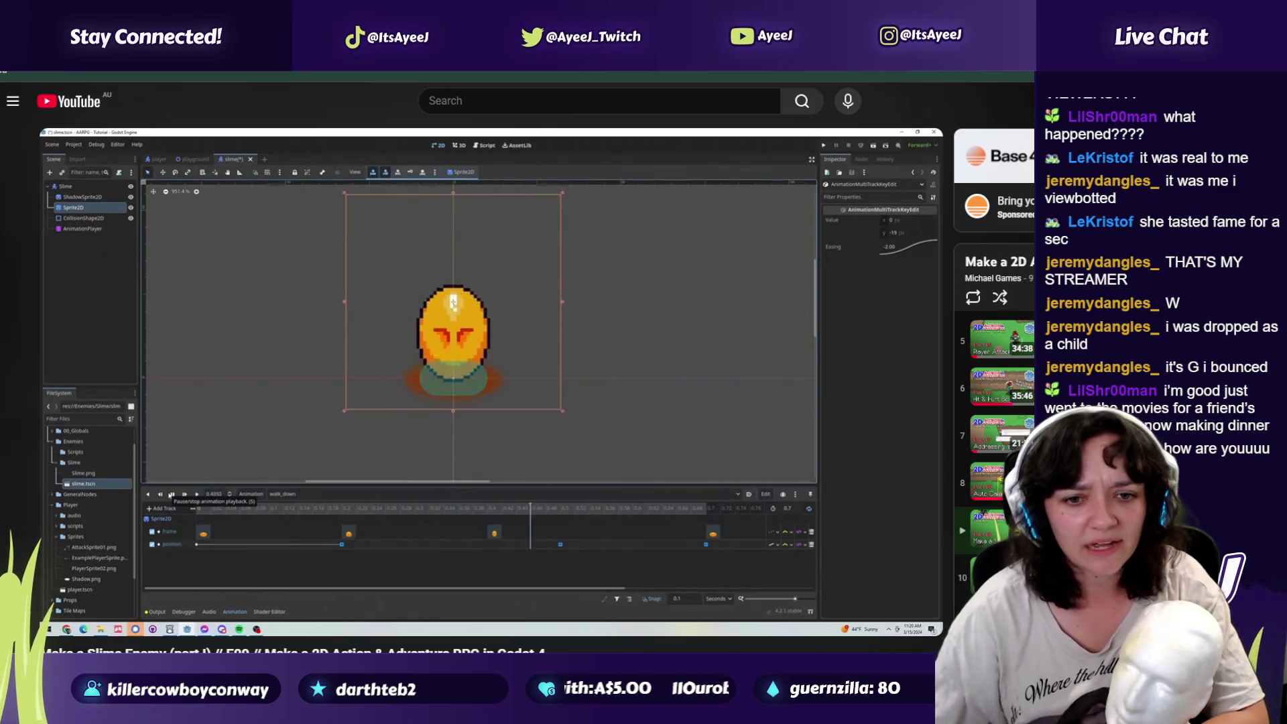
{"action": "left_click", "coordinate": [830, 373]}
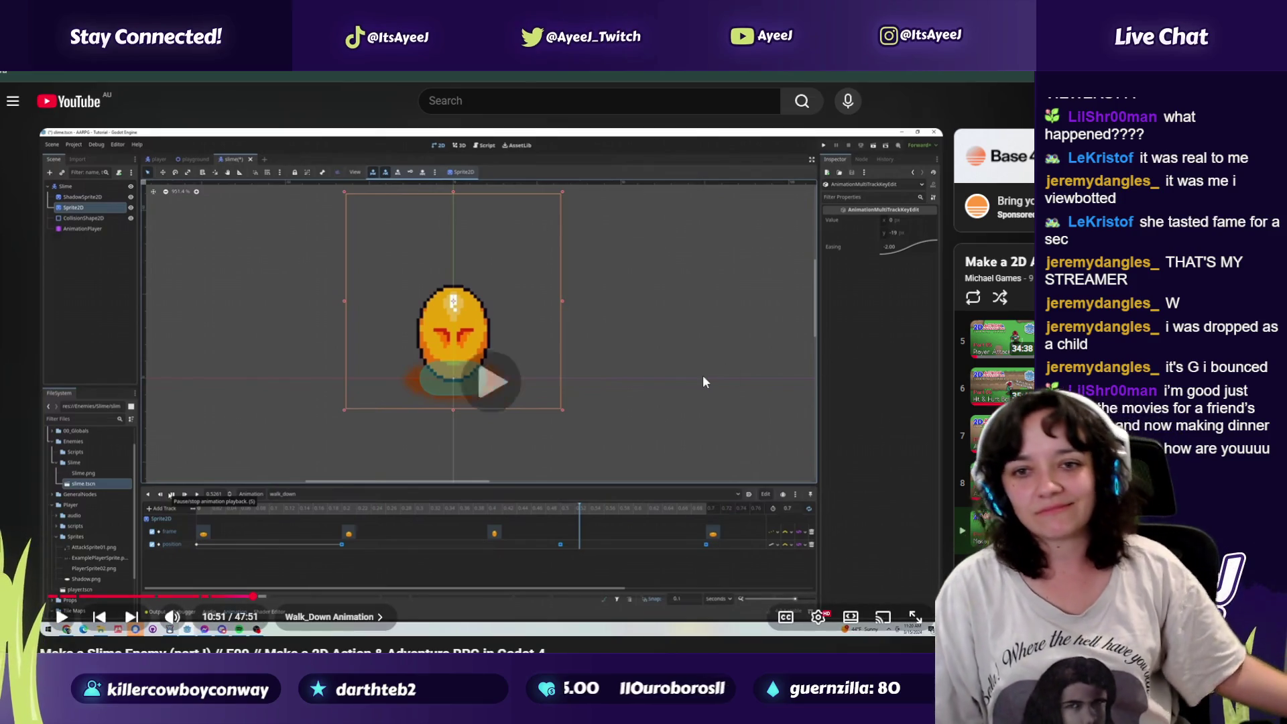
{"action": "left_click", "coordinate": [702, 375]}
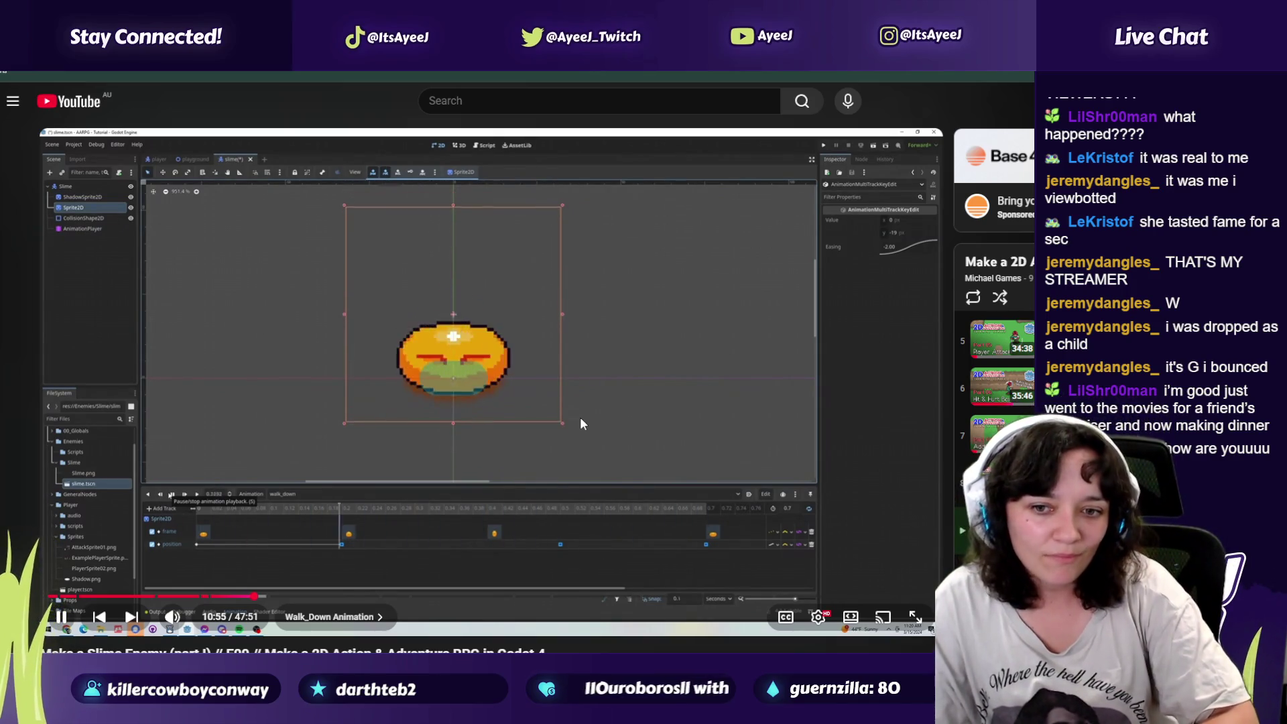
{"action": "left_click", "coordinate": [646, 417]}
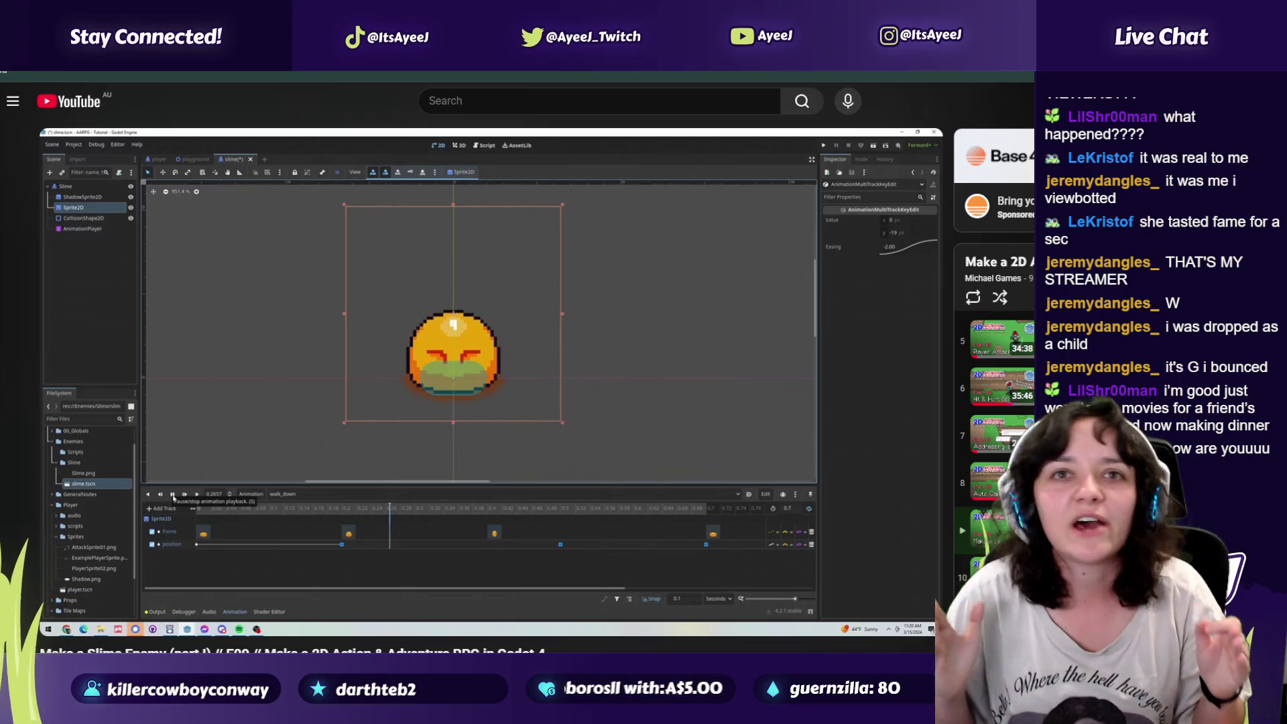
{"action": "left_click", "coordinate": [601, 385]}
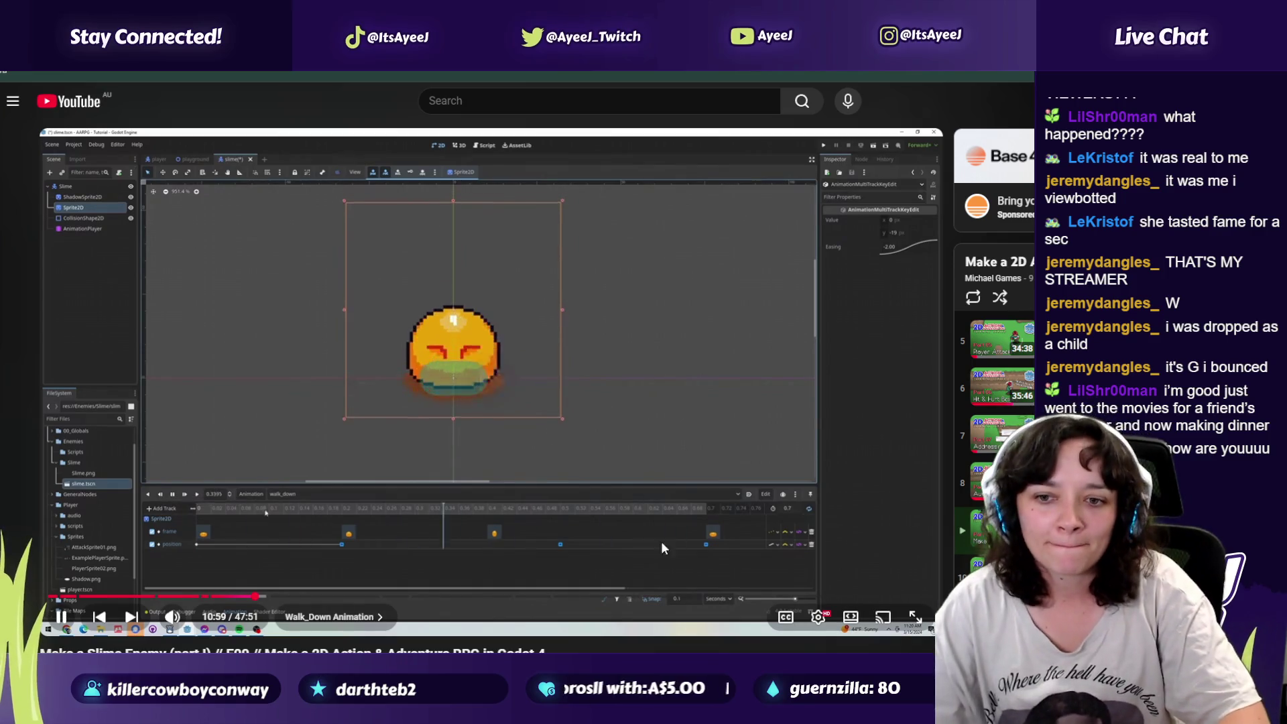
{"action": "left_click", "coordinate": [590, 493]}
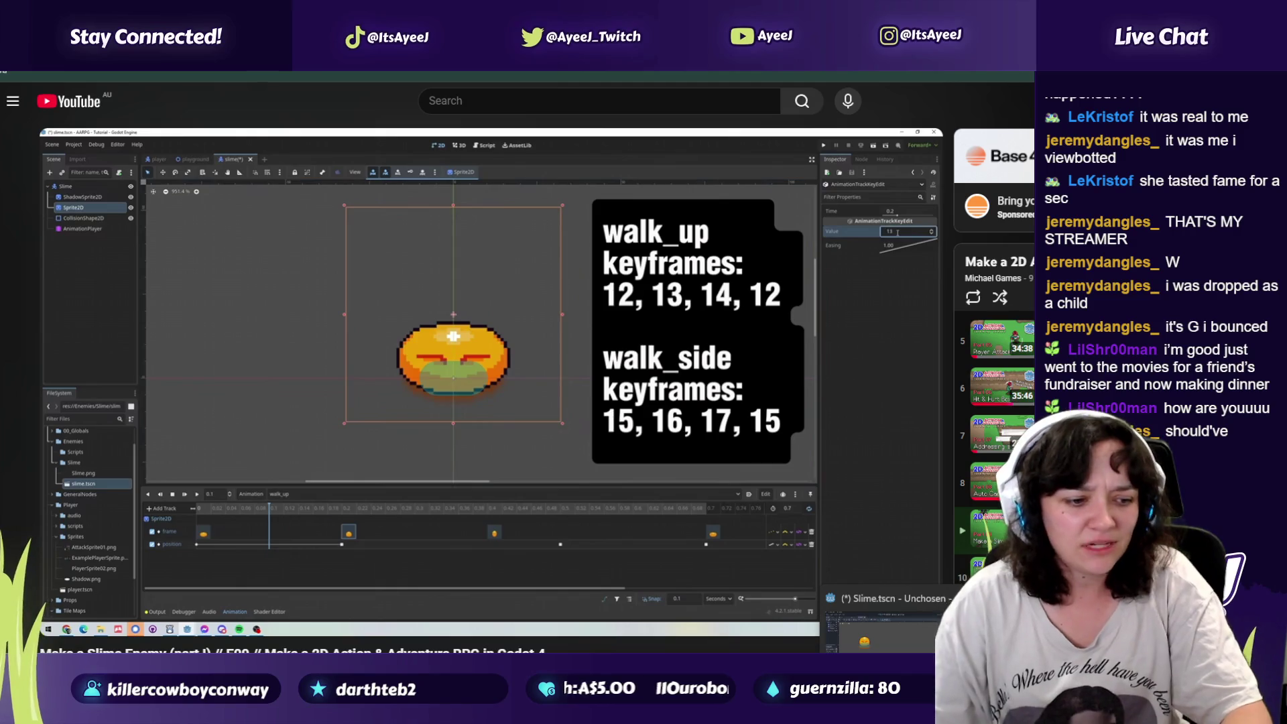
{"action": "mouse_move", "coordinate": [638, 535]}
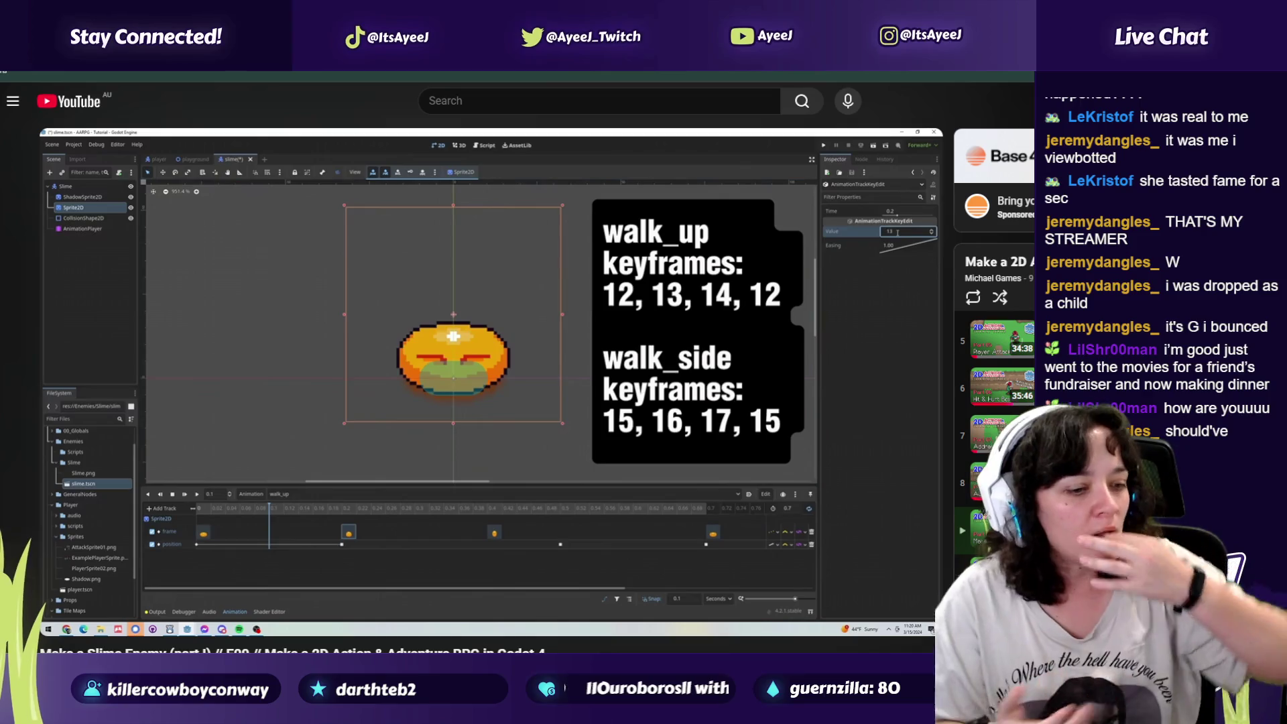
{"action": "mouse_move", "coordinate": [564, 306]}
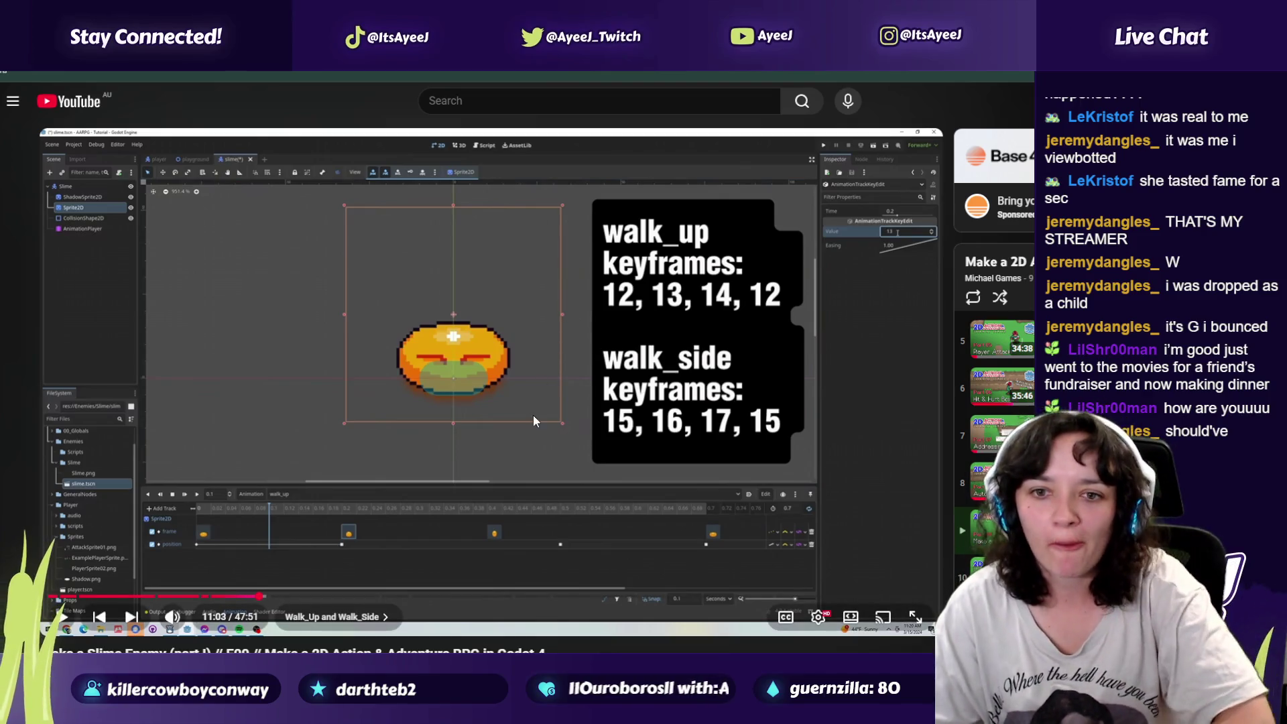
{"action": "left_click_drag", "start_coordinate": [261, 597], "coordinate": [258, 601]}
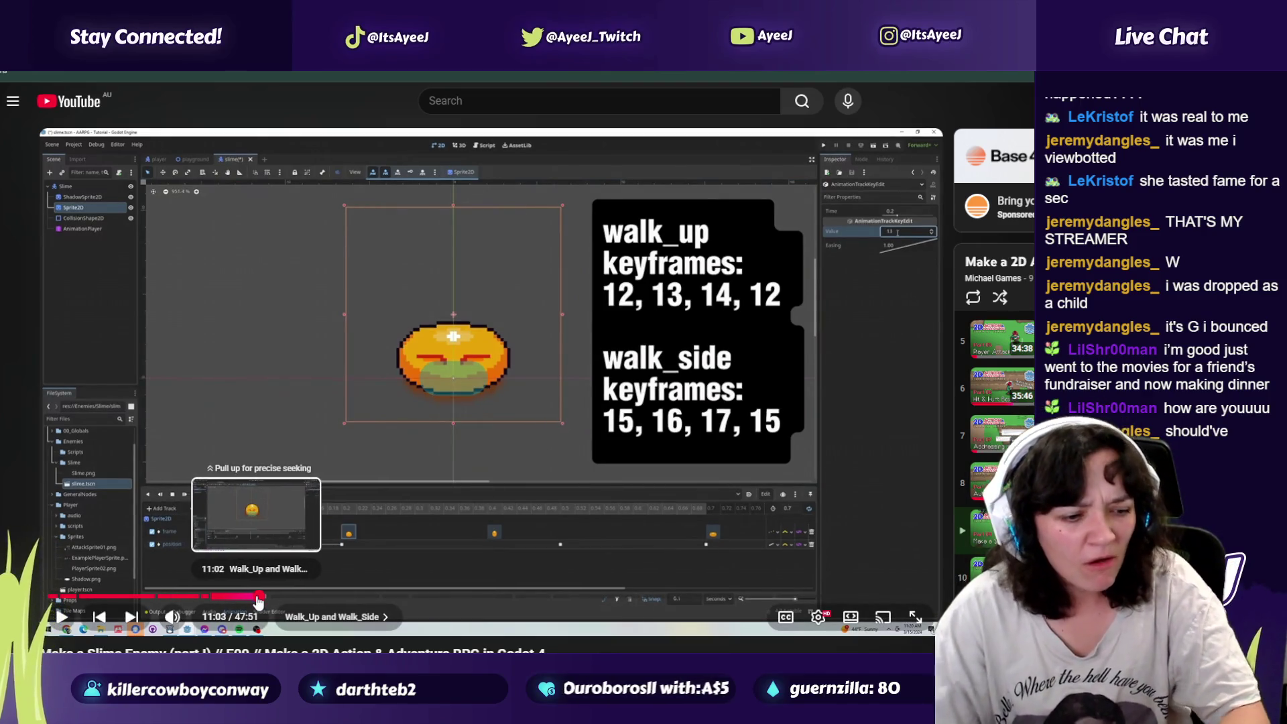
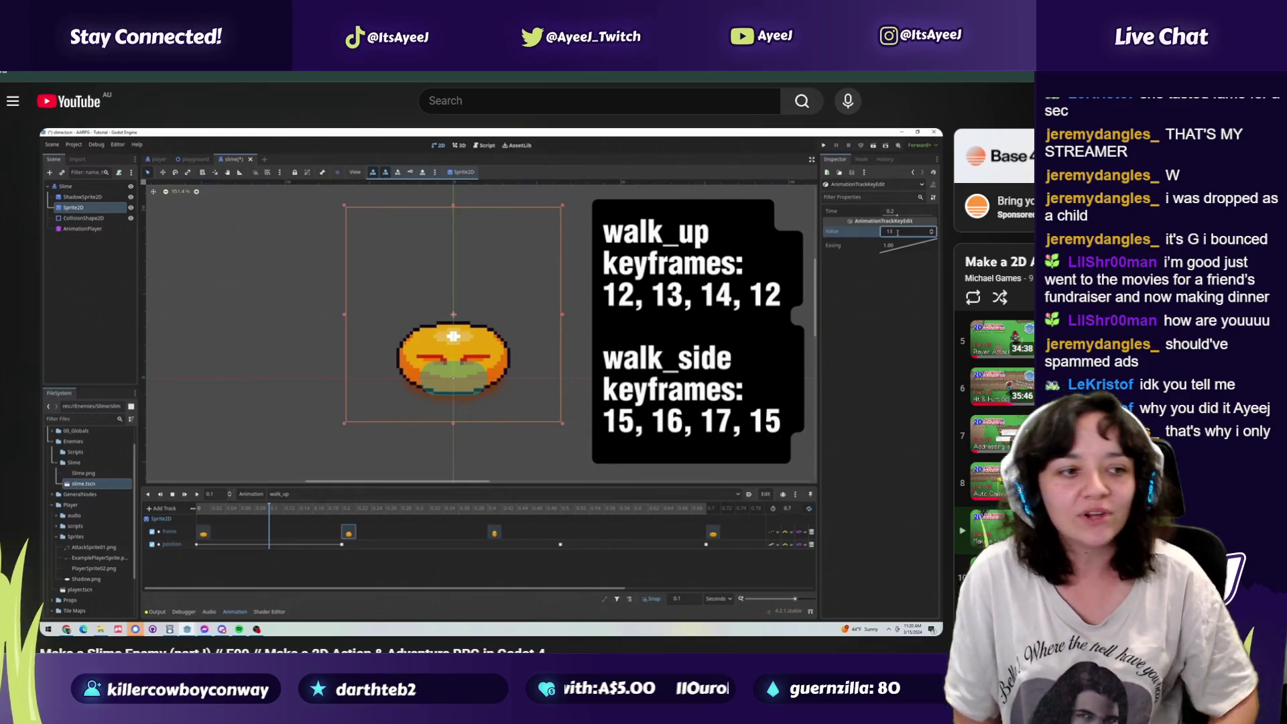
Create a new slime animation named walk_up
{"action": "mouse_move", "coordinate": [829, 529]}
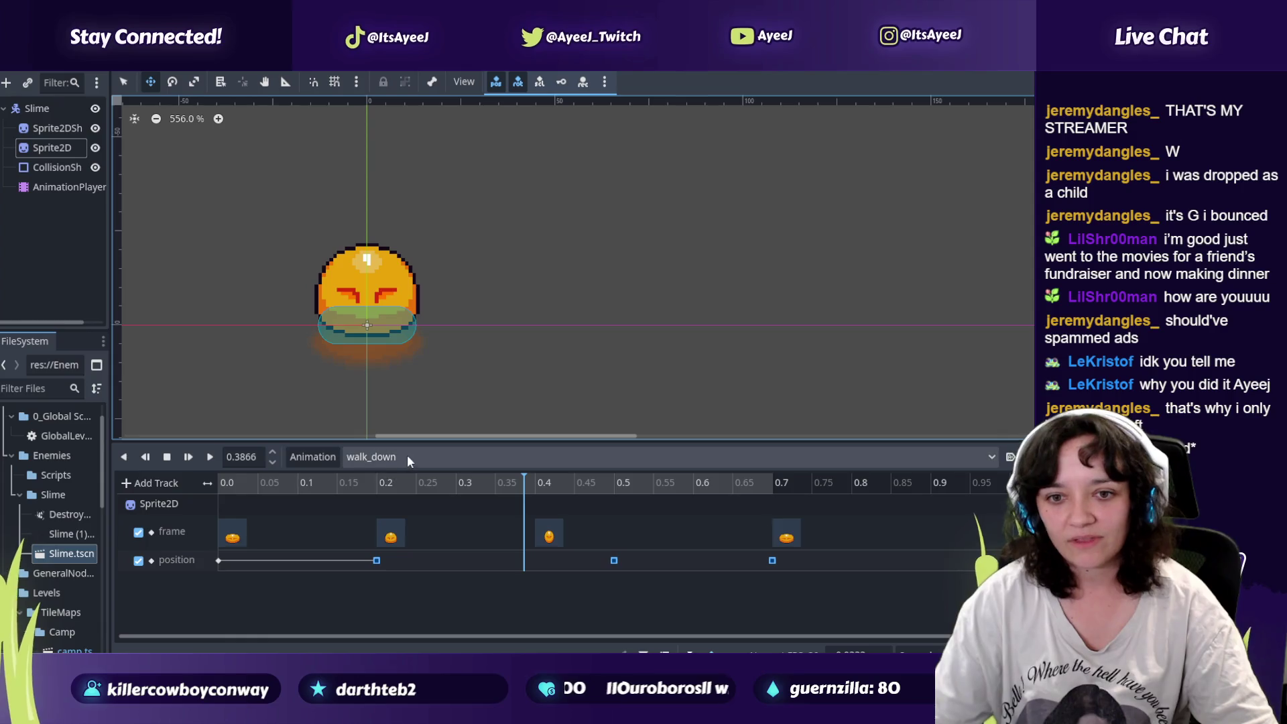
{"action": "left_click", "coordinate": [408, 455]}
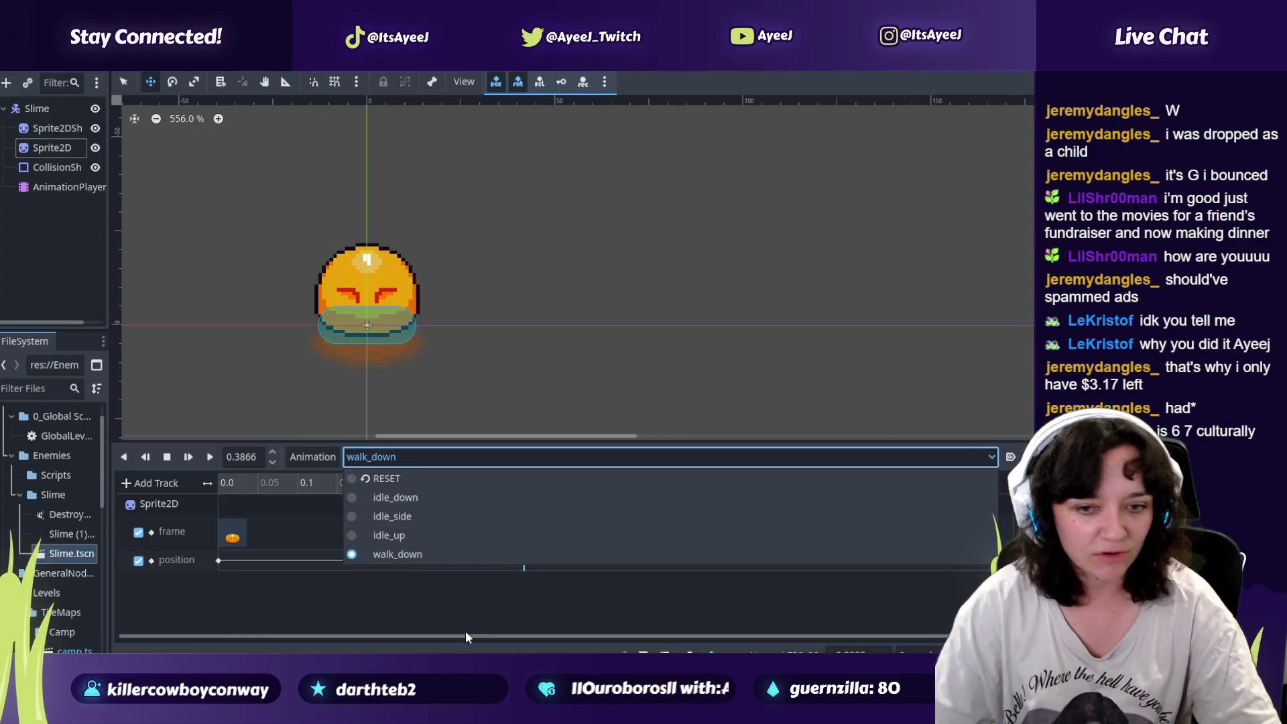
{"action": "left_click", "coordinate": [441, 608]}
{"action": "left_click", "coordinate": [315, 457]}
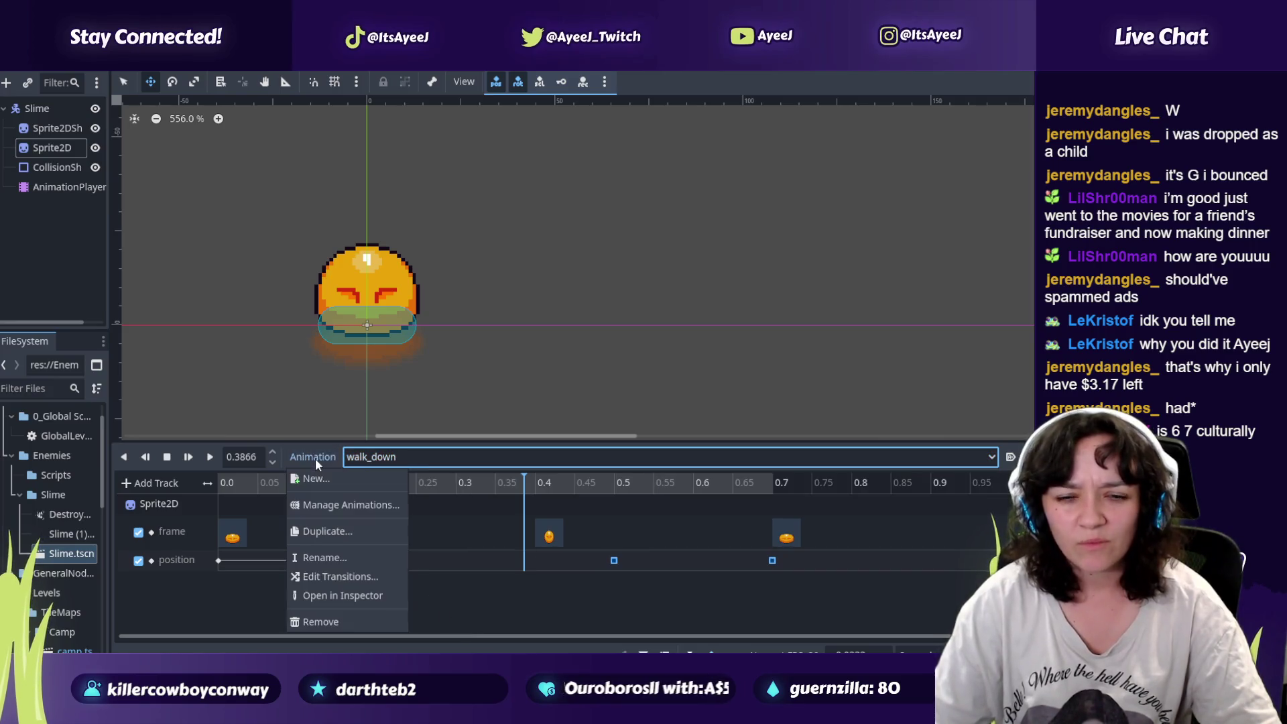
{"action": "left_click", "coordinate": [319, 480]}
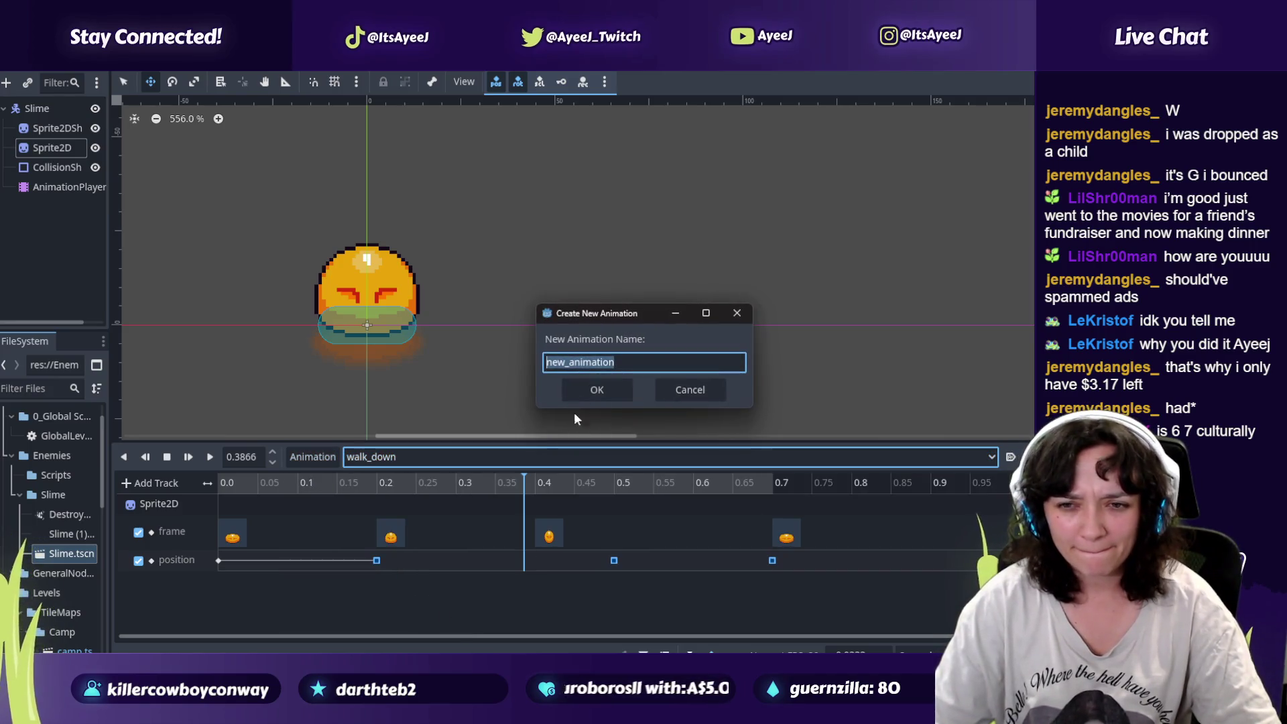
{"action": "type", "text": "Wal"}
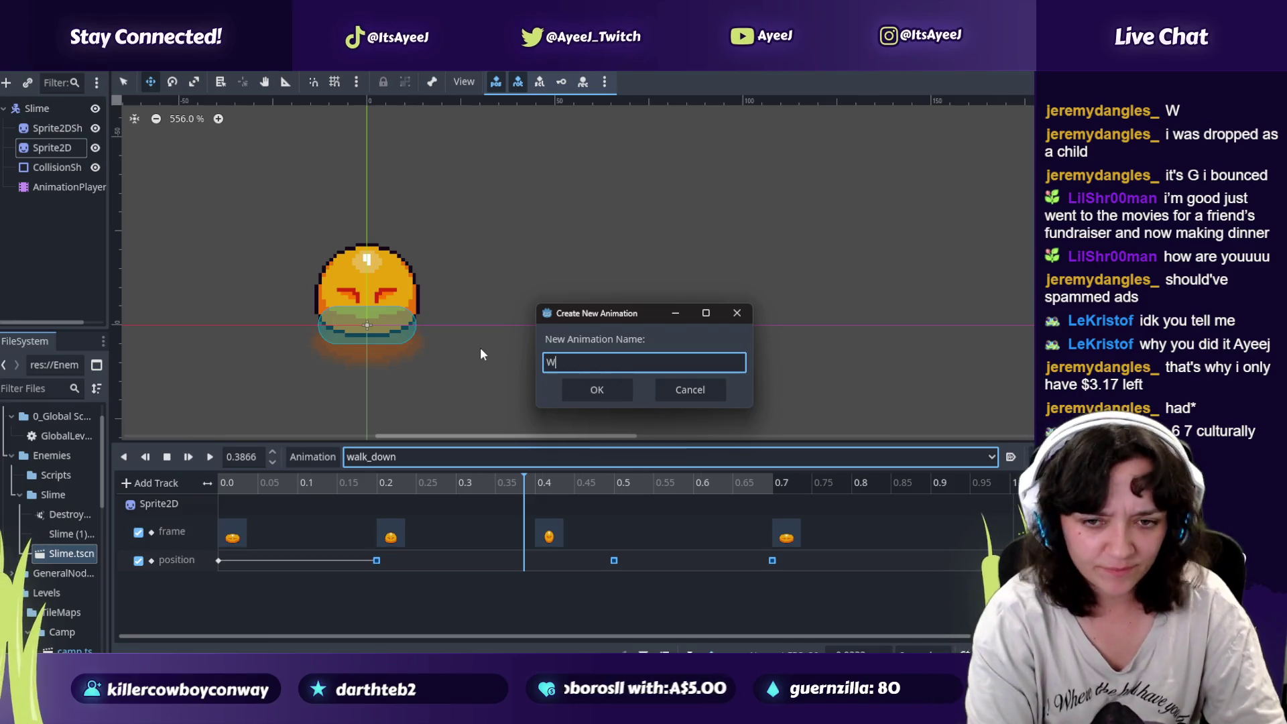
{"action": "key", "text": "BackSpace"}
{"action": "key", "text": "BackSpace"}
{"action": "type", "text": "_up"}
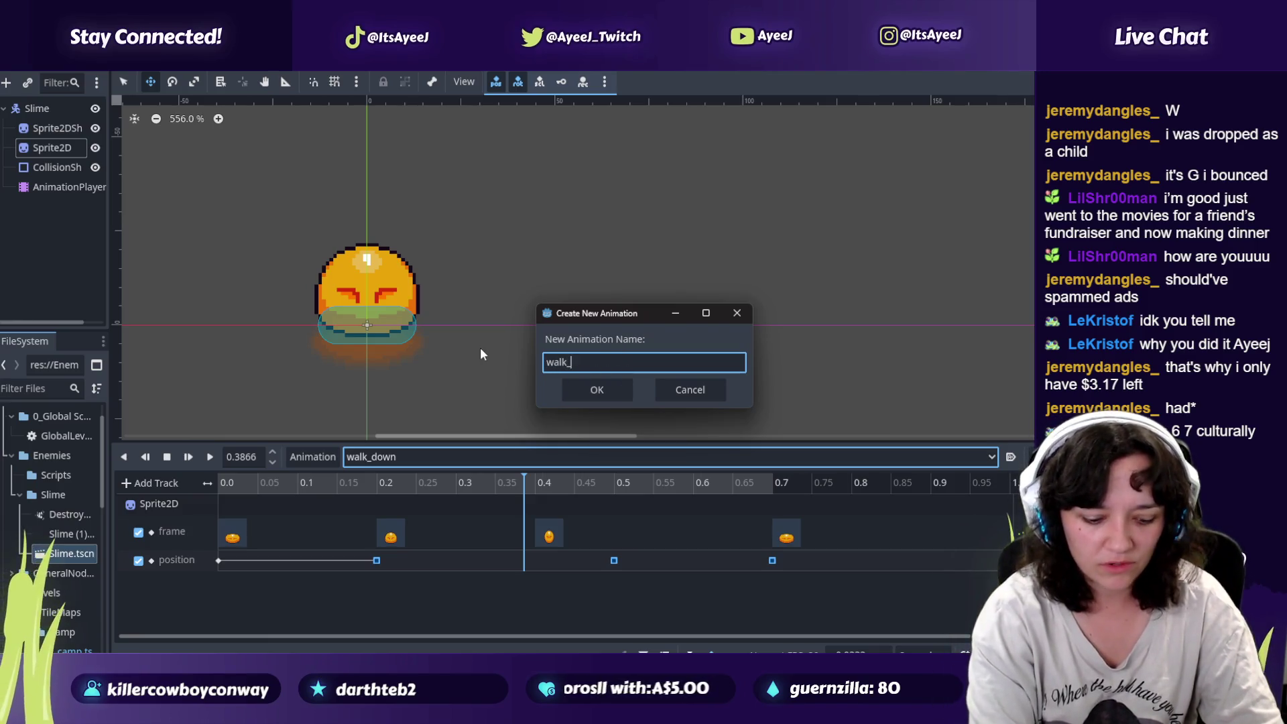
{"action": "key", "text": "Return"}
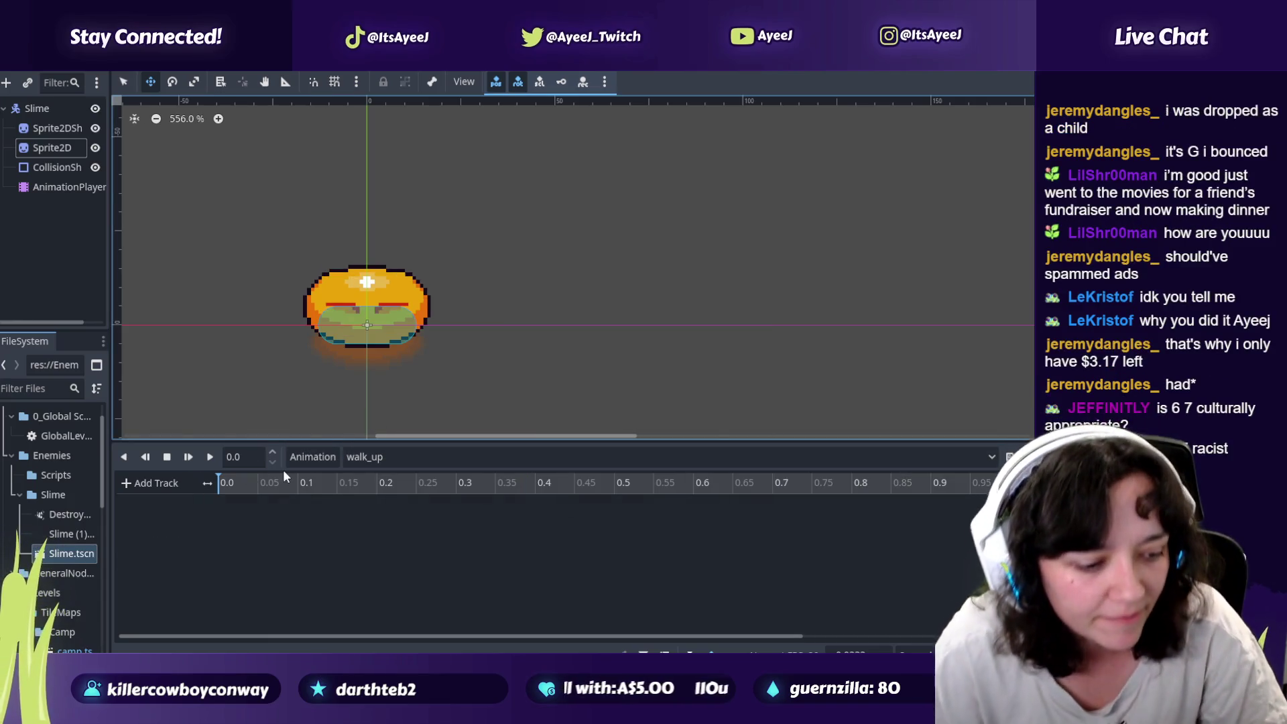
Remove the empty walk_up animation and confirm the deletion
{"action": "left_click", "coordinate": [308, 457]}
{"action": "left_click", "coordinate": [361, 459]}
{"action": "left_click", "coordinate": [364, 462]}
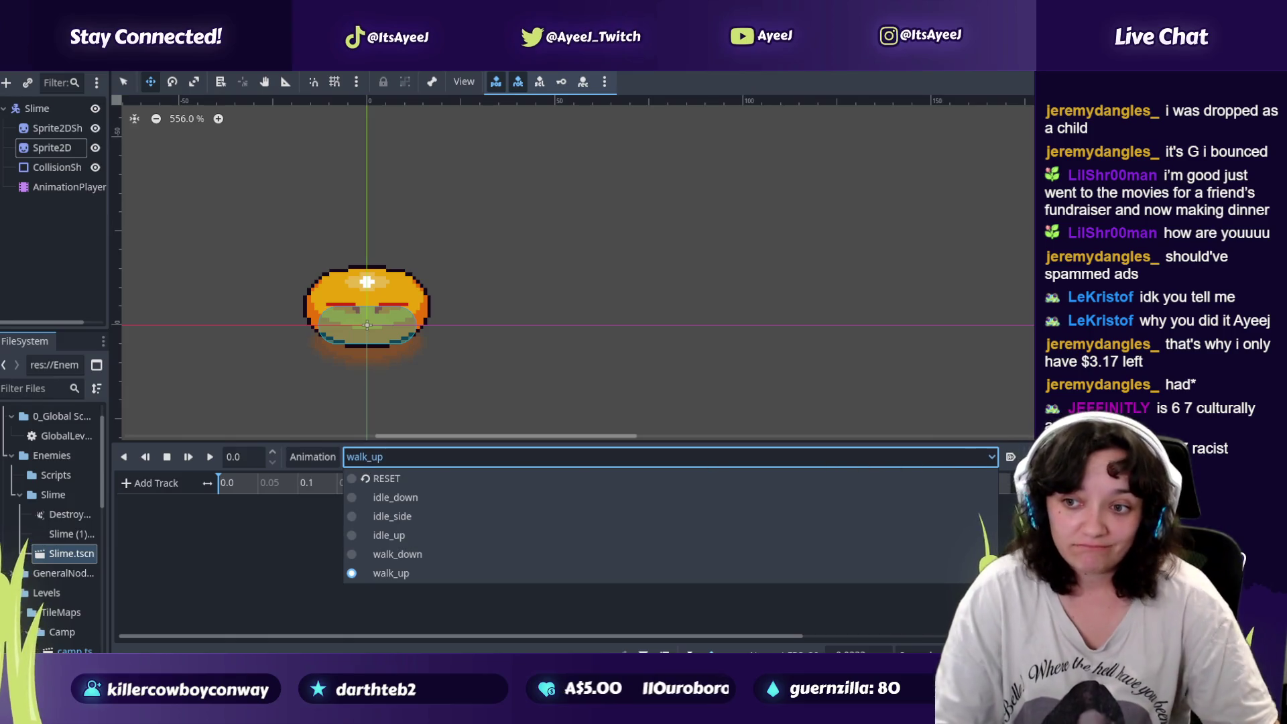
{"action": "key", "text": "Escape"}
{"action": "left_click", "coordinate": [322, 456]}
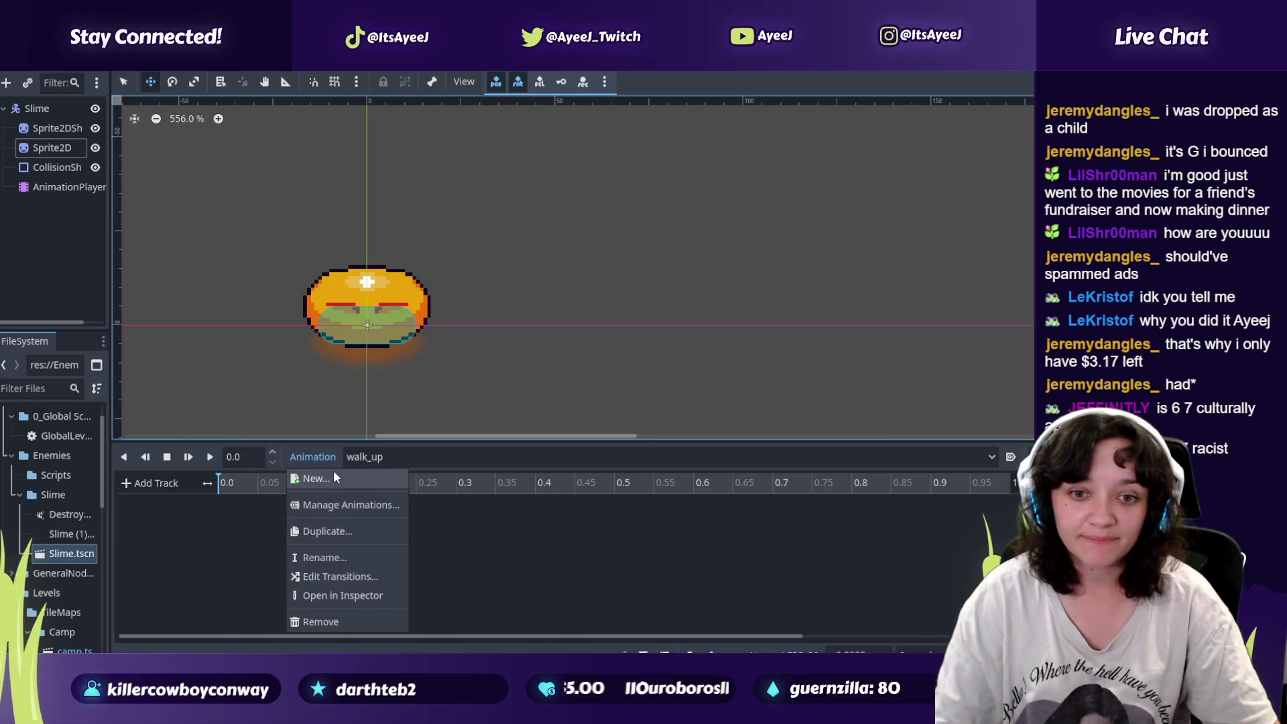
{"action": "left_click", "coordinate": [319, 621]}
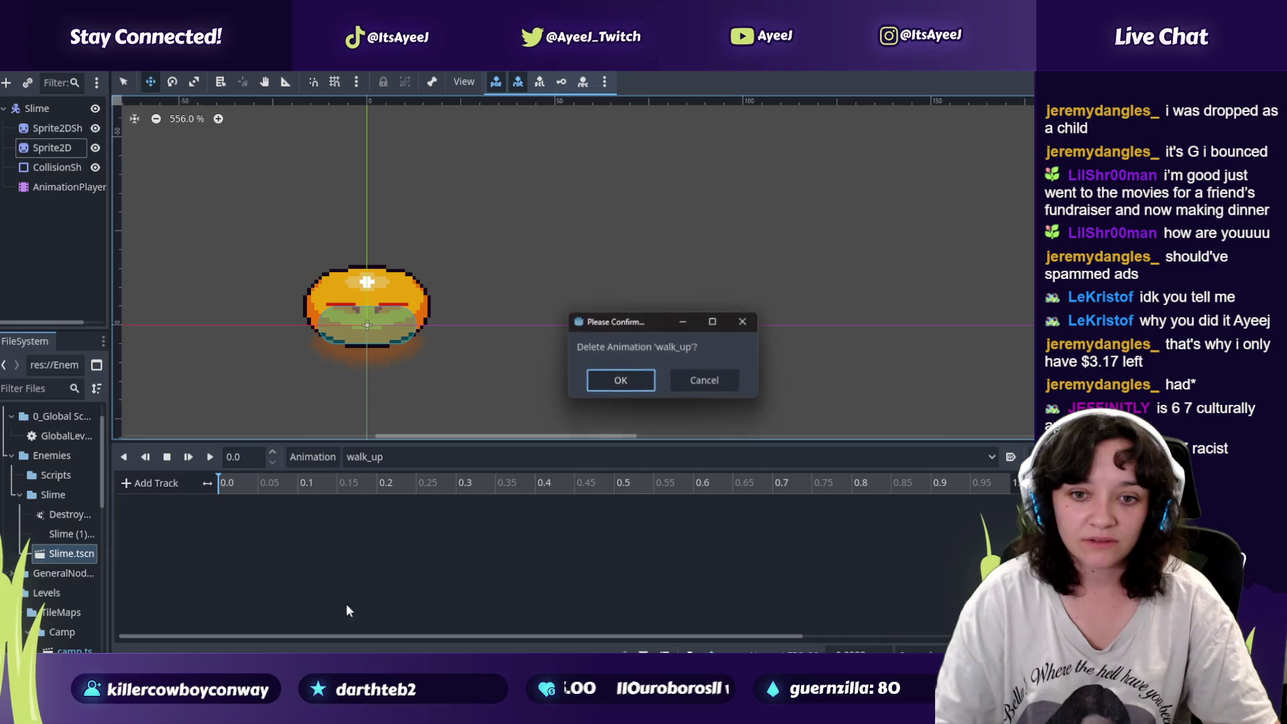
{"action": "left_click", "coordinate": [632, 381]}
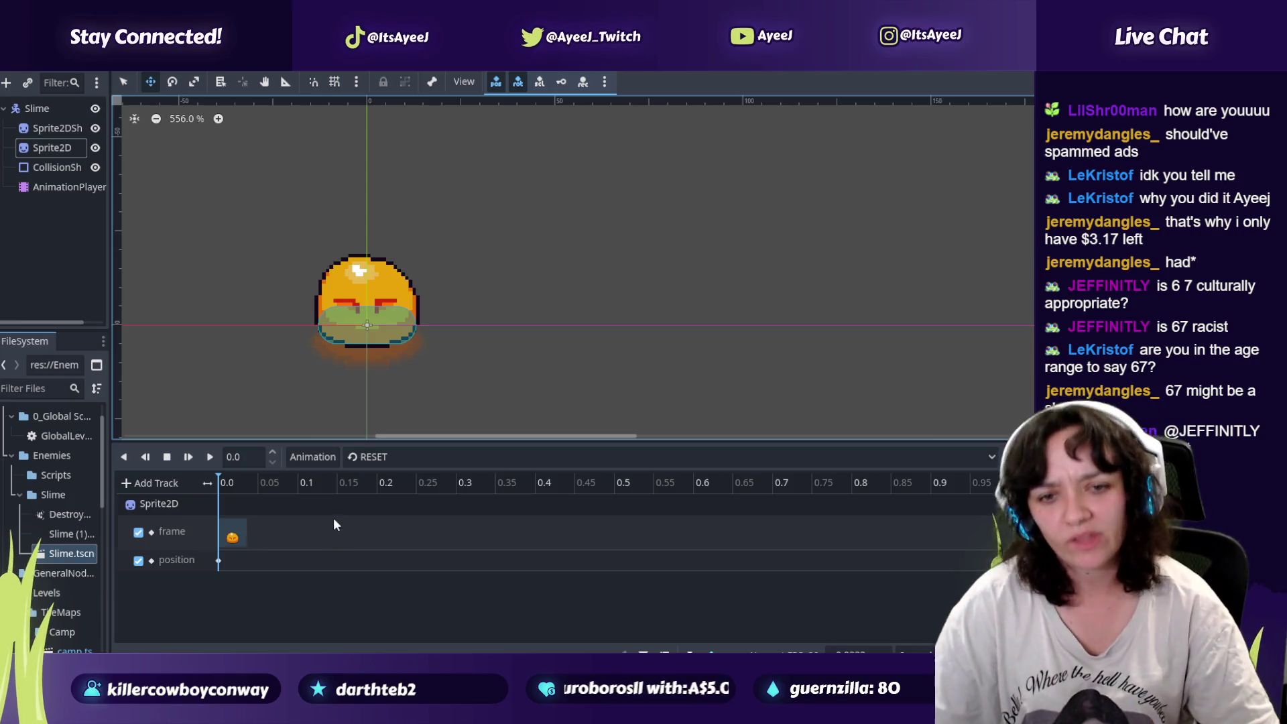
Duplicate the walk_down animation as a new animation named walk_up
{"action": "left_click", "coordinate": [378, 457]}
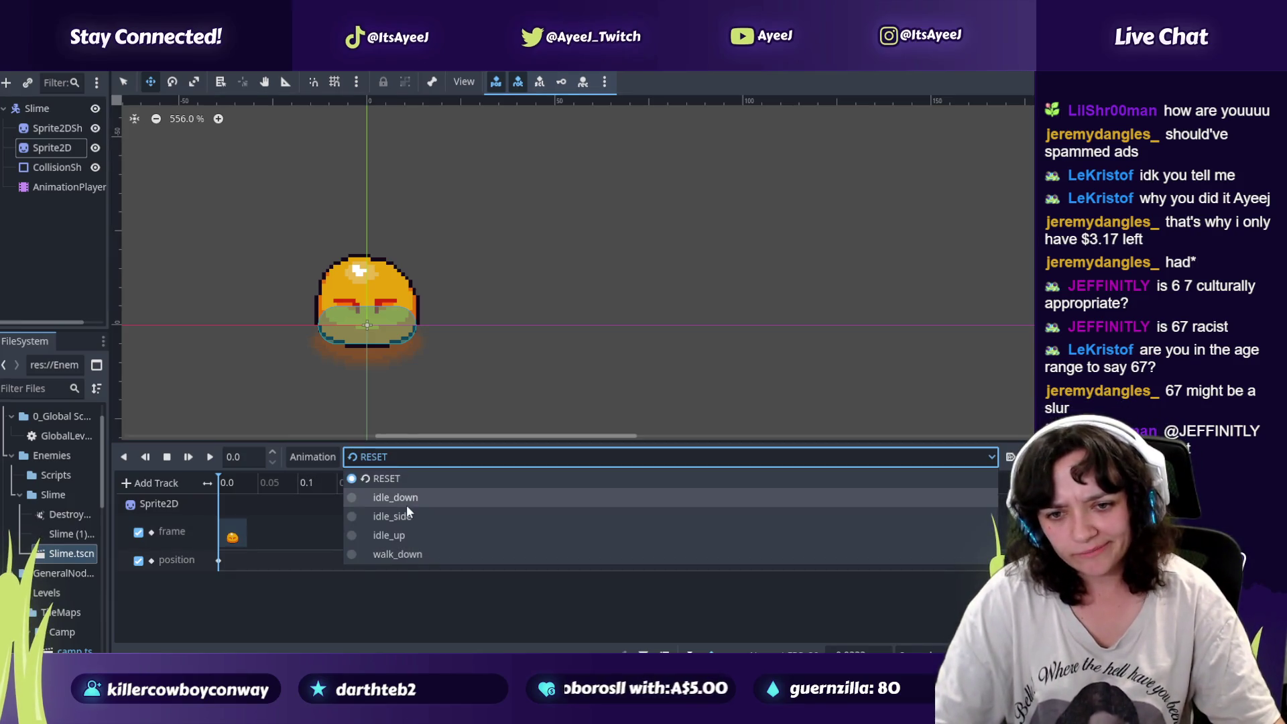
{"action": "left_click", "coordinate": [402, 553]}
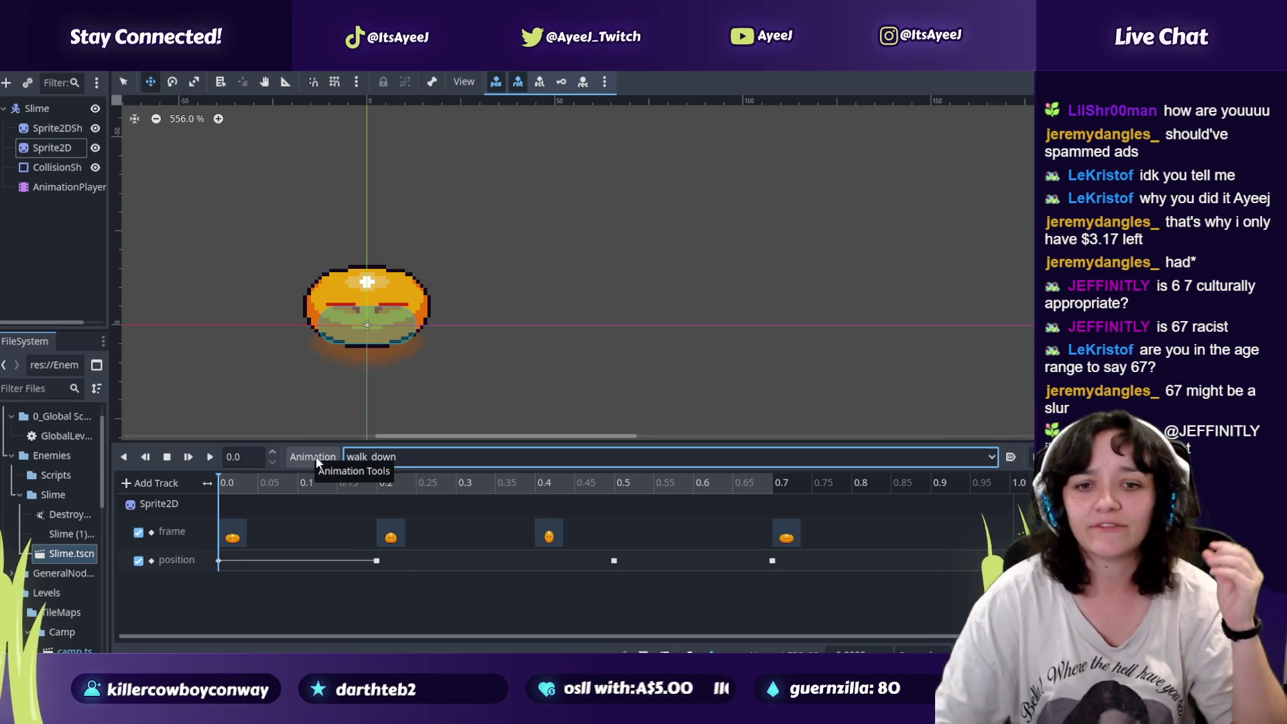
{"action": "left_click", "coordinate": [316, 456]}
{"action": "left_click", "coordinate": [337, 531]}
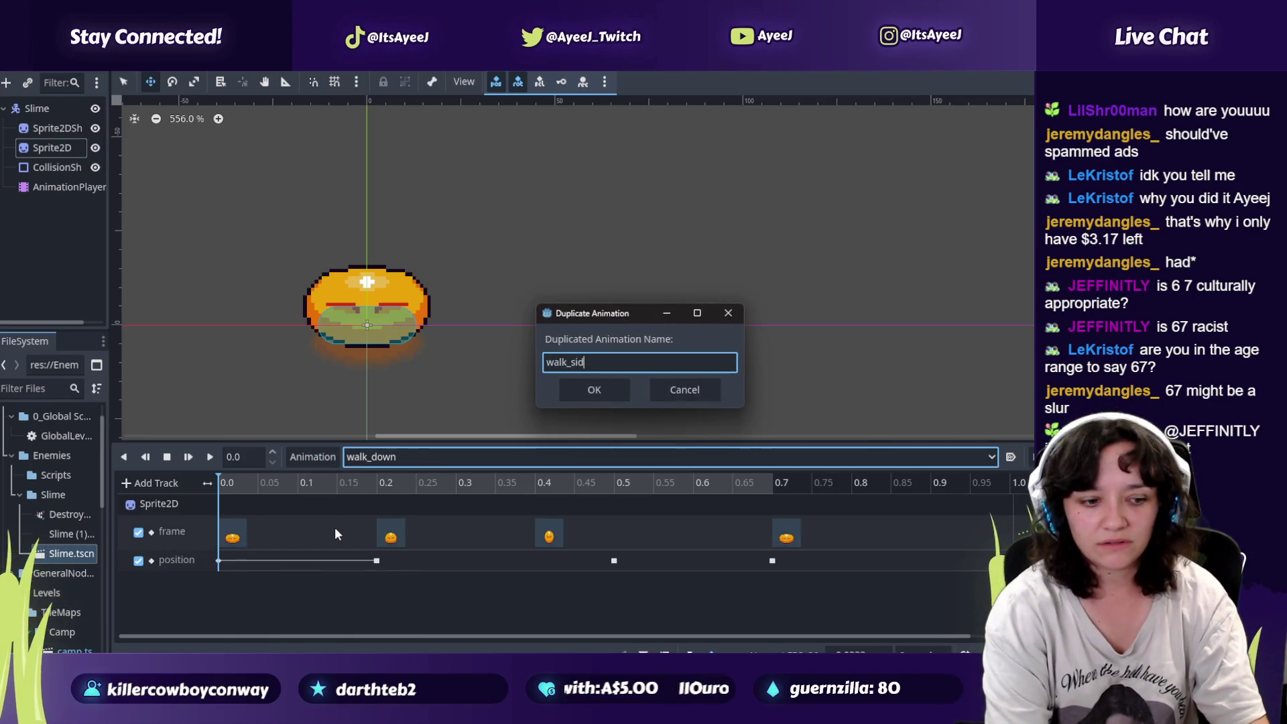
{"action": "key", "text": "BackSpace"}
{"action": "type", "text": "u"}
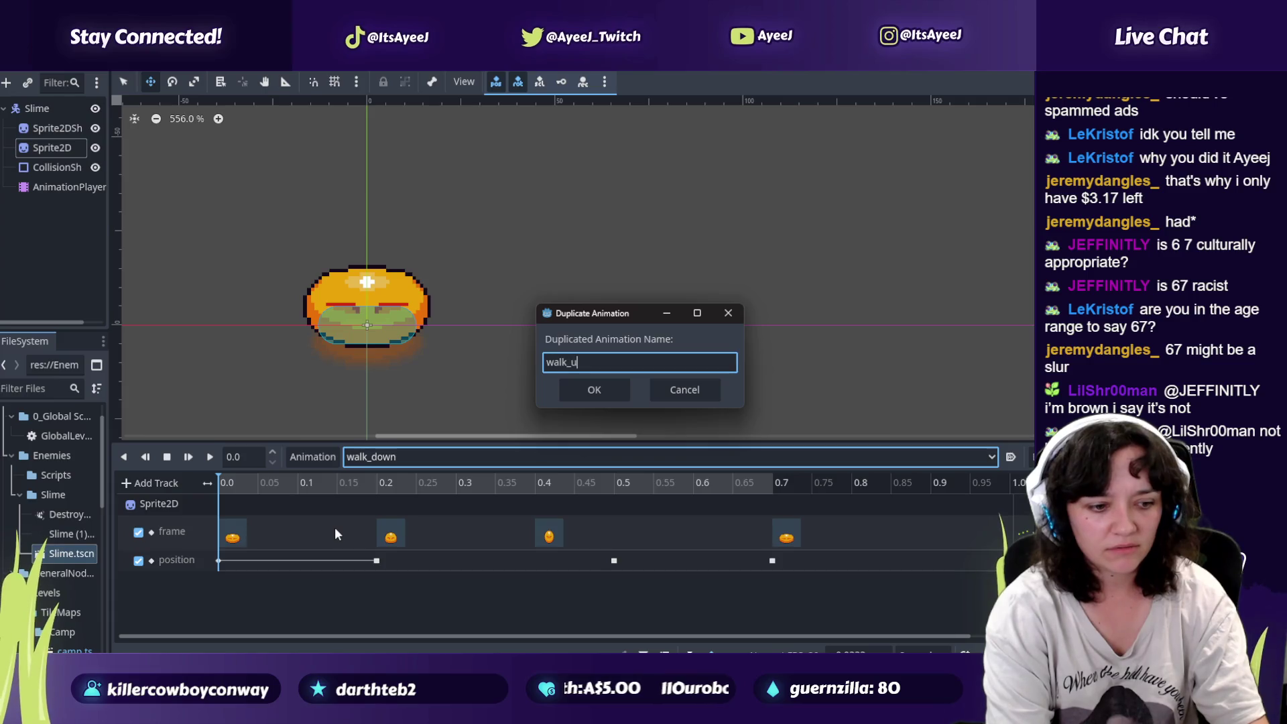
{"action": "type", "text": "p"}
{"action": "key", "text": "Return"}
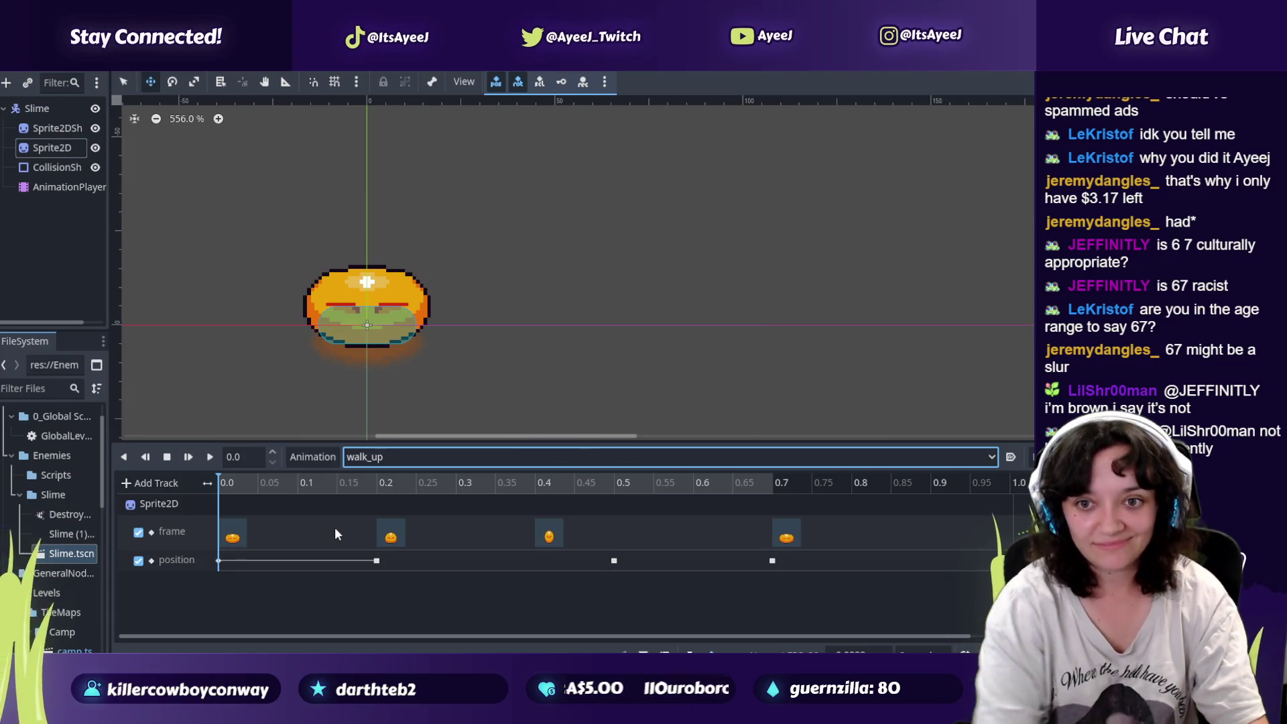
Check walk_up's frame keys at 0.2, 0.4 and 0.7 s against the tutorial
{"action": "key", "text": "alt+Tab"}
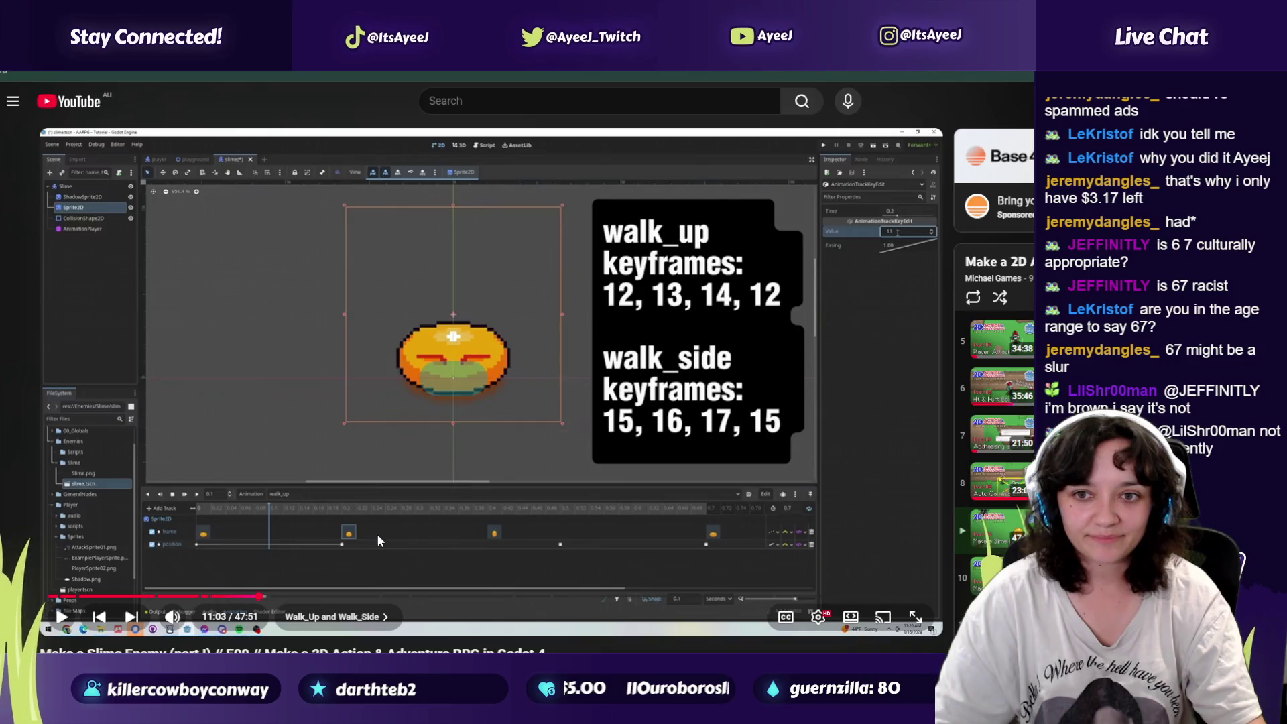
{"action": "key", "text": "alt+Tab"}
{"action": "key", "text": "alt+Tab"}
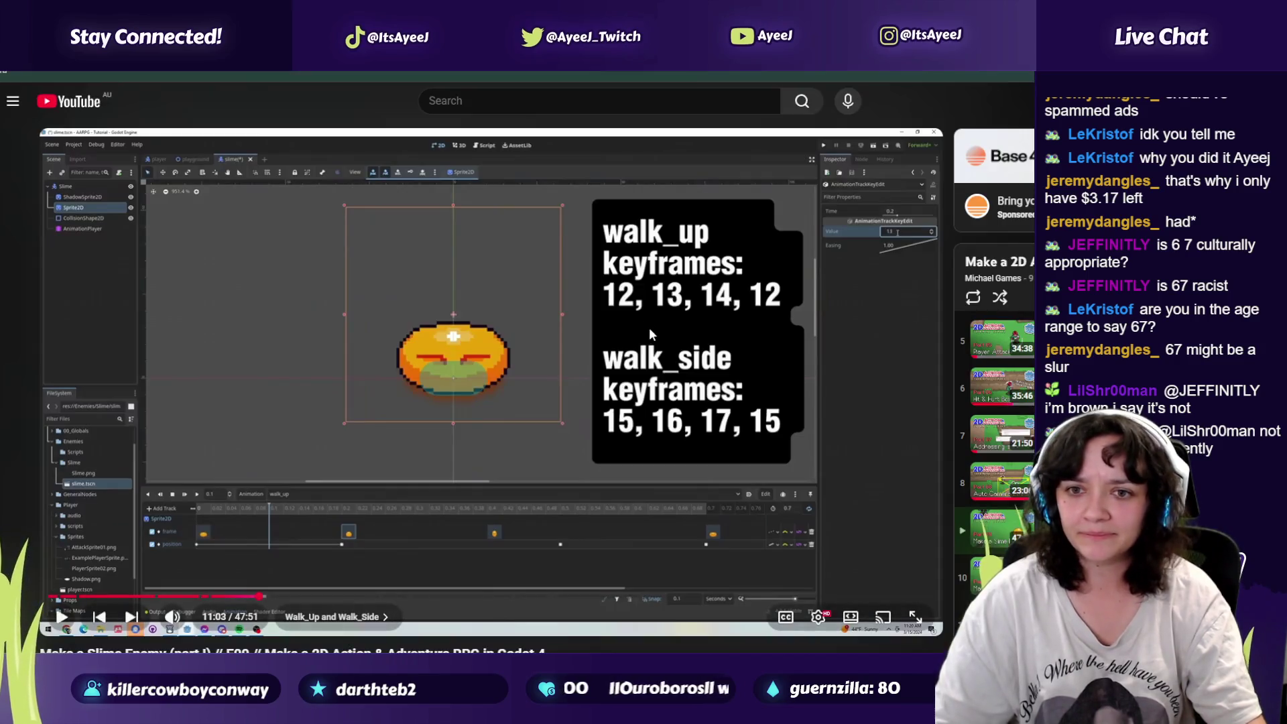
{"action": "key", "text": "alt+Tab"}
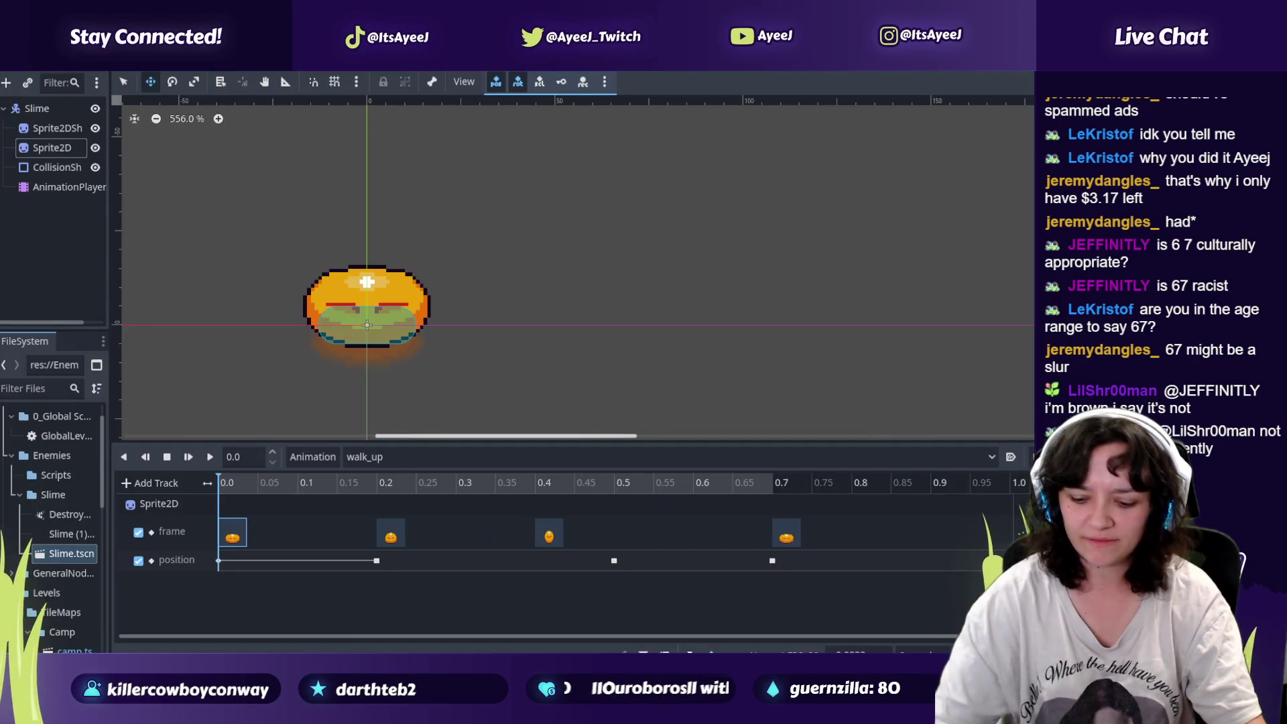
{"action": "left_click", "coordinate": [389, 538]}
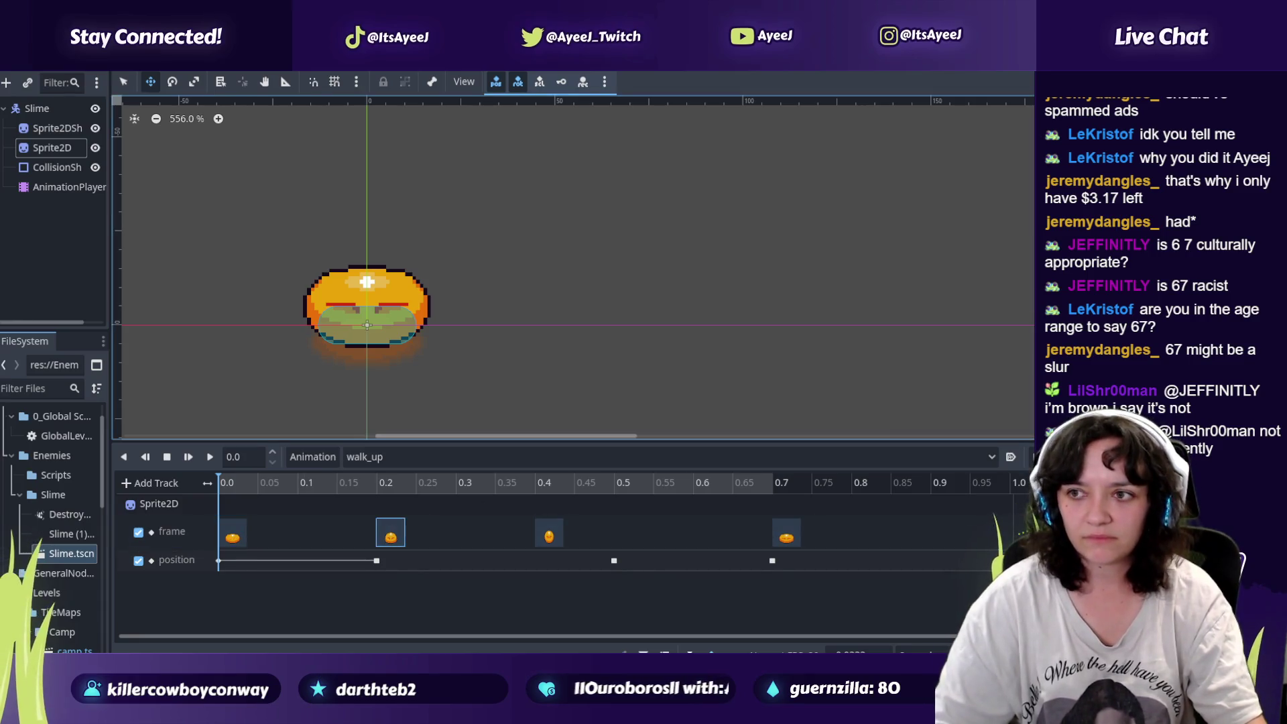
{"action": "left_click", "coordinate": [549, 535]}
{"action": "key", "text": "alt+Tab"}
{"action": "key", "text": "alt+Tab"}
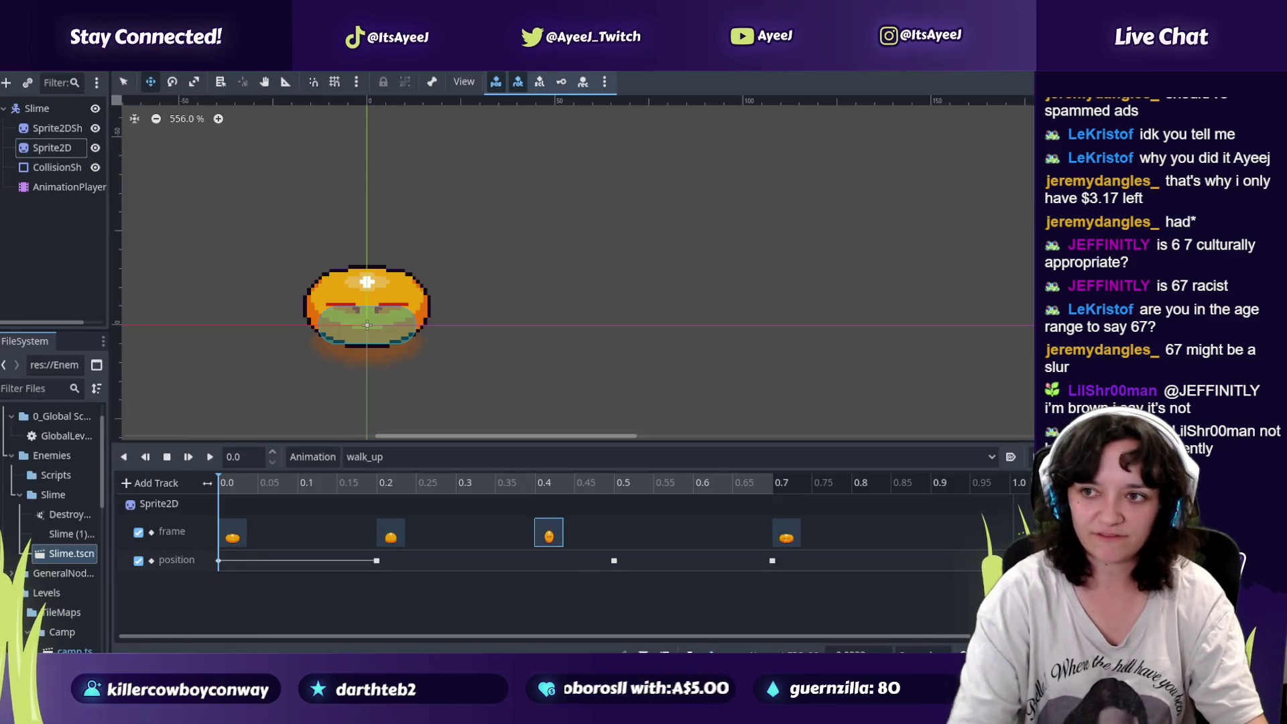
{"action": "key", "text": "alt+Tab"}
{"action": "key", "text": "alt+Tab"}
{"action": "left_click", "coordinate": [780, 533]}
{"action": "key", "text": "alt+Tab"}
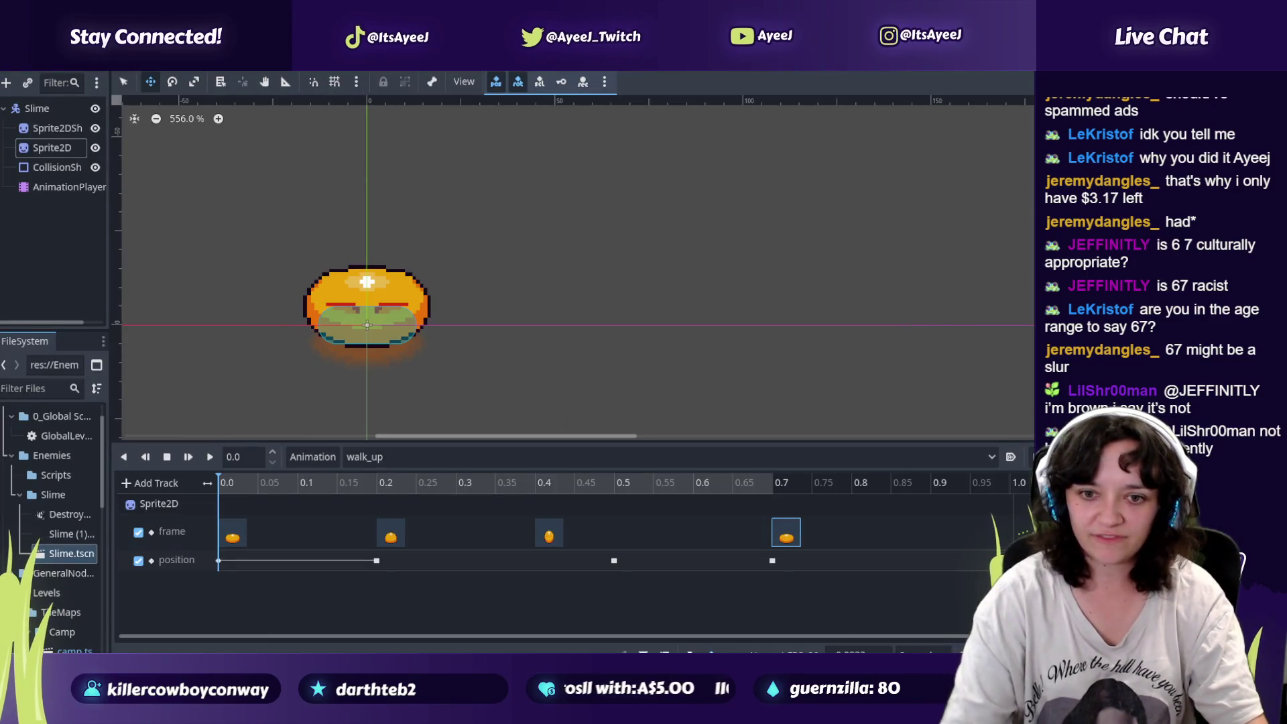
{"action": "key", "text": "alt+Tab"}
Play and pause walk_up to preview it
{"action": "left_click", "coordinate": [210, 457]}
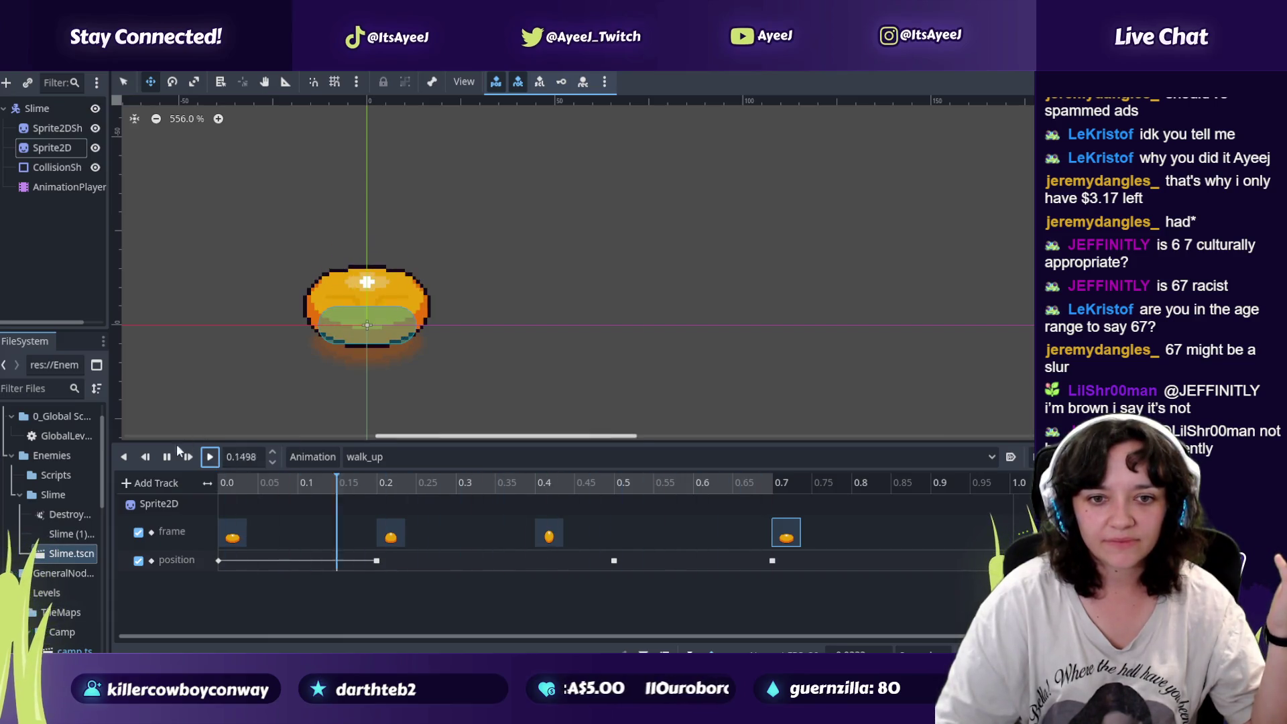
{"action": "left_click", "coordinate": [167, 456]}
{"action": "left_click", "coordinate": [380, 454]}
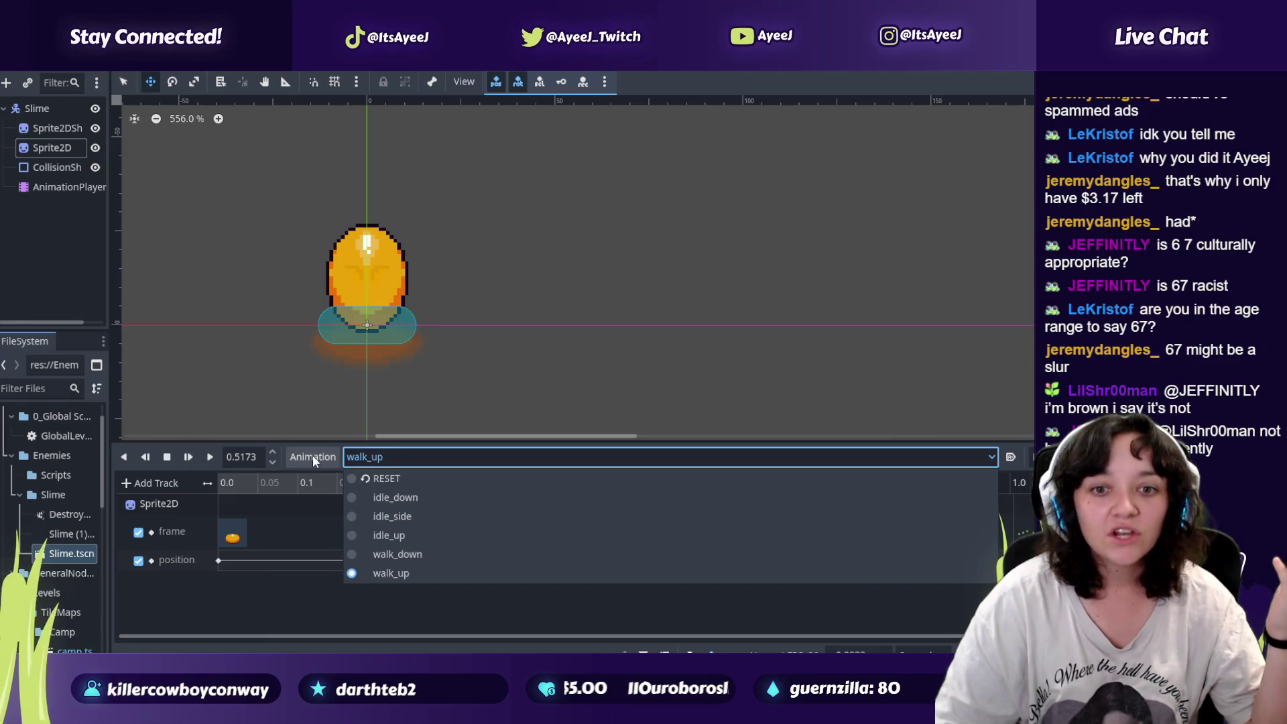
Duplicate walk_up as a new animation named walk_side
{"action": "left_click", "coordinate": [312, 456]}
{"action": "left_click", "coordinate": [311, 454]}
{"action": "left_click", "coordinate": [326, 533]}
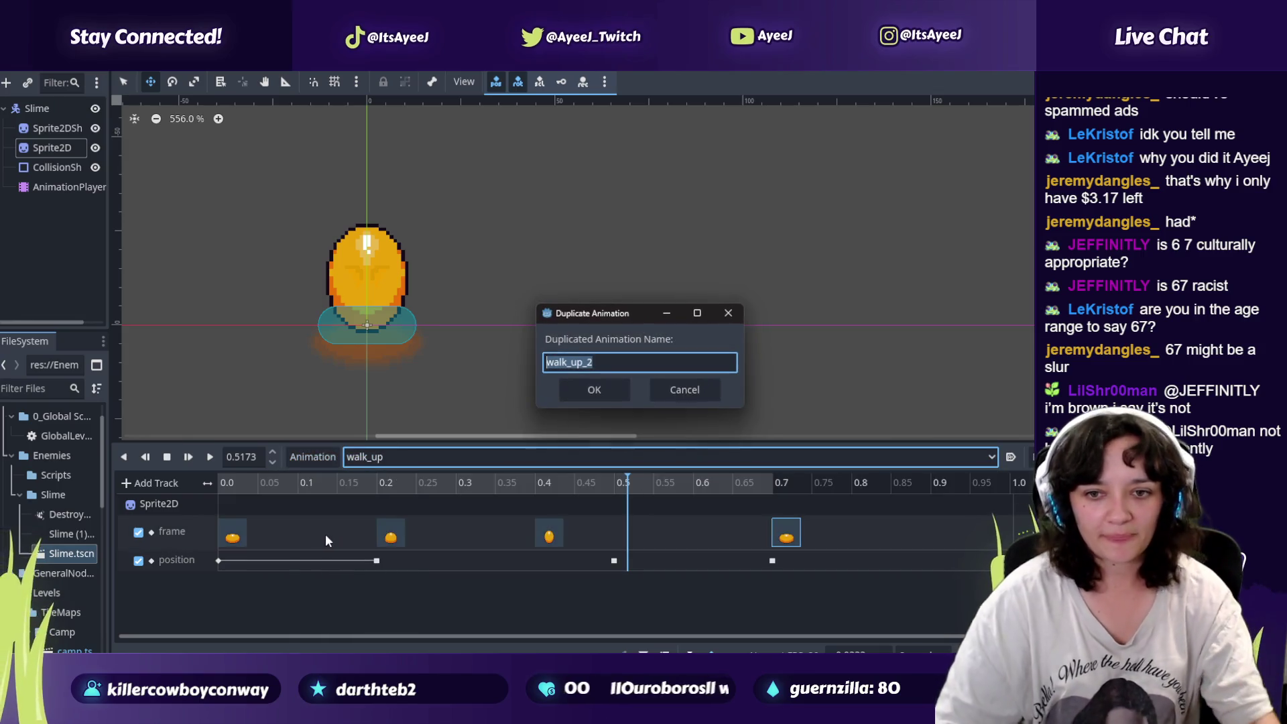
{"action": "type", "text": "side"}
{"action": "key", "text": "Return"}
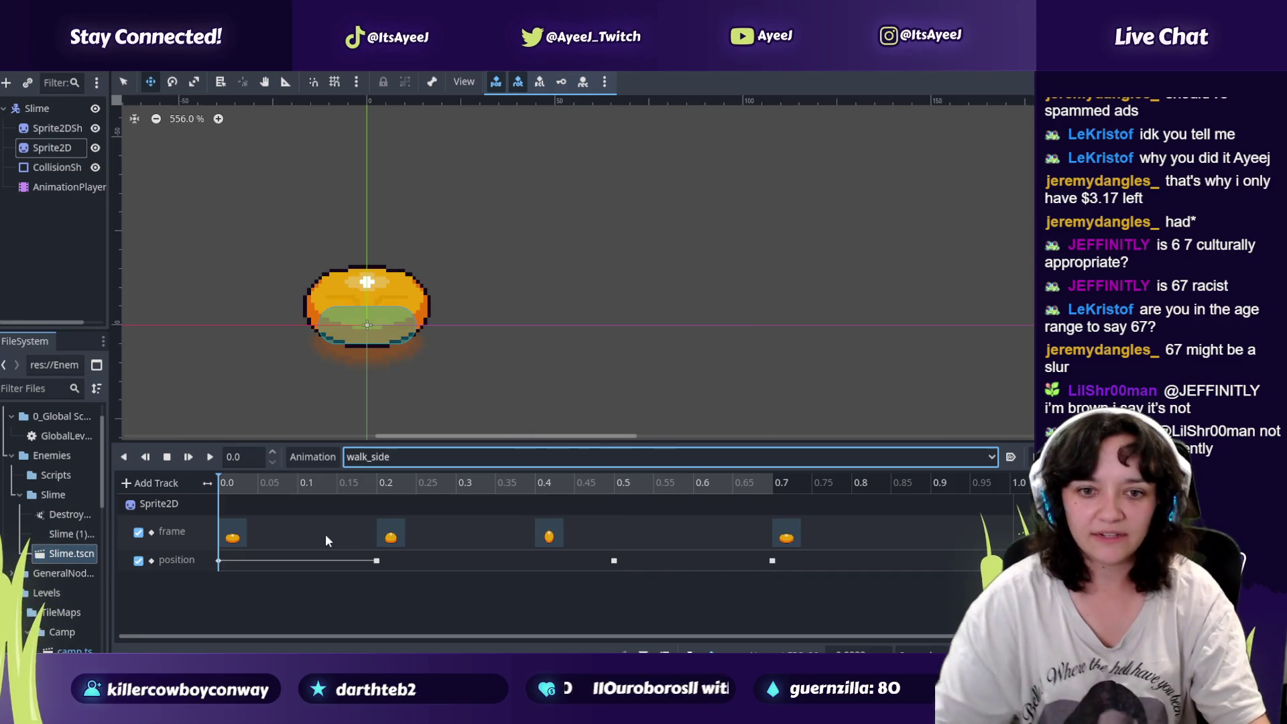
Compare walk_side's frame keys at 0, 0.2, 0.4 and 0.7 s with the tutorial, then play it
{"action": "key", "text": "alt+Tab"}
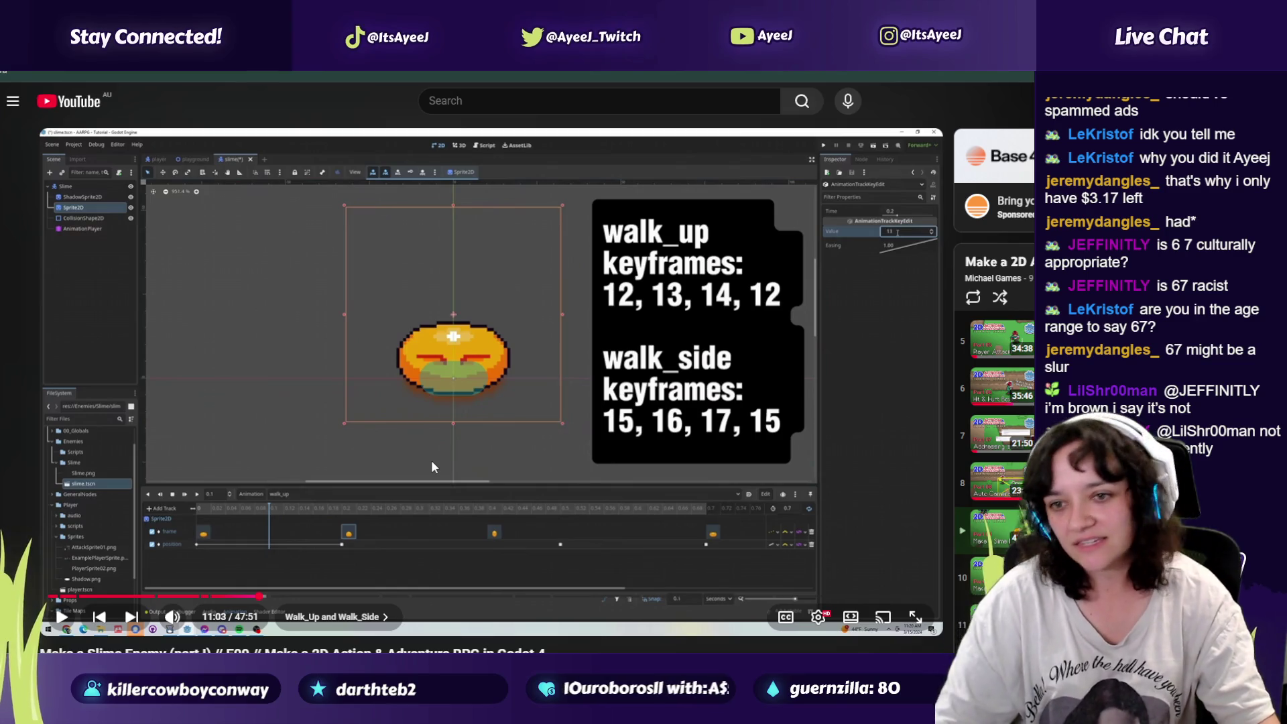
{"action": "key", "text": "alt+Tab"}
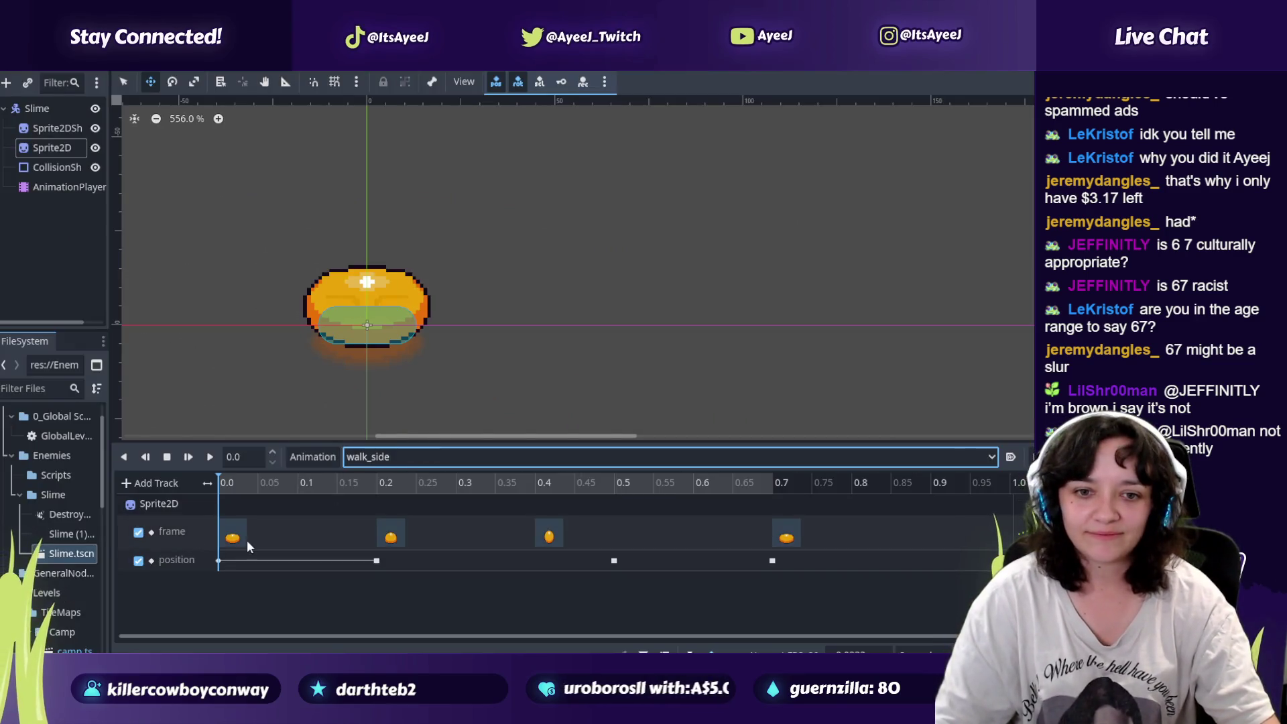
{"action": "left_click", "coordinate": [241, 536]}
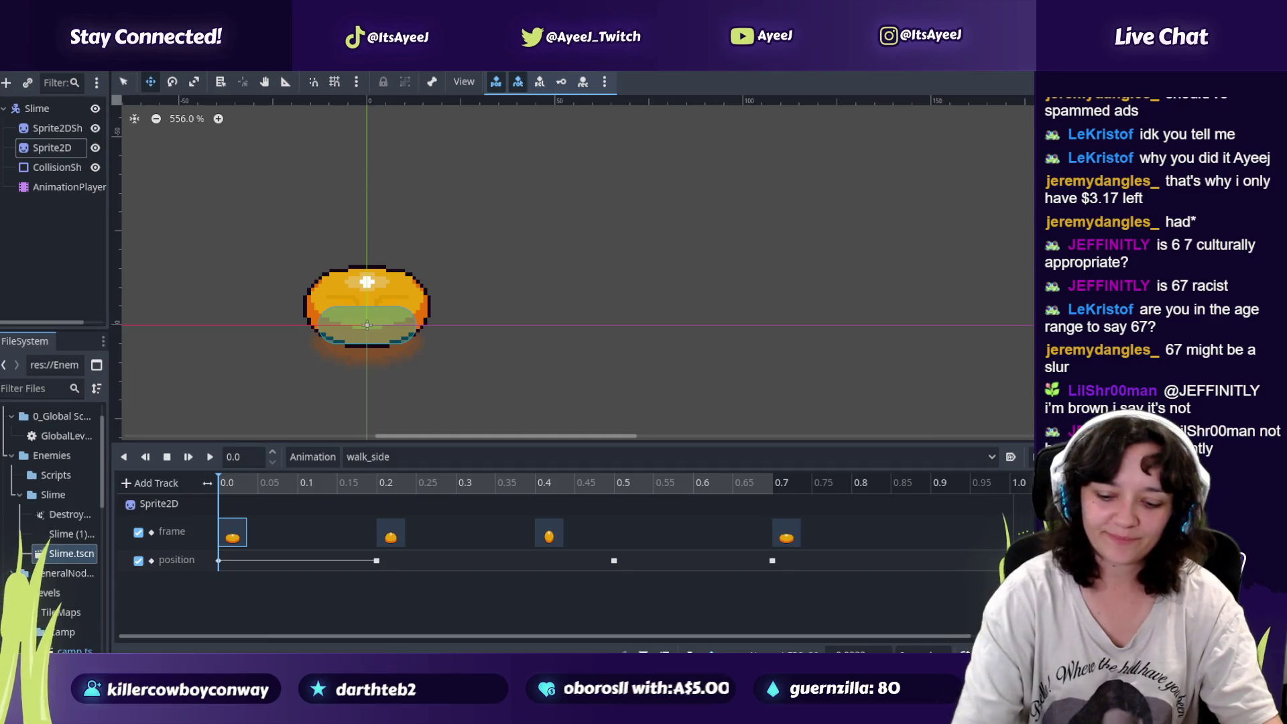
{"action": "left_click", "coordinate": [390, 534]}
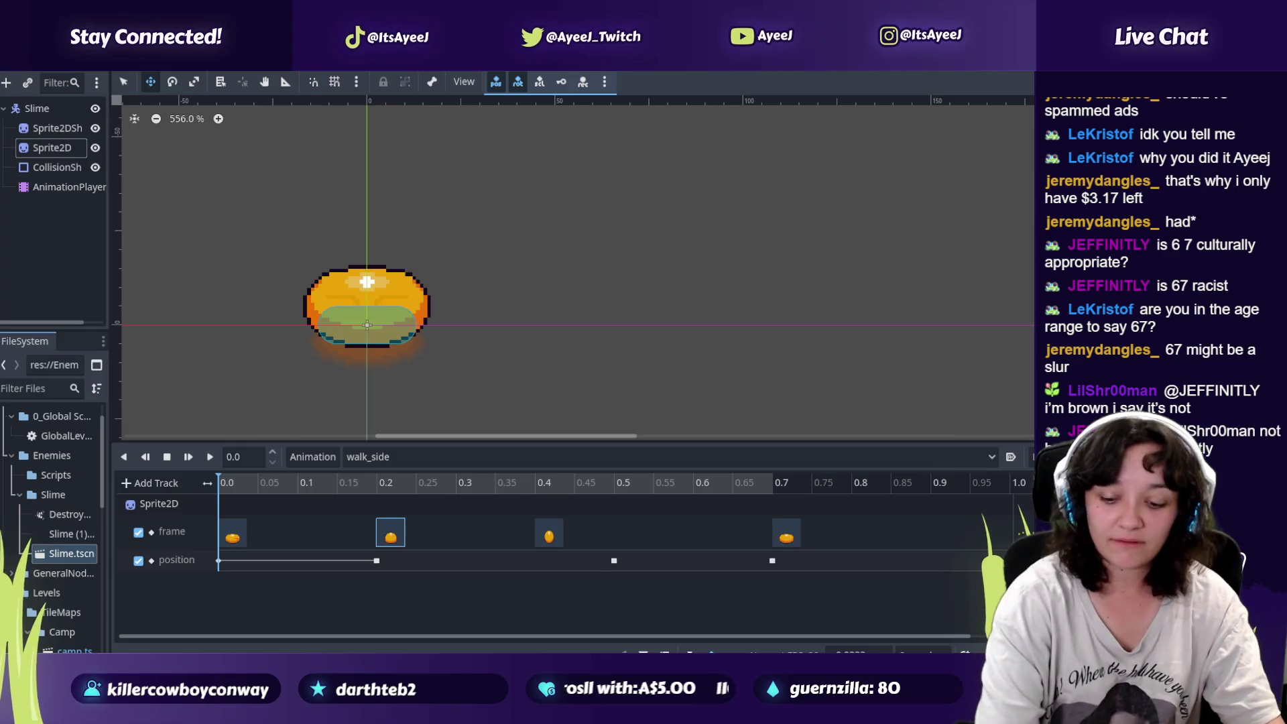
{"action": "left_click", "coordinate": [549, 532]}
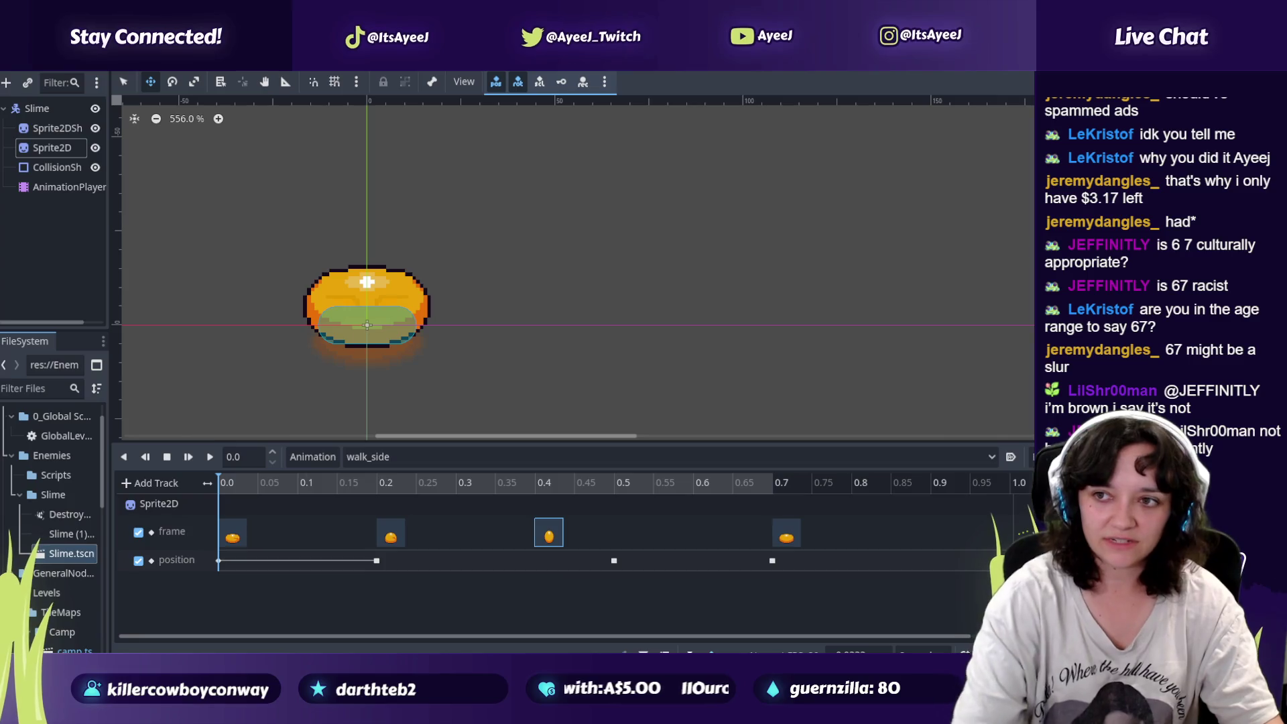
{"action": "left_click", "coordinate": [786, 533]}
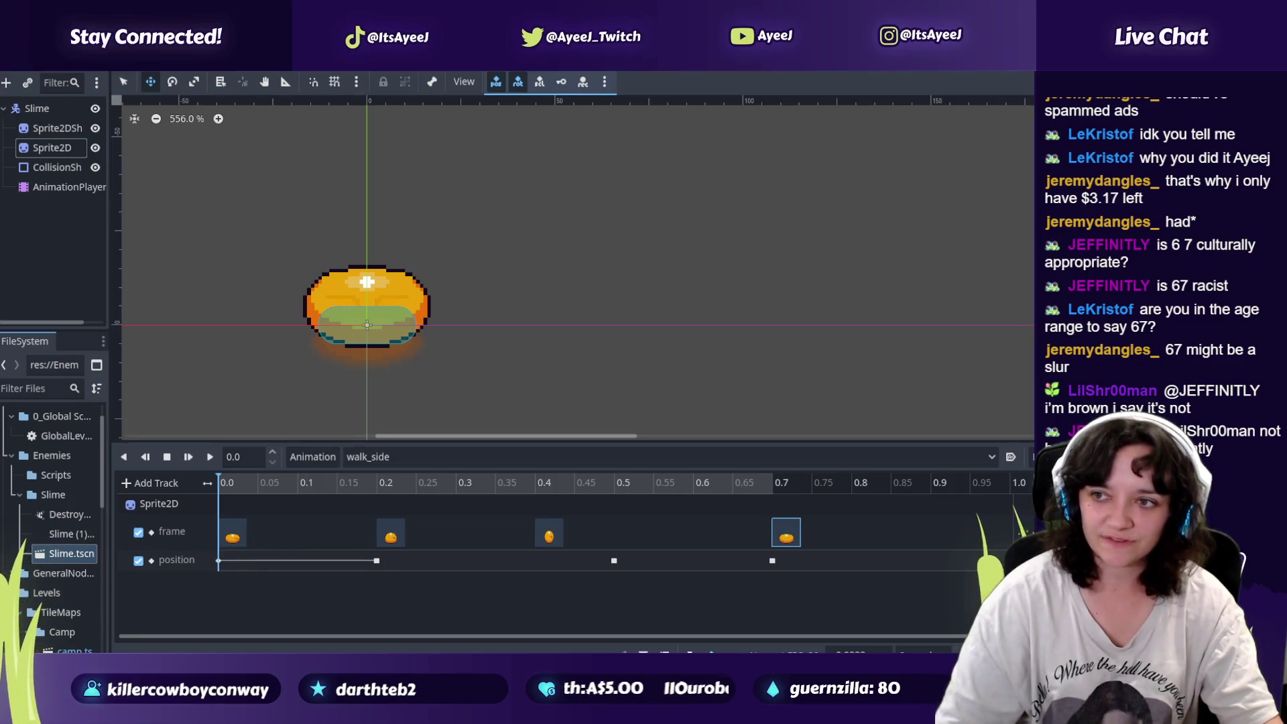
{"action": "key", "text": "alt+Tab"}
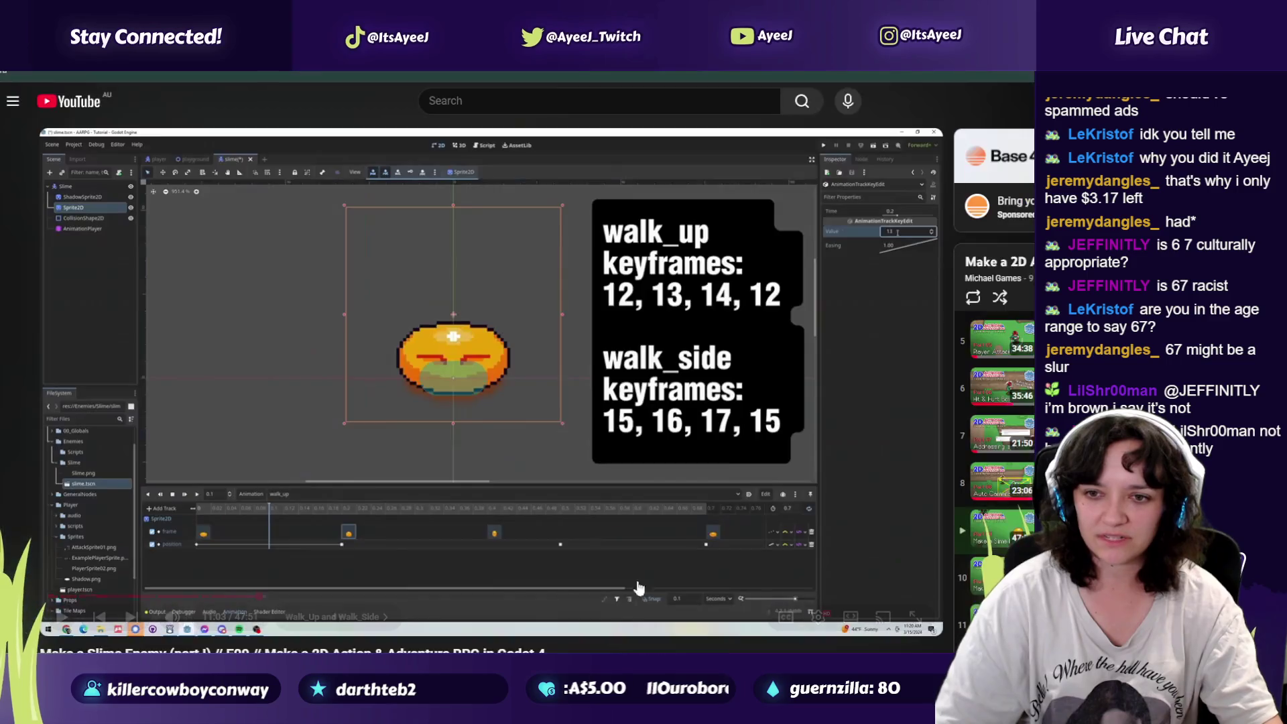
{"action": "key", "text": "alt+Tab"}
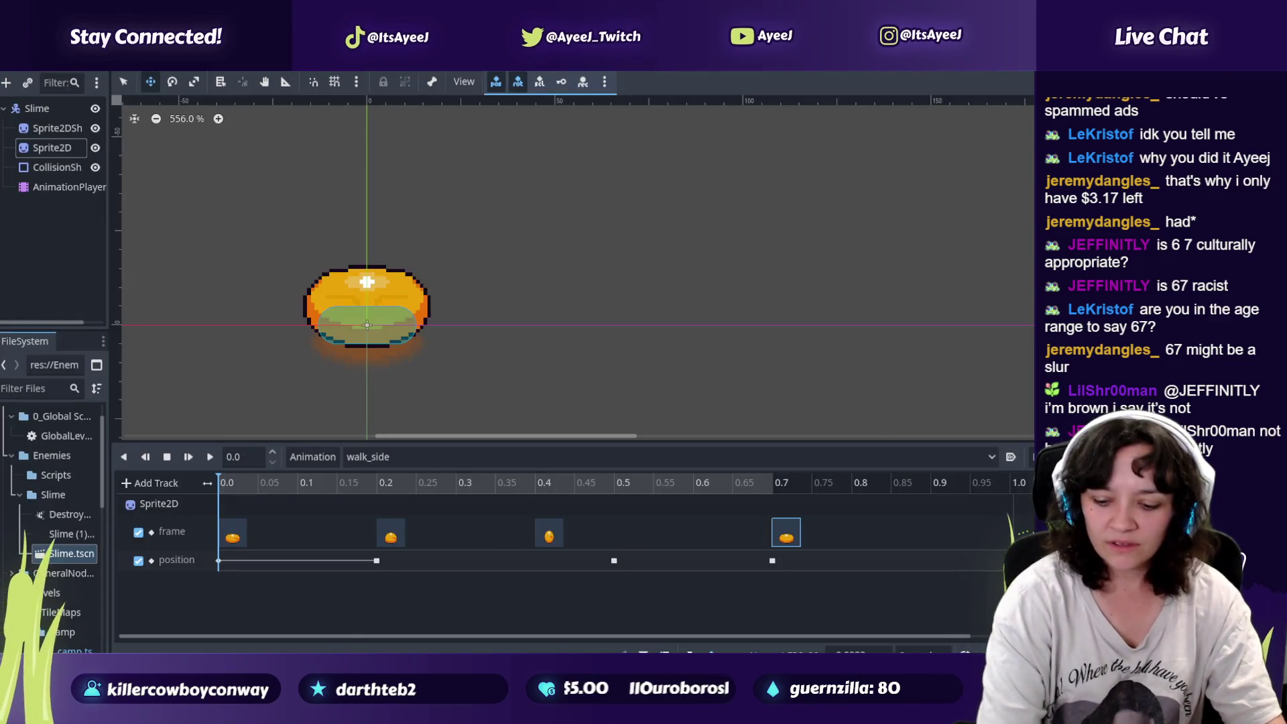
{"action": "key", "text": "alt+Tab"}
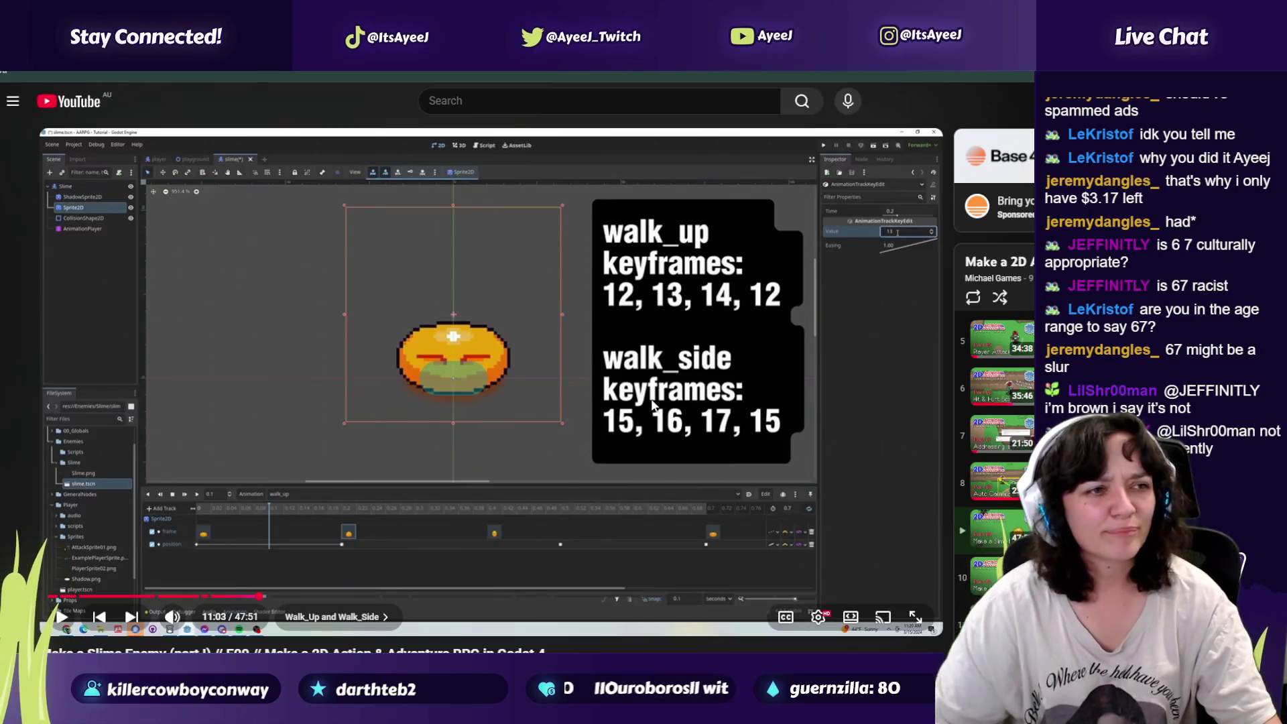
{"action": "key", "text": "alt+Tab"}
{"action": "left_click", "coordinate": [212, 456]}
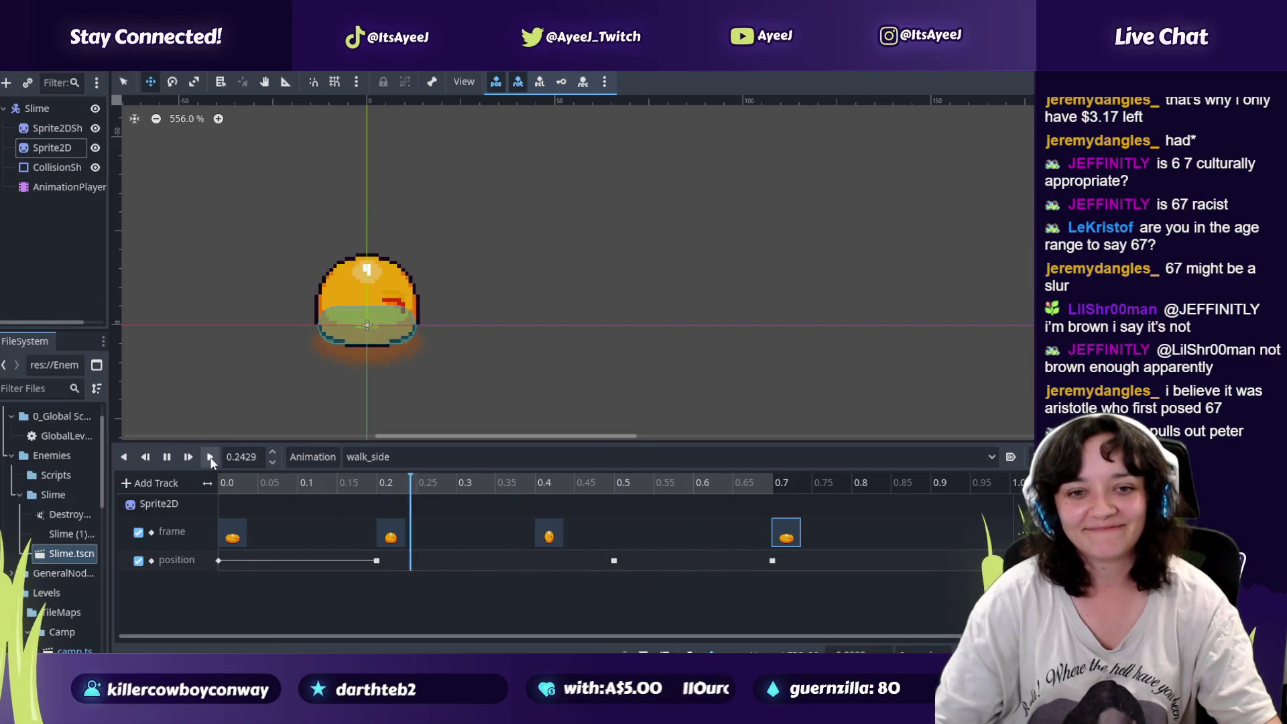
Stop and replay walk_side, halting it near 0.7 s with the slime stretched upward
{"action": "left_click", "coordinate": [168, 457]}
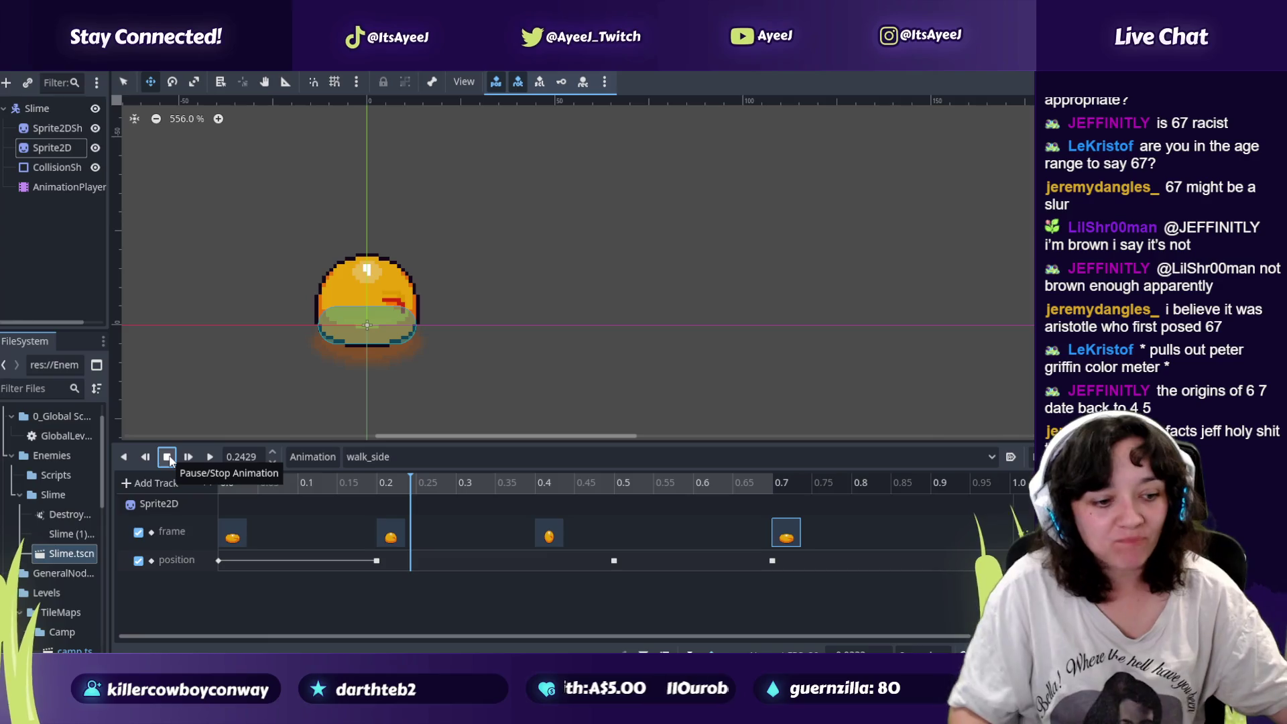
{"action": "left_click", "coordinate": [211, 458]}
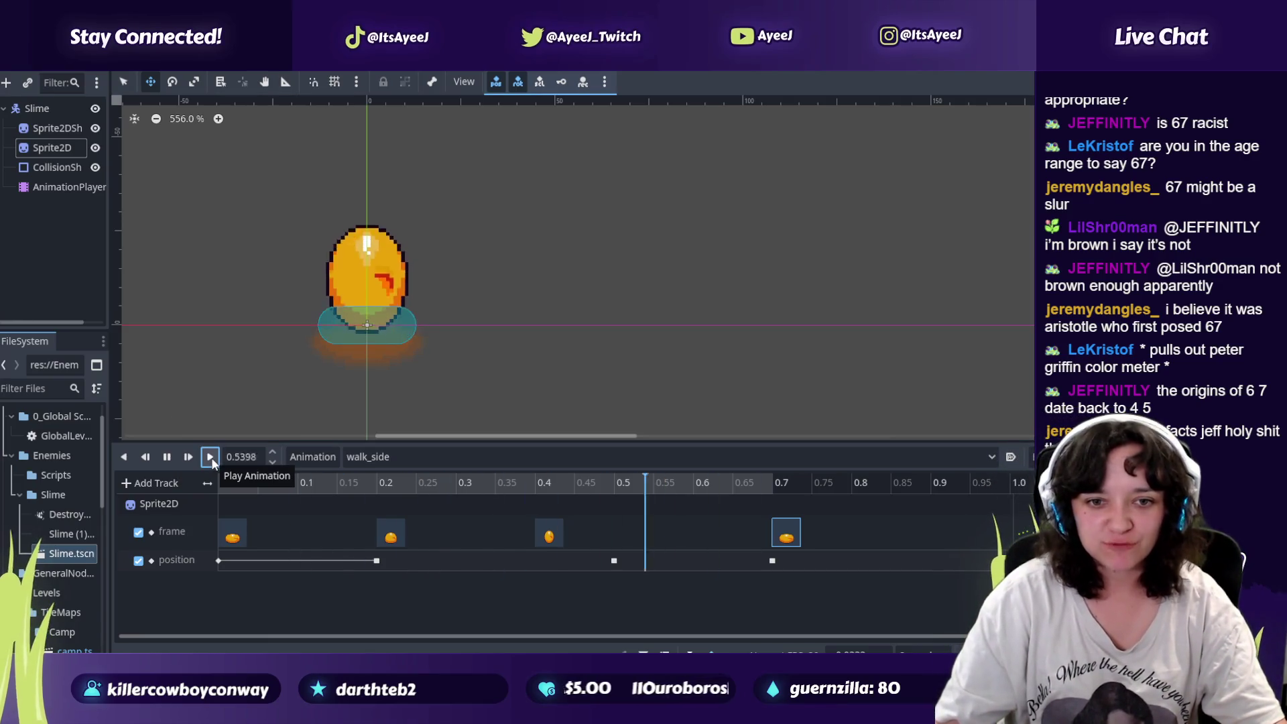
{"action": "left_click", "coordinate": [176, 456]}
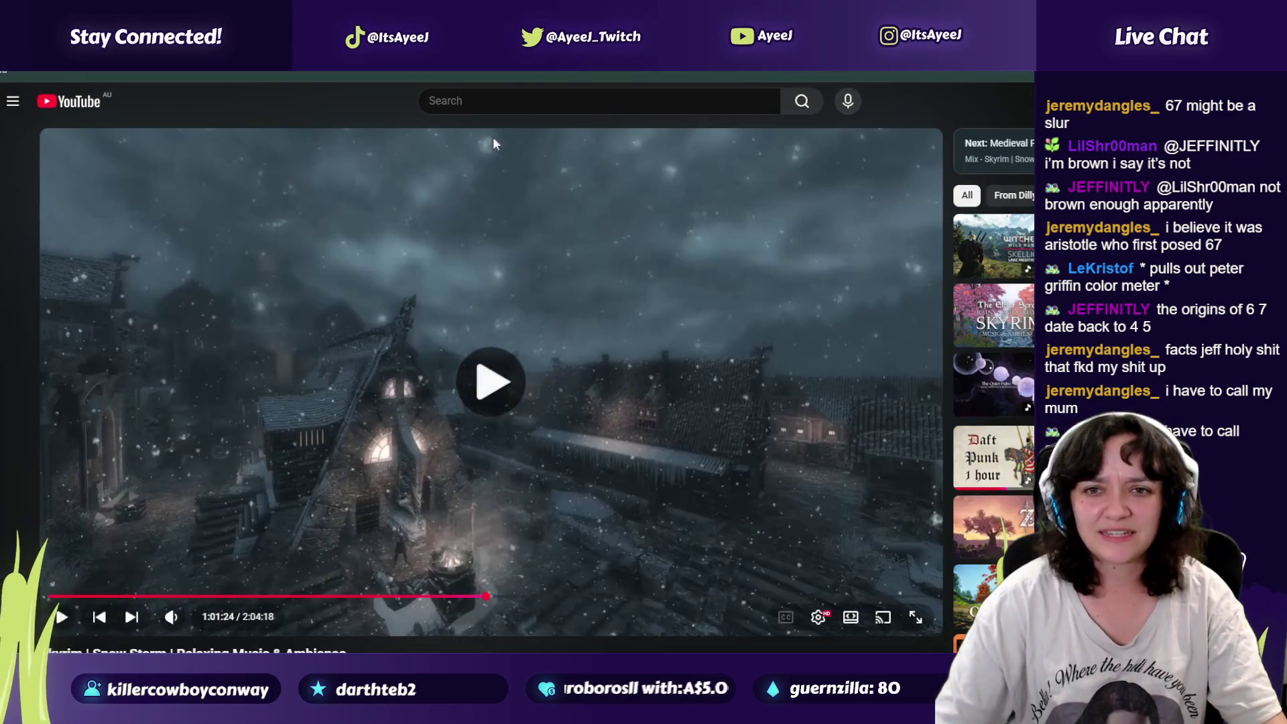
{"action": "left_click", "coordinate": [101, 613]}
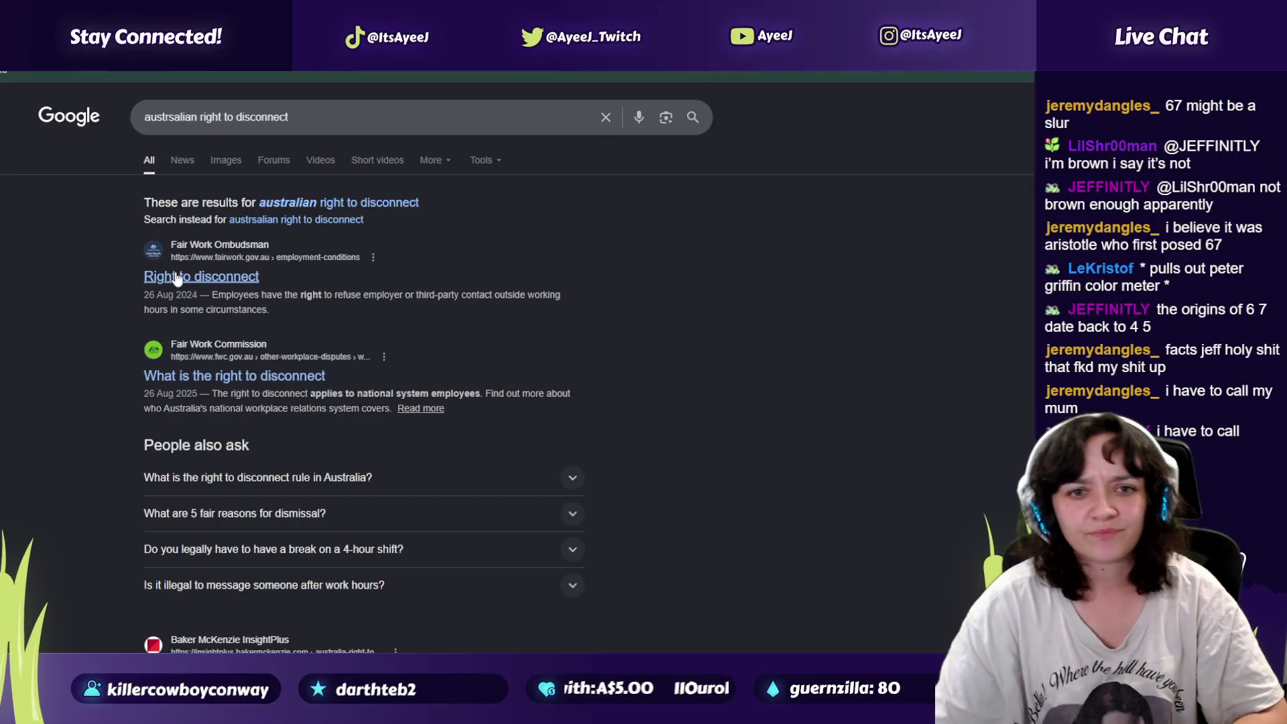
Read the Fair Work 'Right to disconnect' page and its start dates, then resume the tutorial video
{"action": "left_click", "coordinate": [202, 277]}
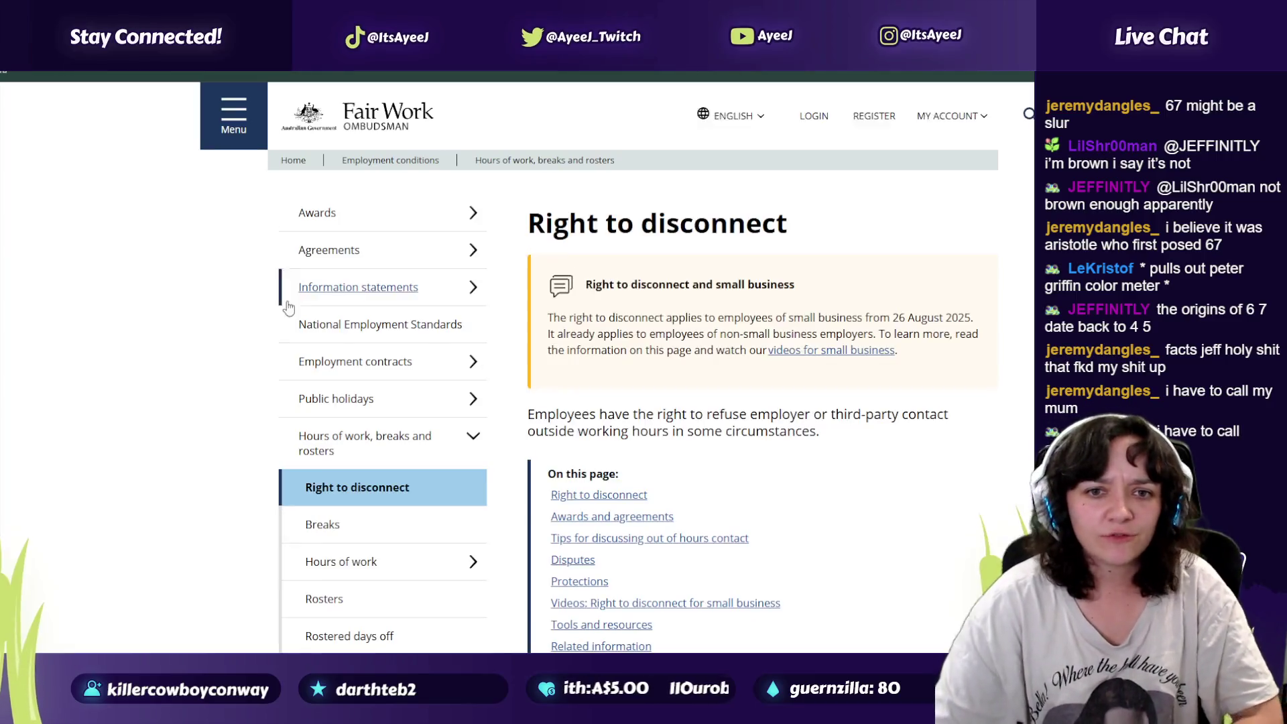
{"action": "mouse_move", "coordinate": [559, 415]}
{"action": "left_mouse_down"}
{"action": "mouse_move", "coordinate": [920, 417]}
{"action": "mouse_move", "coordinate": [609, 432]}
{"action": "mouse_move", "coordinate": [754, 433]}
{"action": "left_mouse_up"}
{"action": "left_click", "coordinate": [792, 439]}
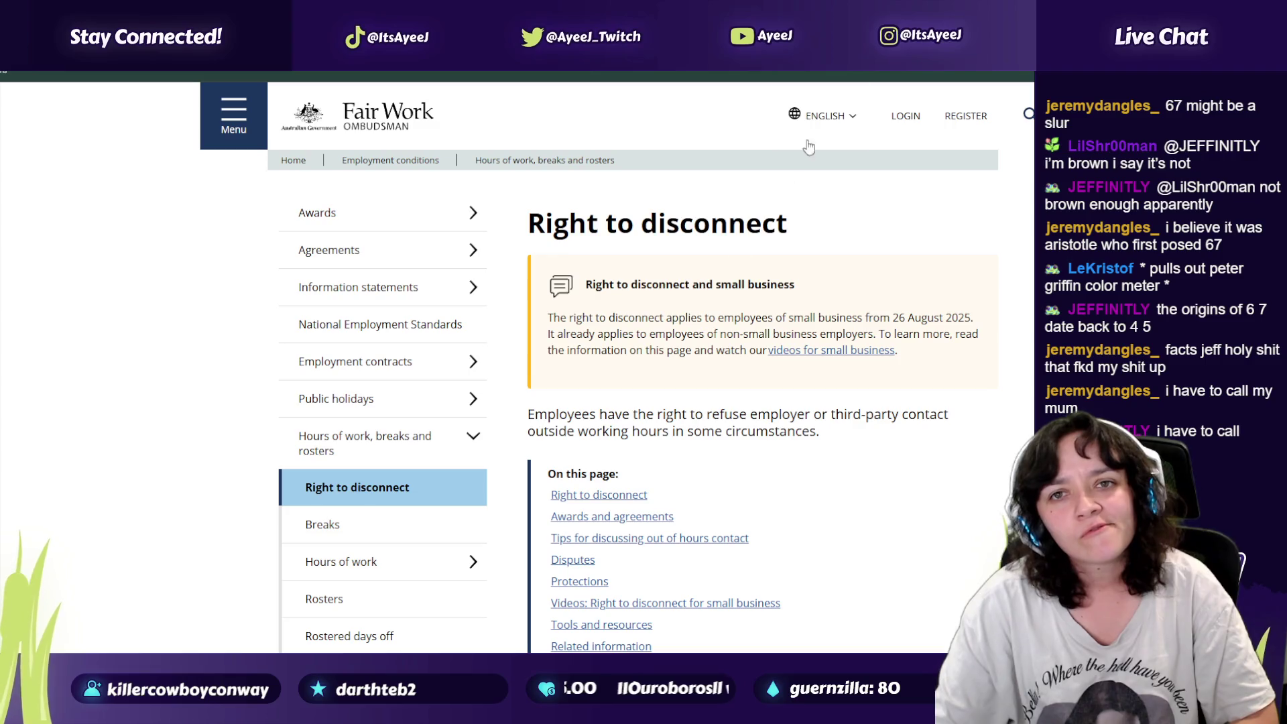
{"action": "left_click", "coordinate": [592, 495]}
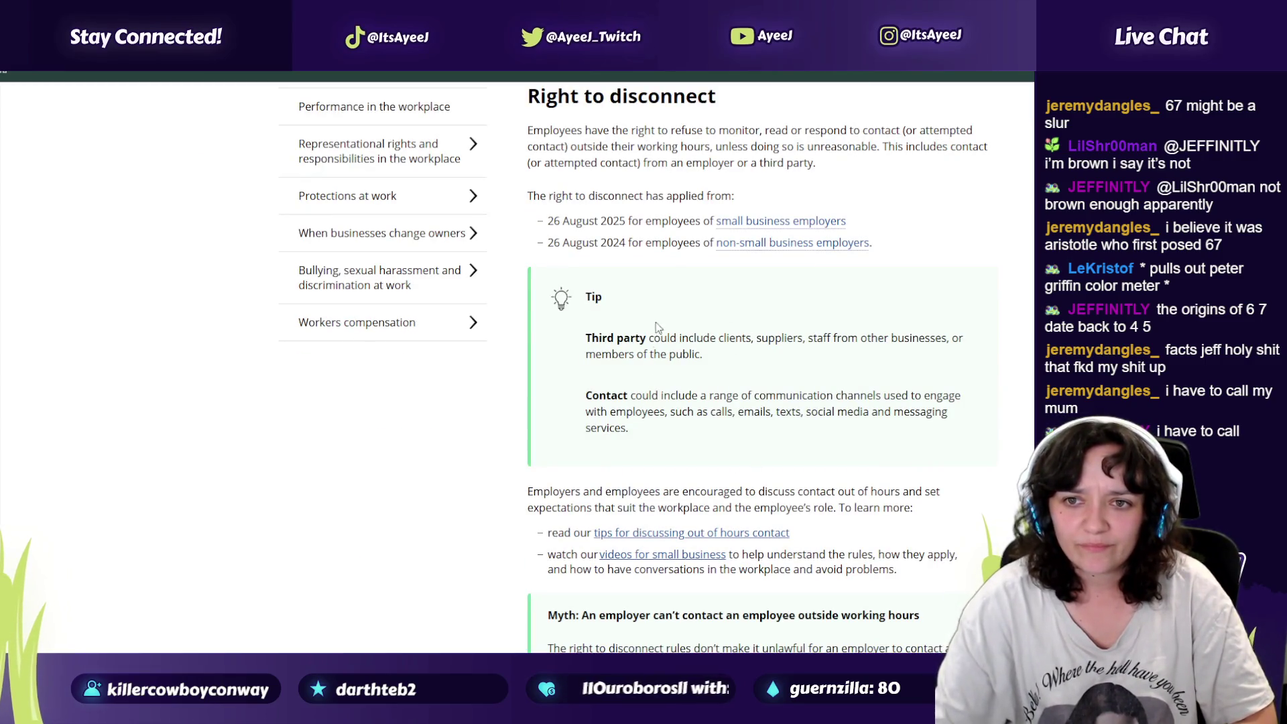
{"action": "left_click_drag", "start_coordinate": [581, 221], "coordinate": [631, 221]}
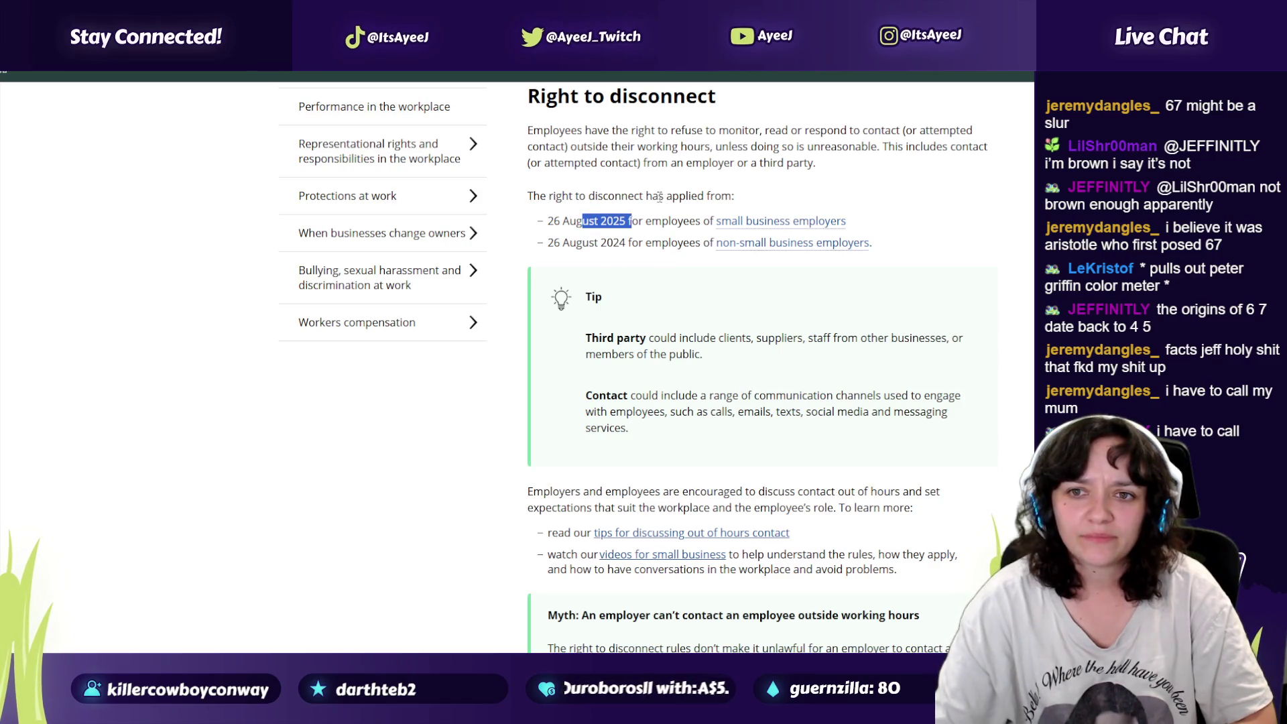
{"action": "left_click_drag", "start_coordinate": [612, 243], "coordinate": [670, 242]}
{"action": "mouse_move", "coordinate": [799, 127]}
{"action": "left_mouse_down"}
{"action": "mouse_move", "coordinate": [642, 163]}
{"action": "mouse_move", "coordinate": [685, 146]}
{"action": "mouse_move", "coordinate": [863, 146]}
{"action": "mouse_move", "coordinate": [623, 163]}
{"action": "mouse_move", "coordinate": [670, 163]}
{"action": "left_mouse_up"}
{"action": "left_click", "coordinate": [733, 169]}
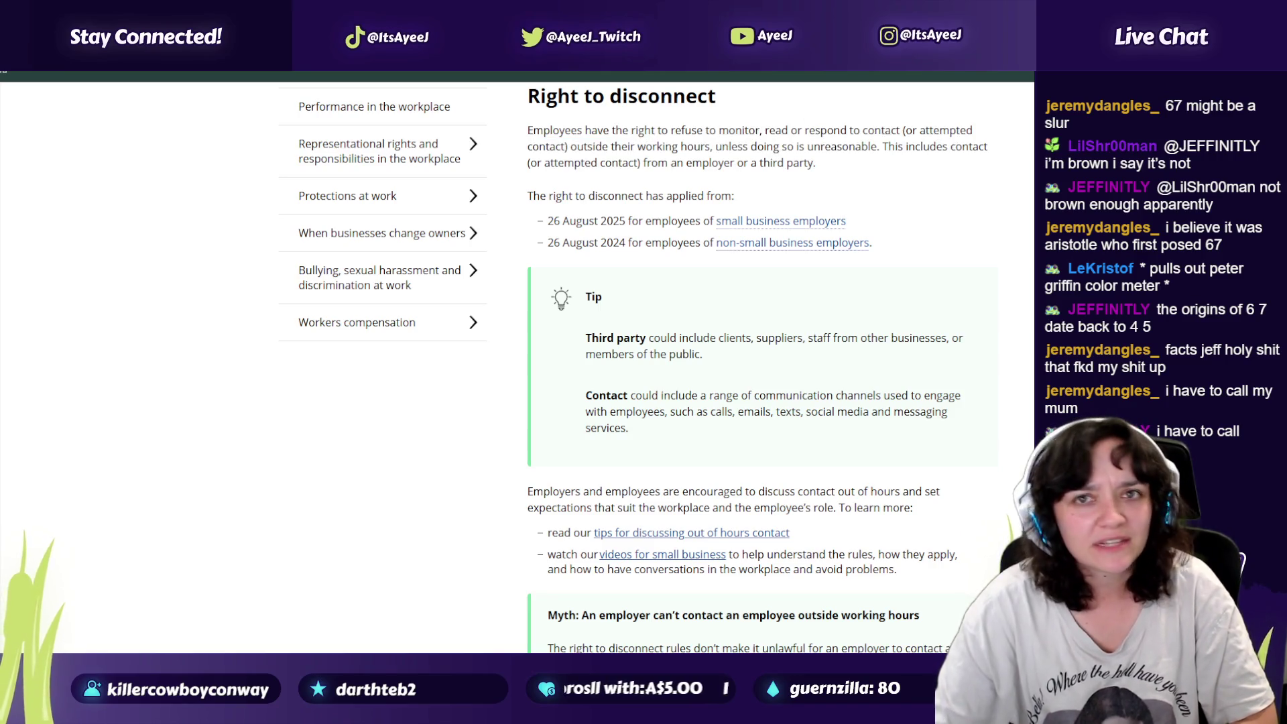
{"action": "key", "text": "ctrl+Tab"}
{"action": "key", "text": "ctrl+Tab"}
{"action": "key", "text": "ctrl+Tab"}
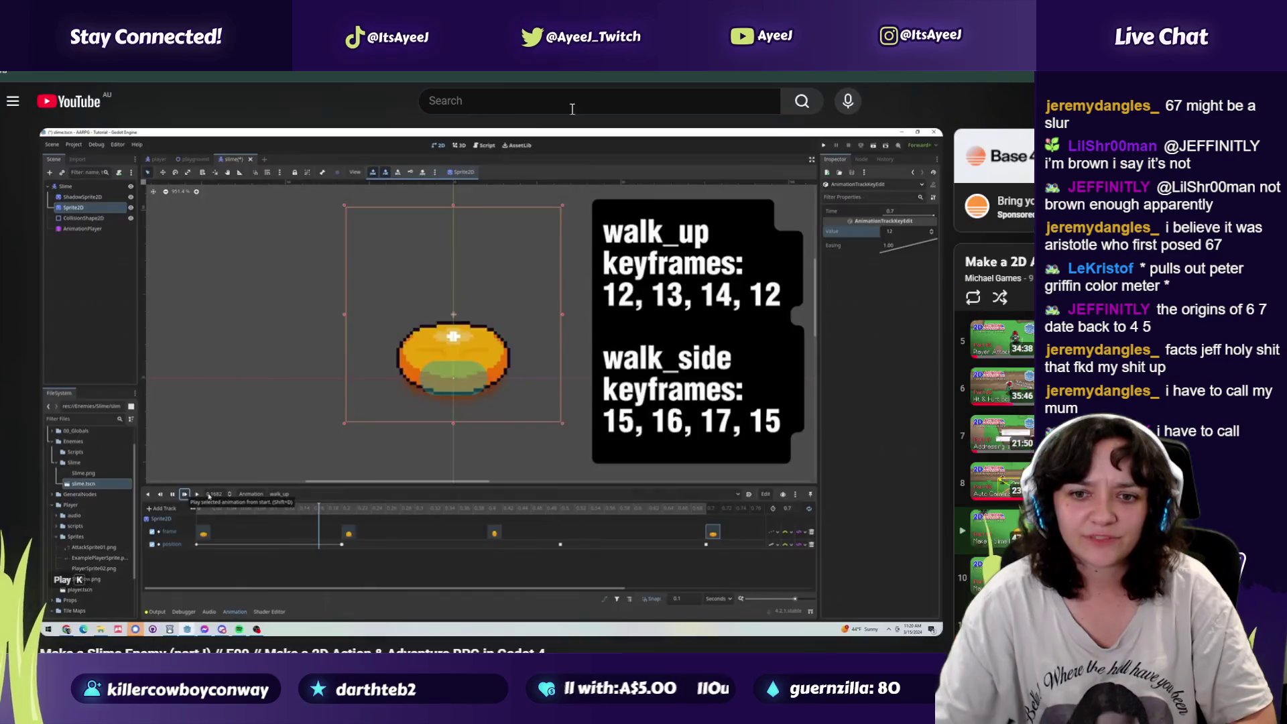
{"action": "left_click", "coordinate": [545, 368]}
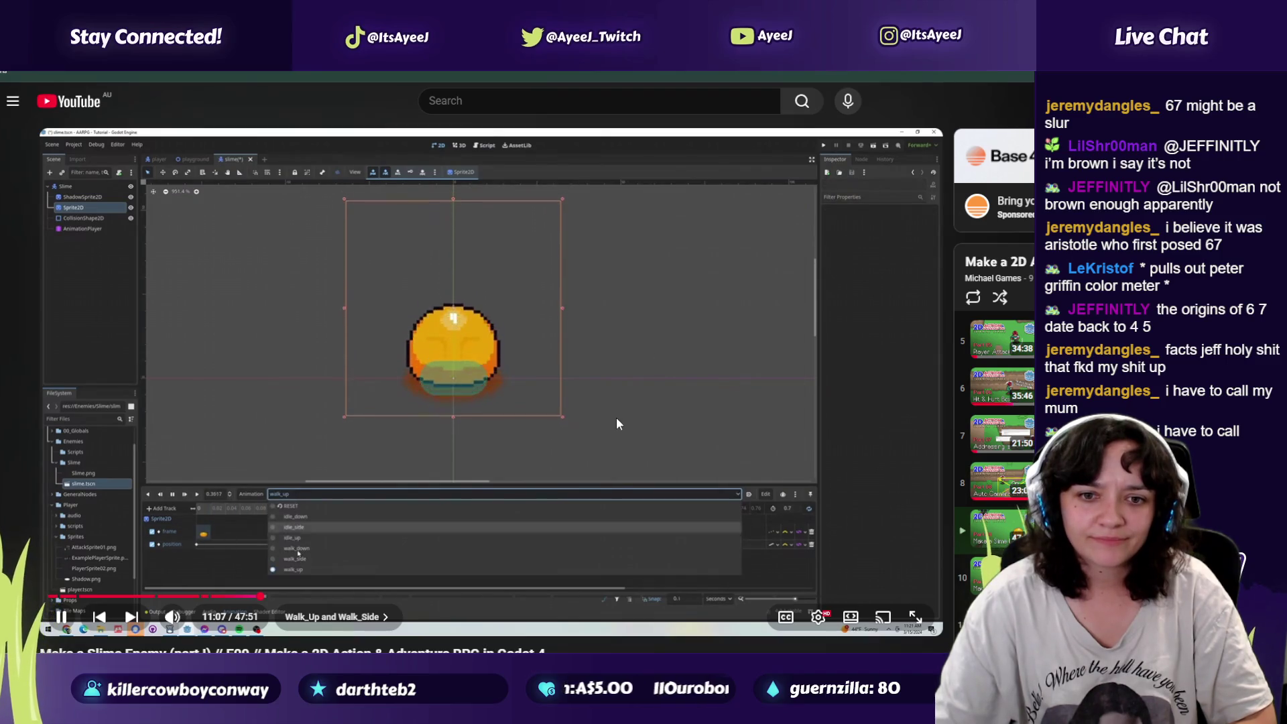
Pause and resume the slime tutorial, toggling fullscreen on and off
{"action": "left_click", "coordinate": [636, 394]}
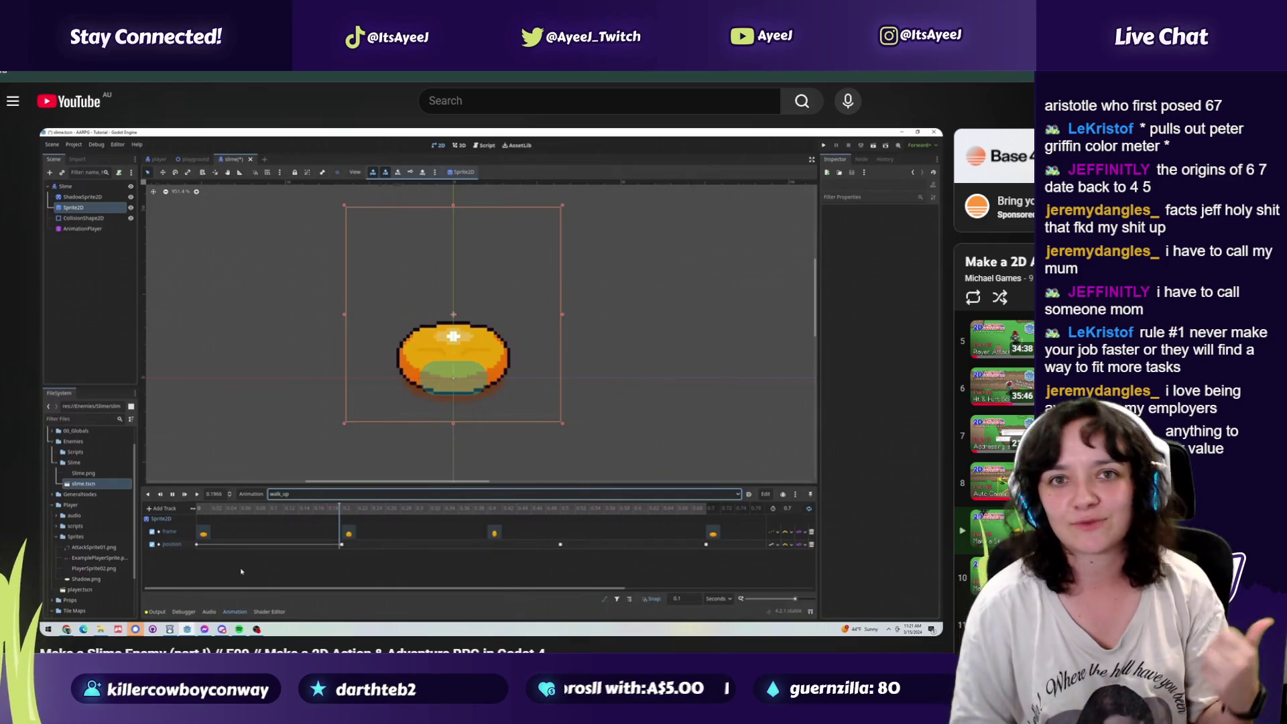
{"action": "left_click", "coordinate": [749, 367]}
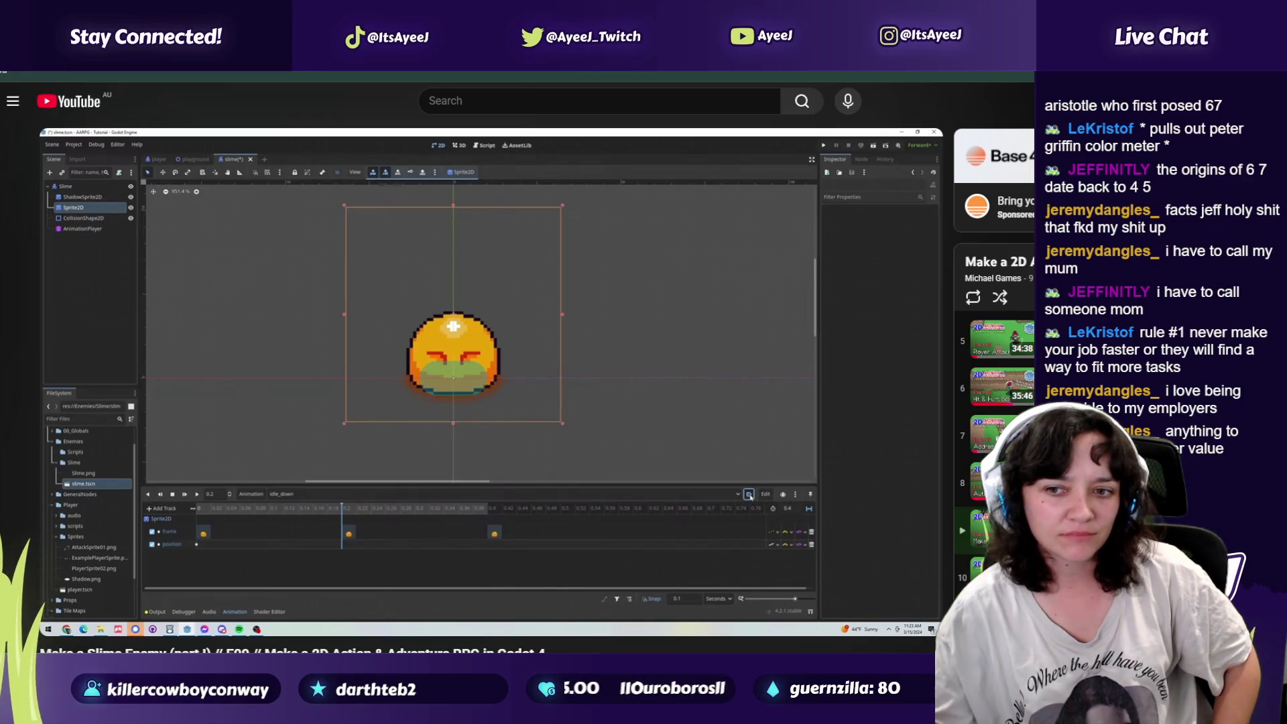
{"action": "mouse_move", "coordinate": [721, 305]}
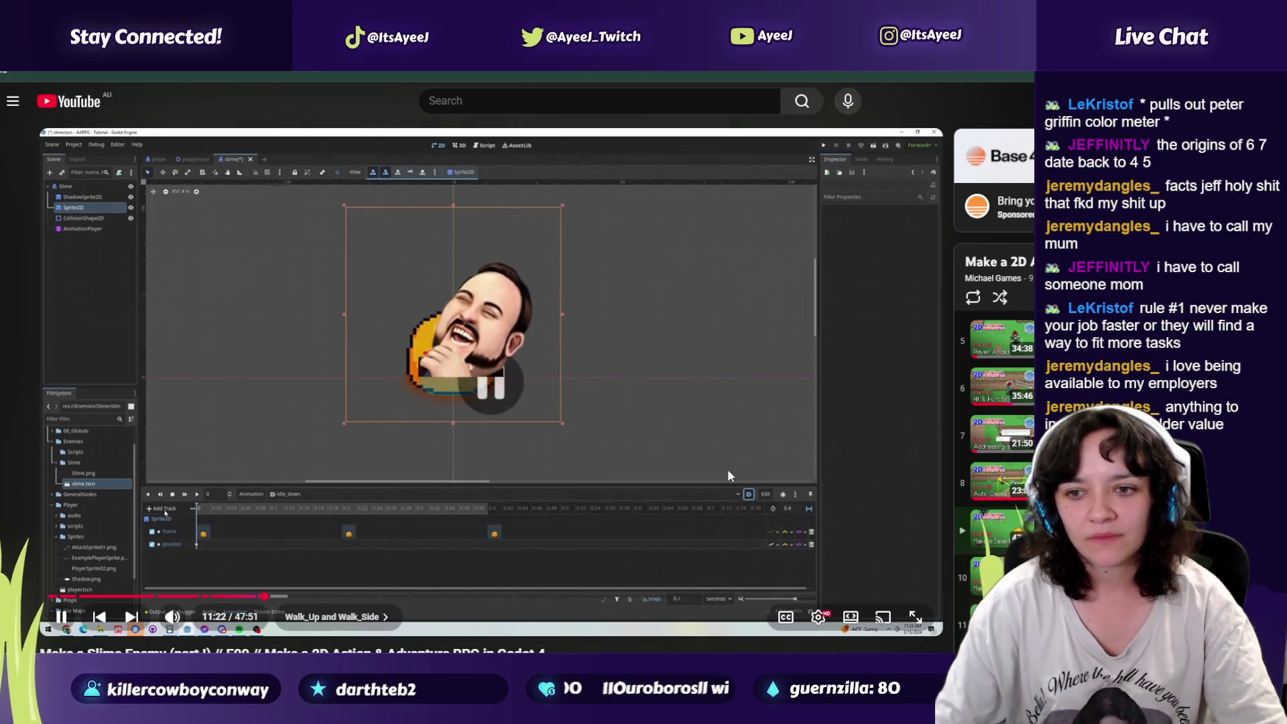
{"action": "double_click", "coordinate": [710, 453]}
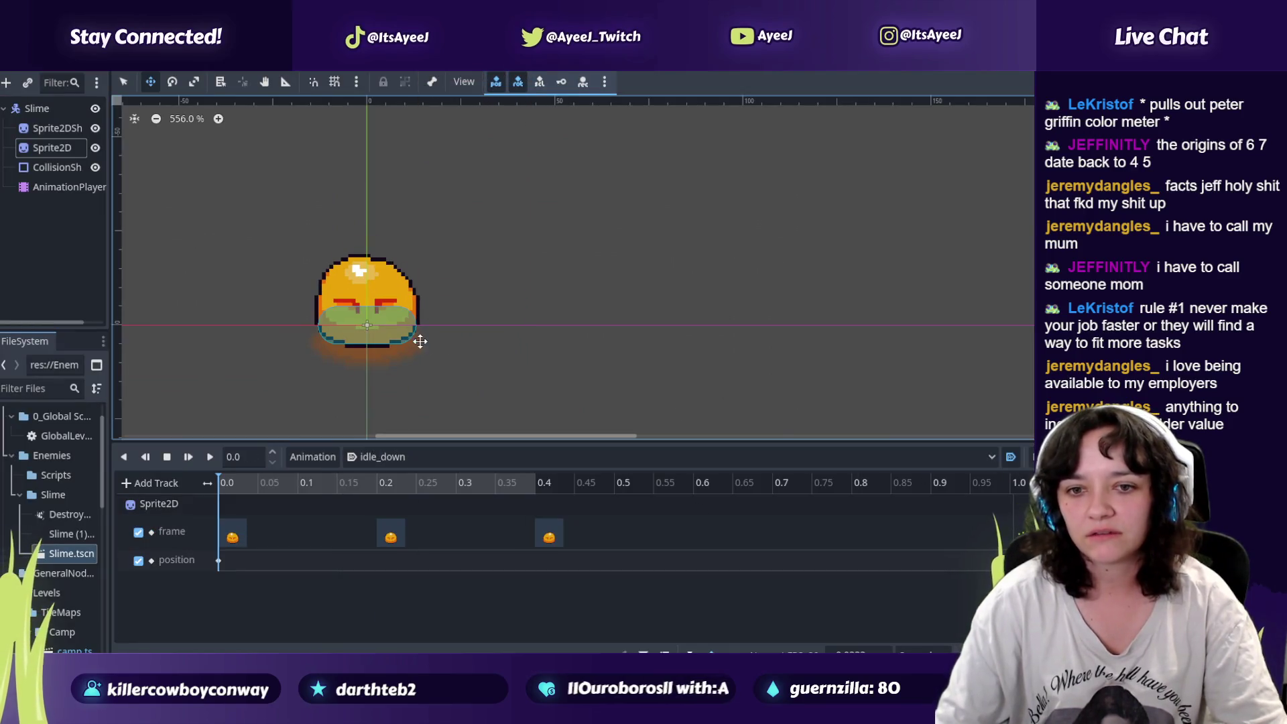
{"action": "double_click", "coordinate": [463, 347]}
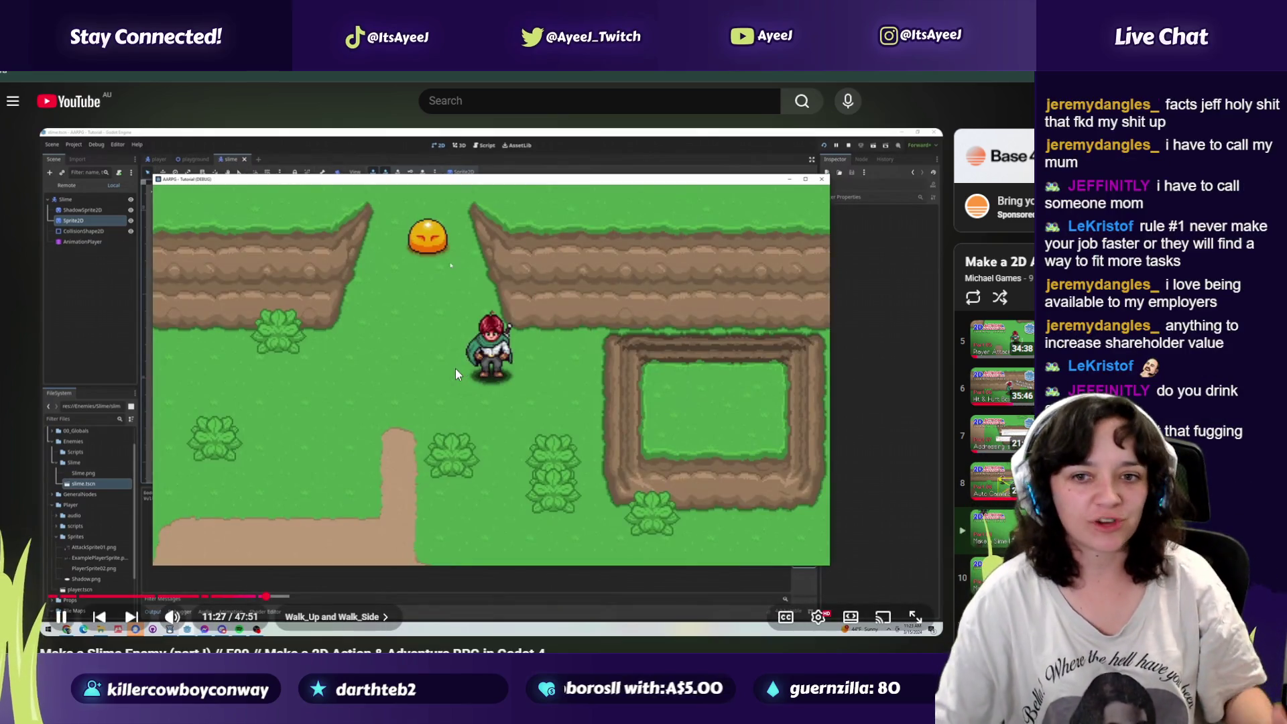
Follow the tutorial past in-game slime testing to its new script settings, then return to Godot
{"action": "left_click", "coordinate": [455, 373]}
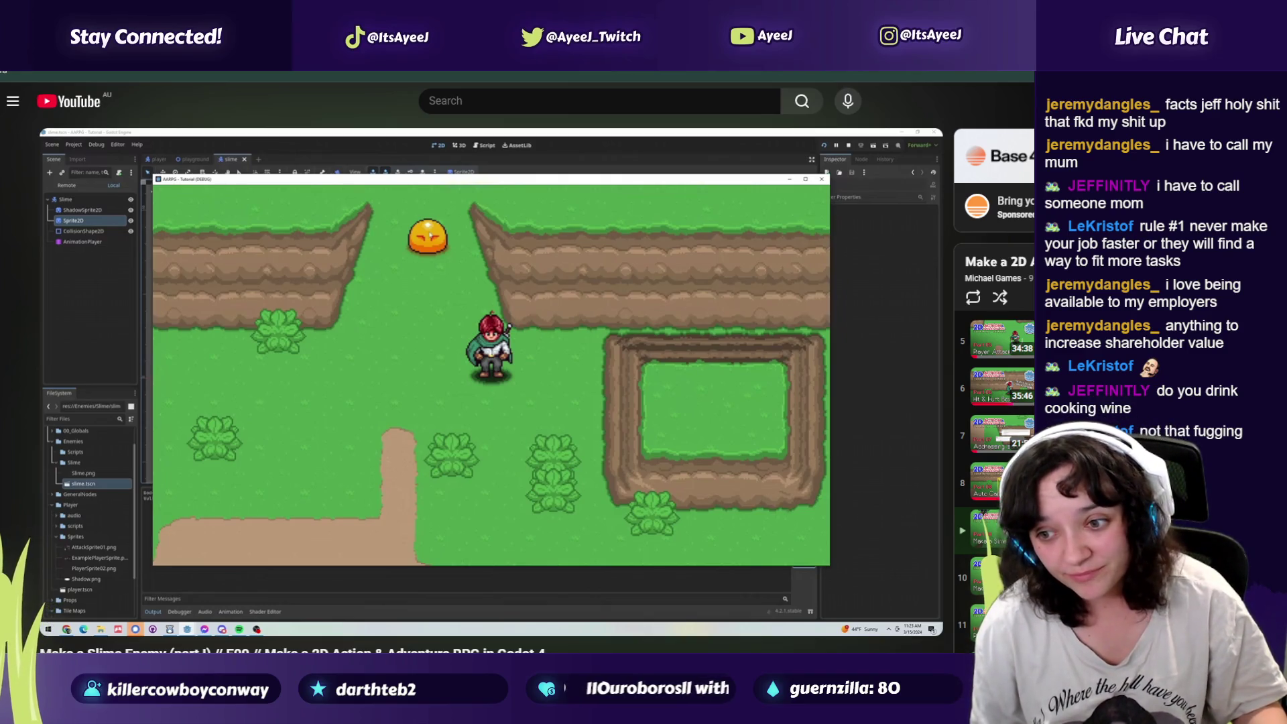
{"action": "left_click", "coordinate": [551, 441]}
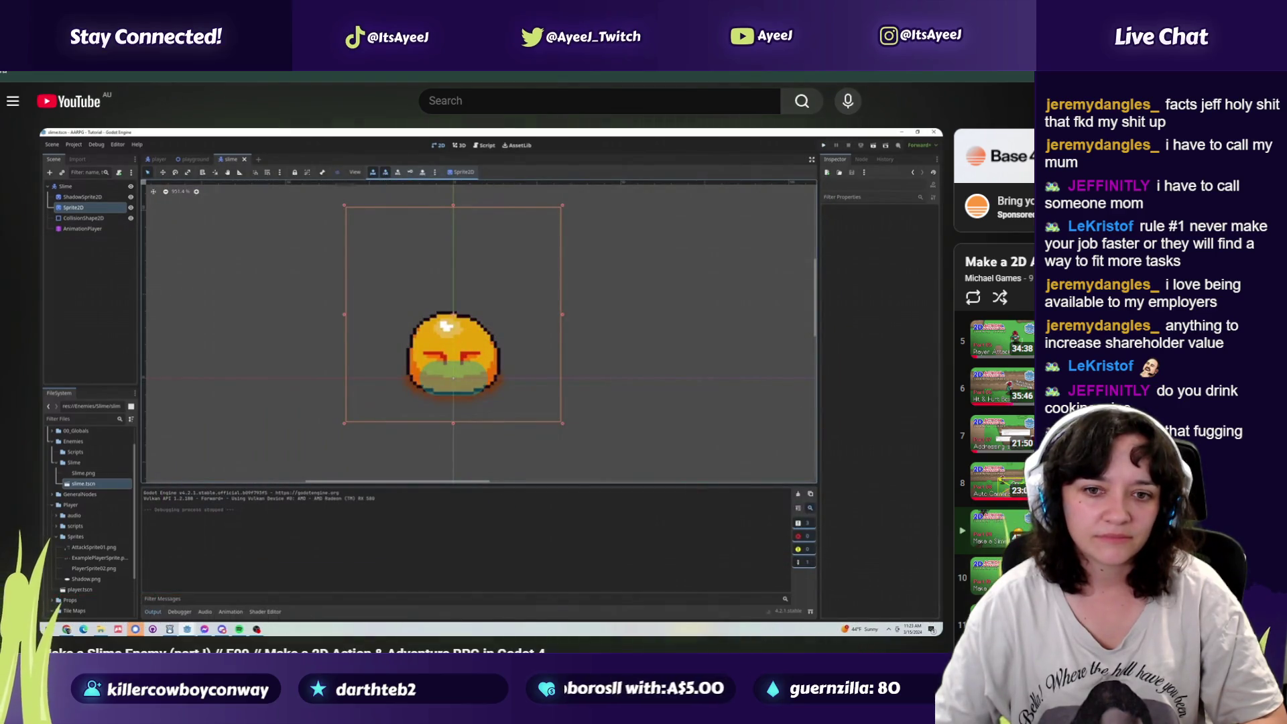
{"action": "mouse_move", "coordinate": [362, 496]}
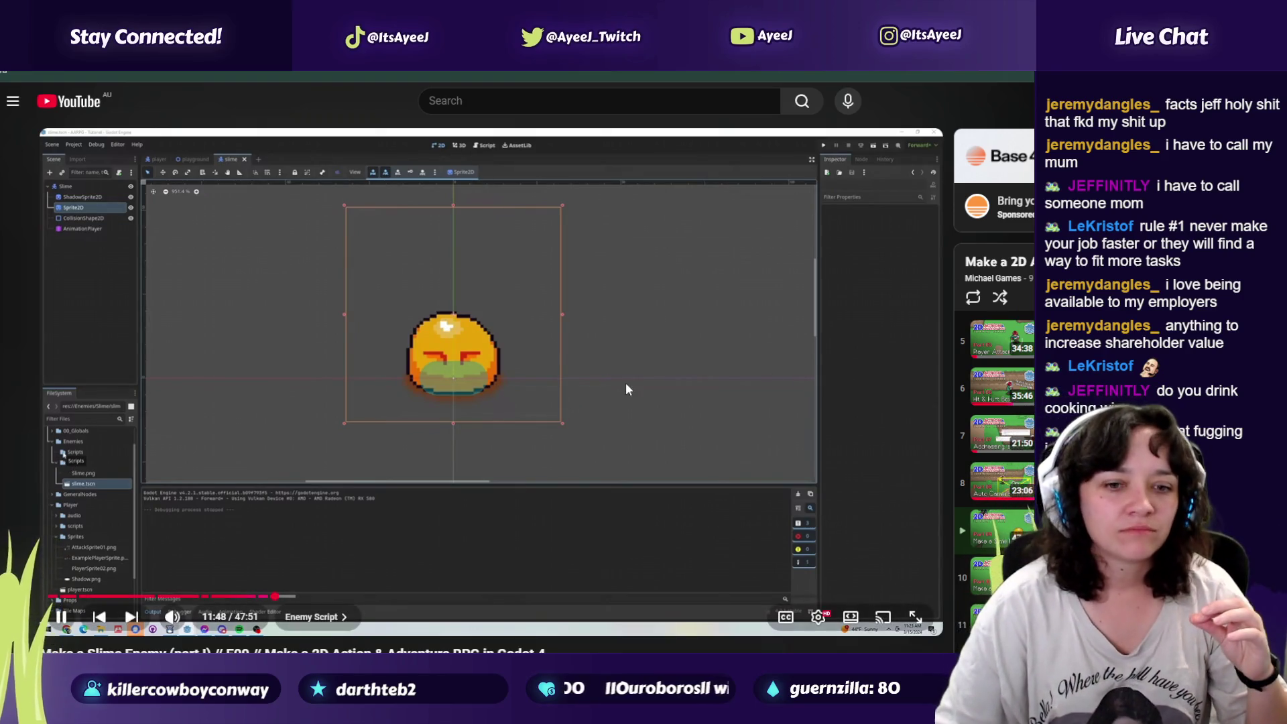
{"action": "left_click", "coordinate": [660, 411]}
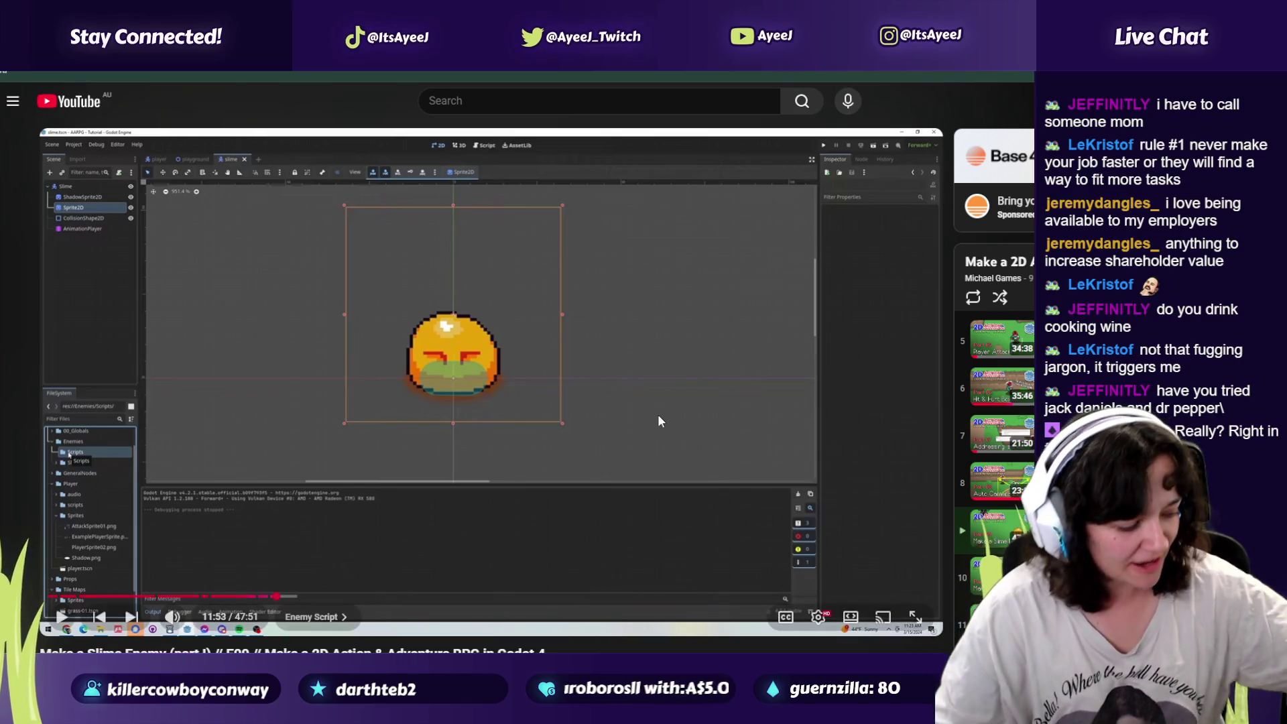
{"action": "left_click", "coordinate": [543, 432]}
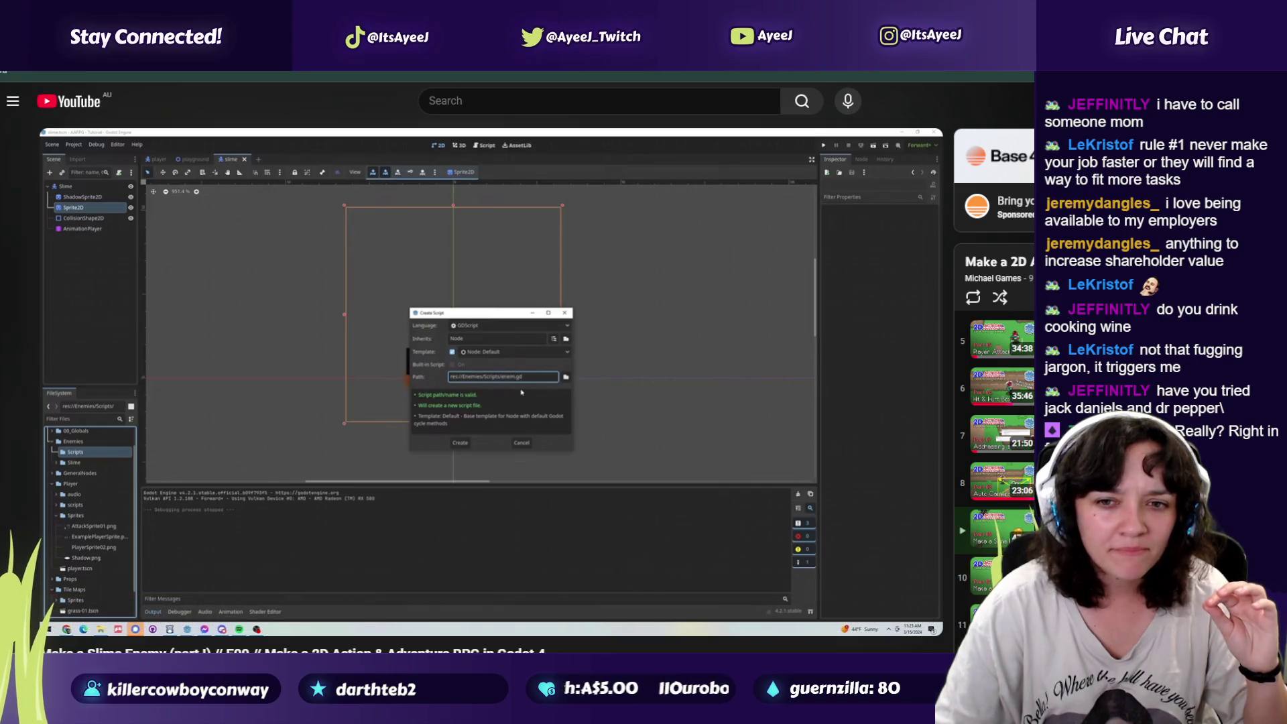
{"action": "key", "text": "space"}
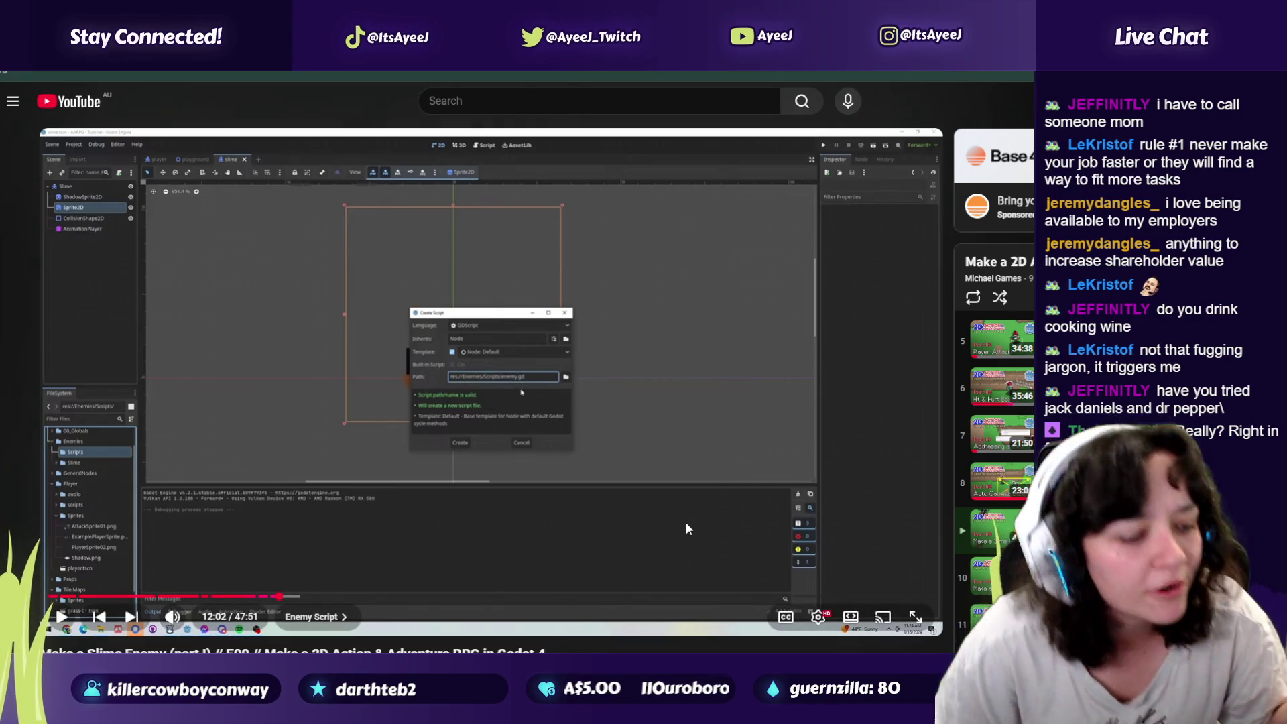
{"action": "key", "text": "space"}
{"action": "key", "text": "space"}
{"action": "key", "text": "space"}
{"action": "key", "text": "alt+Tab"}
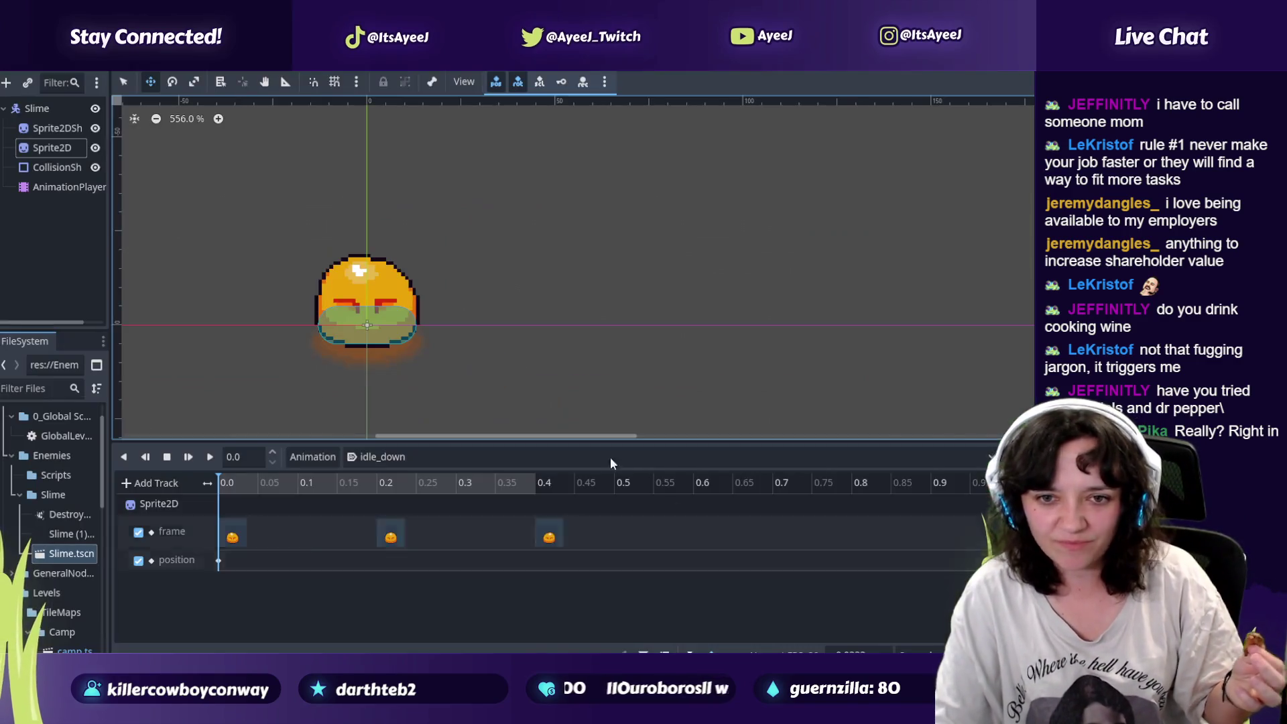
Add a new script enemy.gd through Create New > Script in the Scripts folder
{"action": "right_click", "coordinate": [43, 476]}
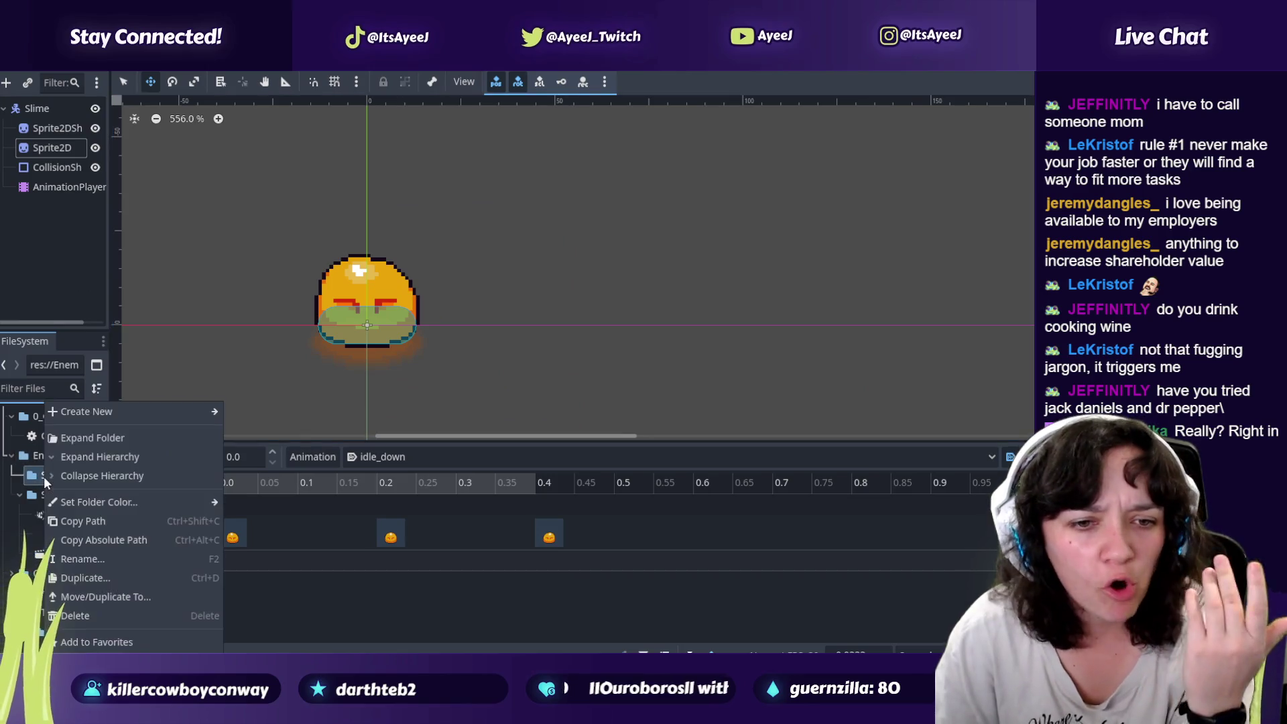
{"action": "mouse_move", "coordinate": [114, 415]}
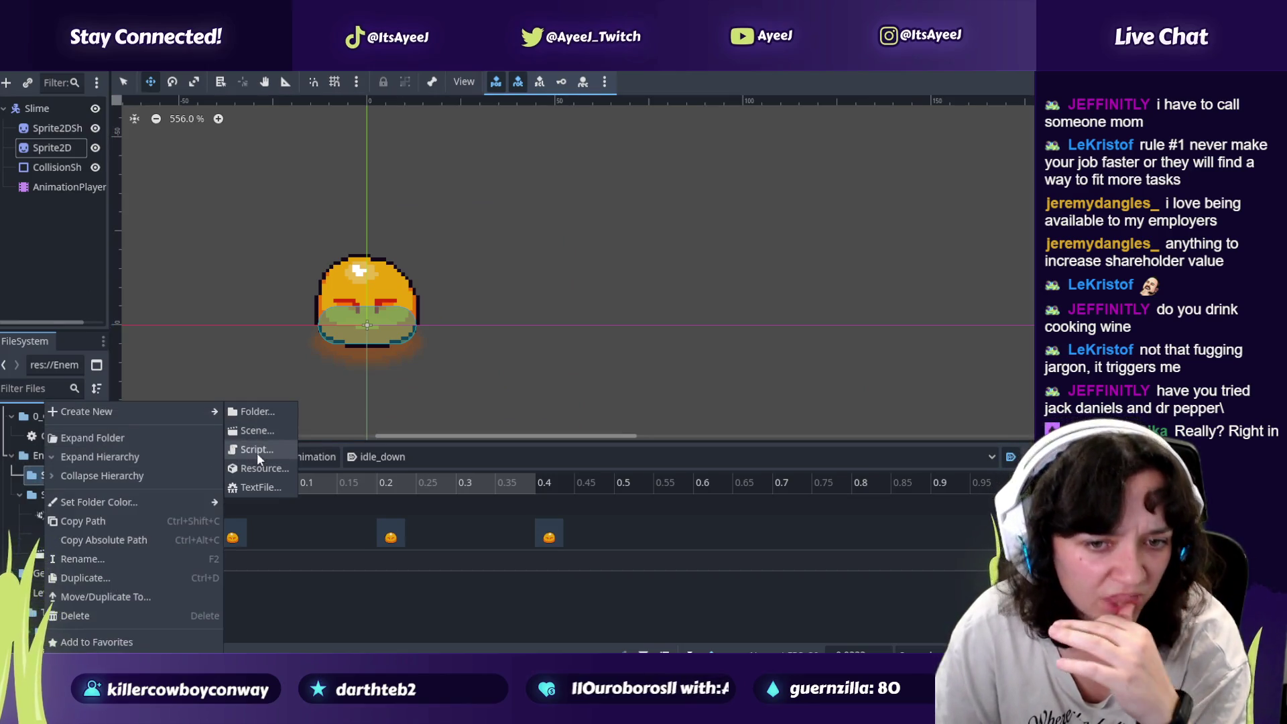
{"action": "left_click", "coordinate": [256, 450]}
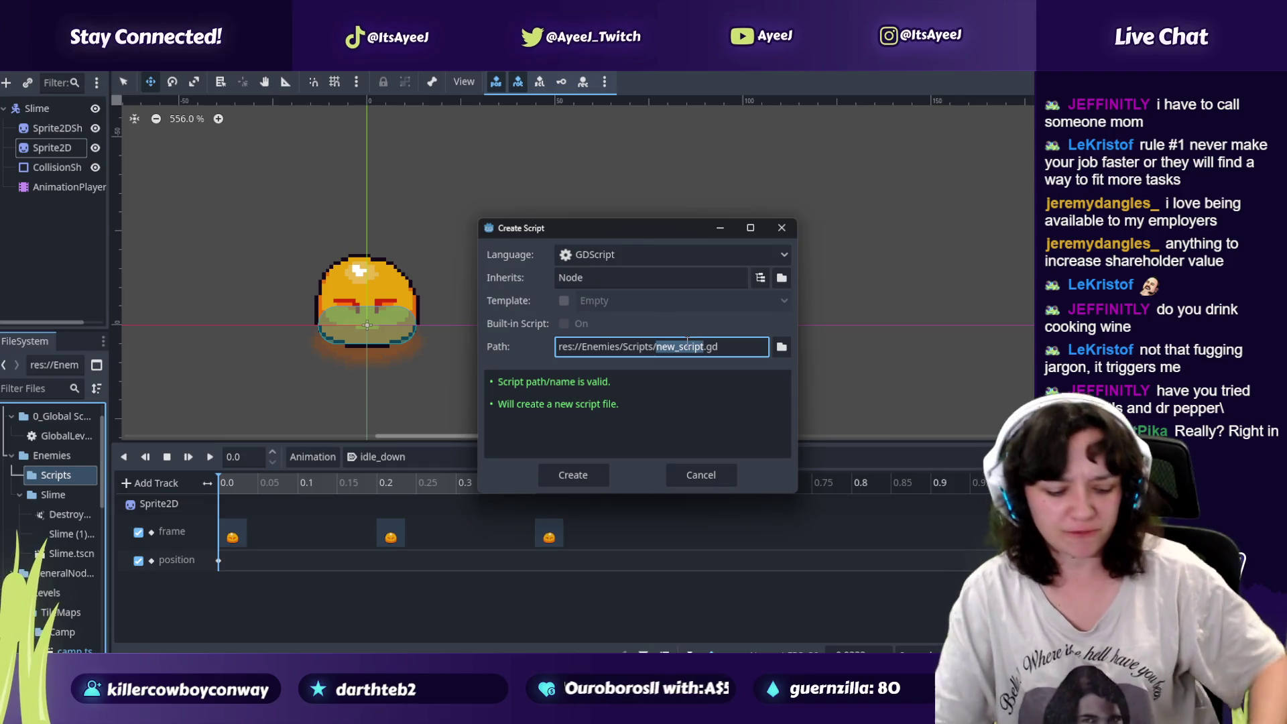
{"action": "type", "text": "enemy"}
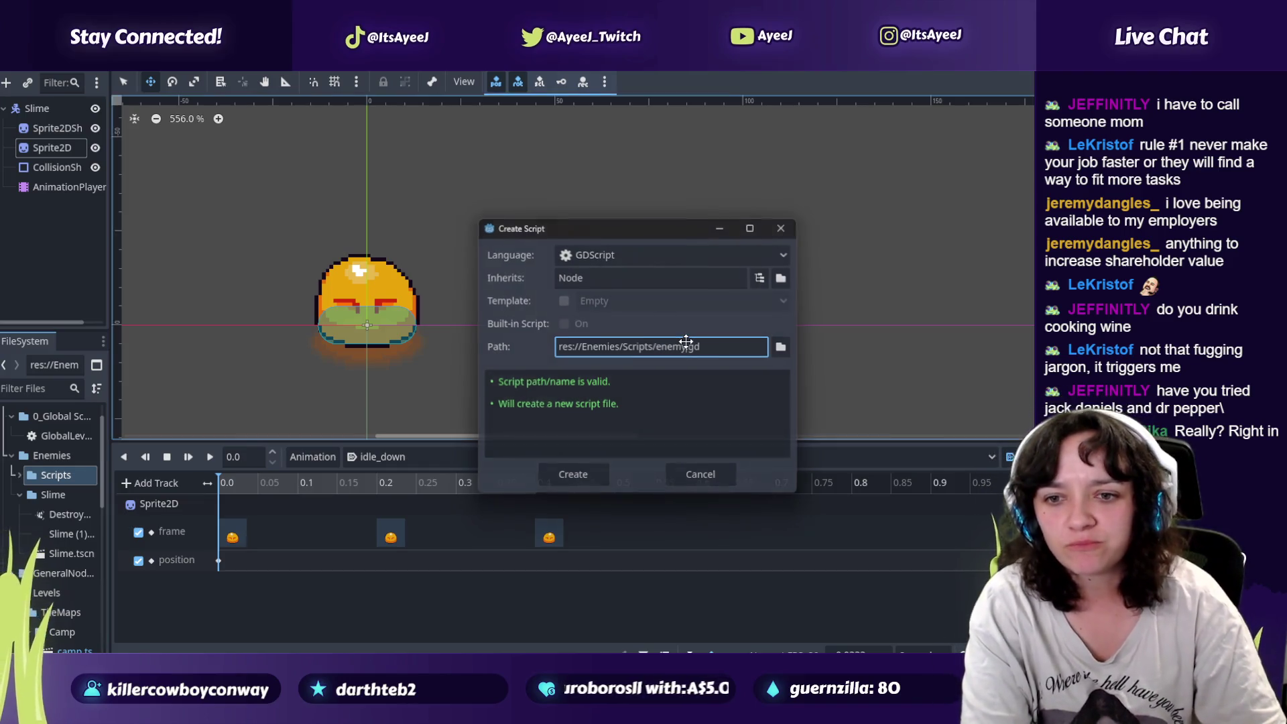
{"action": "key", "text": "Return"}
{"action": "left_click", "coordinate": [21, 474]}
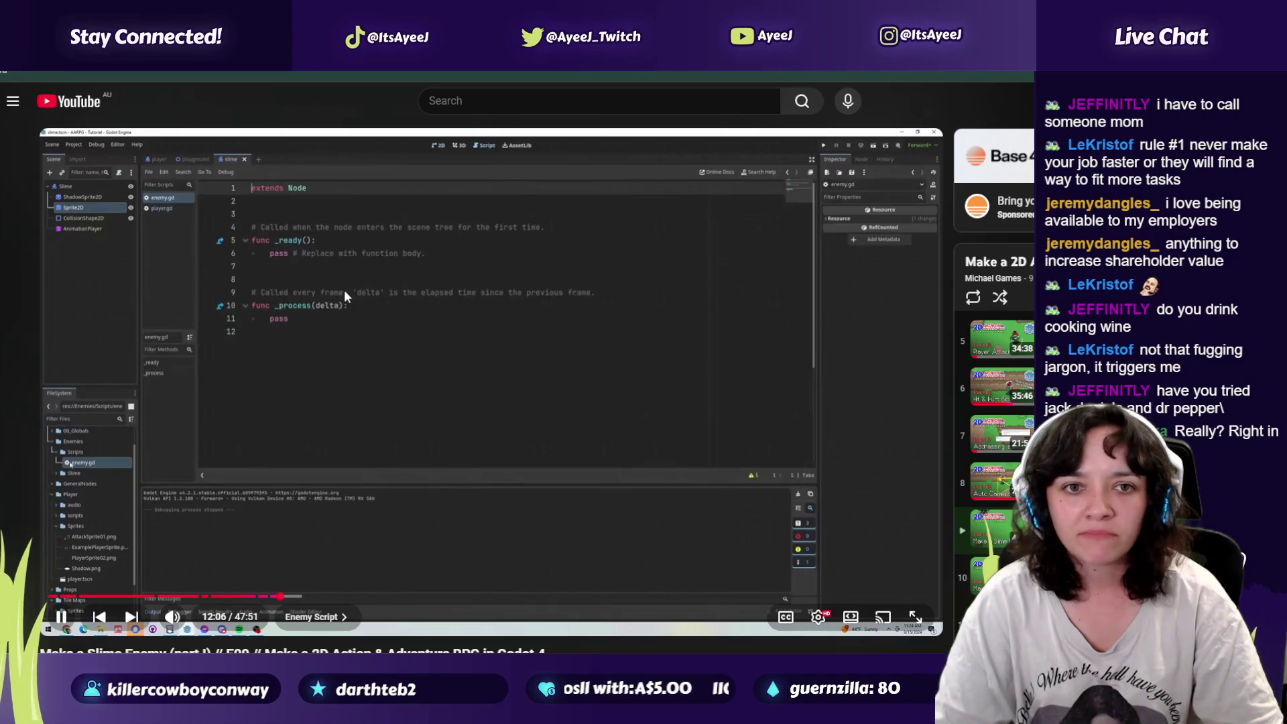
Pause the tutorial at the class_name autocomplete and shrink the browser window
{"action": "left_click", "coordinate": [399, 352]}
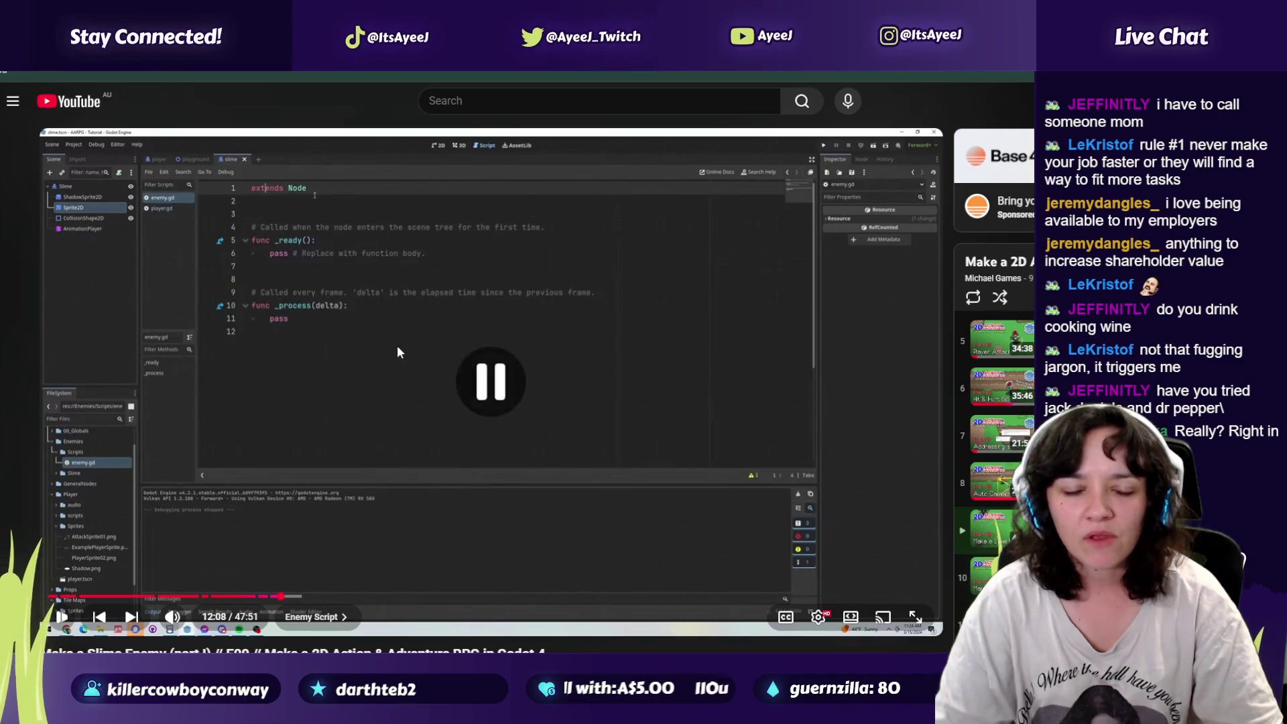
{"action": "mouse_move", "coordinate": [64, 494]}
{"action": "left_mouse_down"}
{"action": "mouse_move", "coordinate": [69, 103]}
{"action": "mouse_move", "coordinate": [54, 117]}
{"action": "mouse_move", "coordinate": [103, 187]}
{"action": "left_mouse_up"}
{"action": "left_click", "coordinate": [498, 440]}
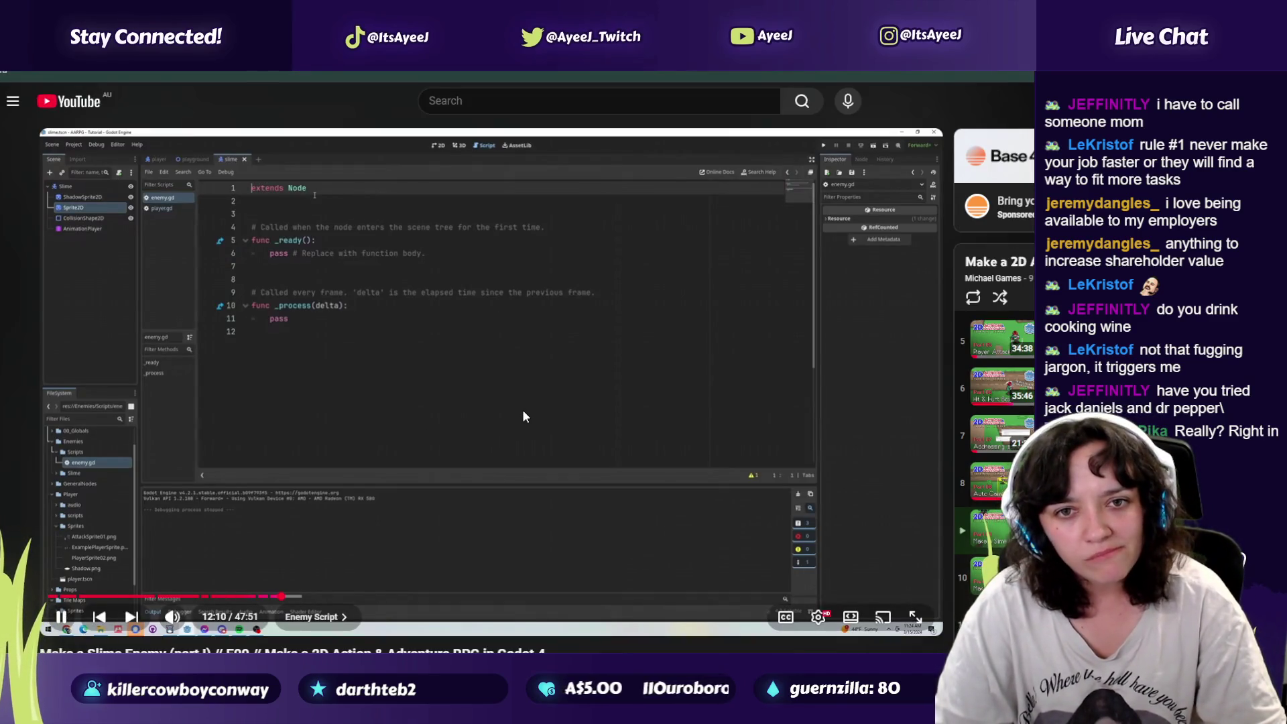
{"action": "left_click", "coordinate": [487, 403]}
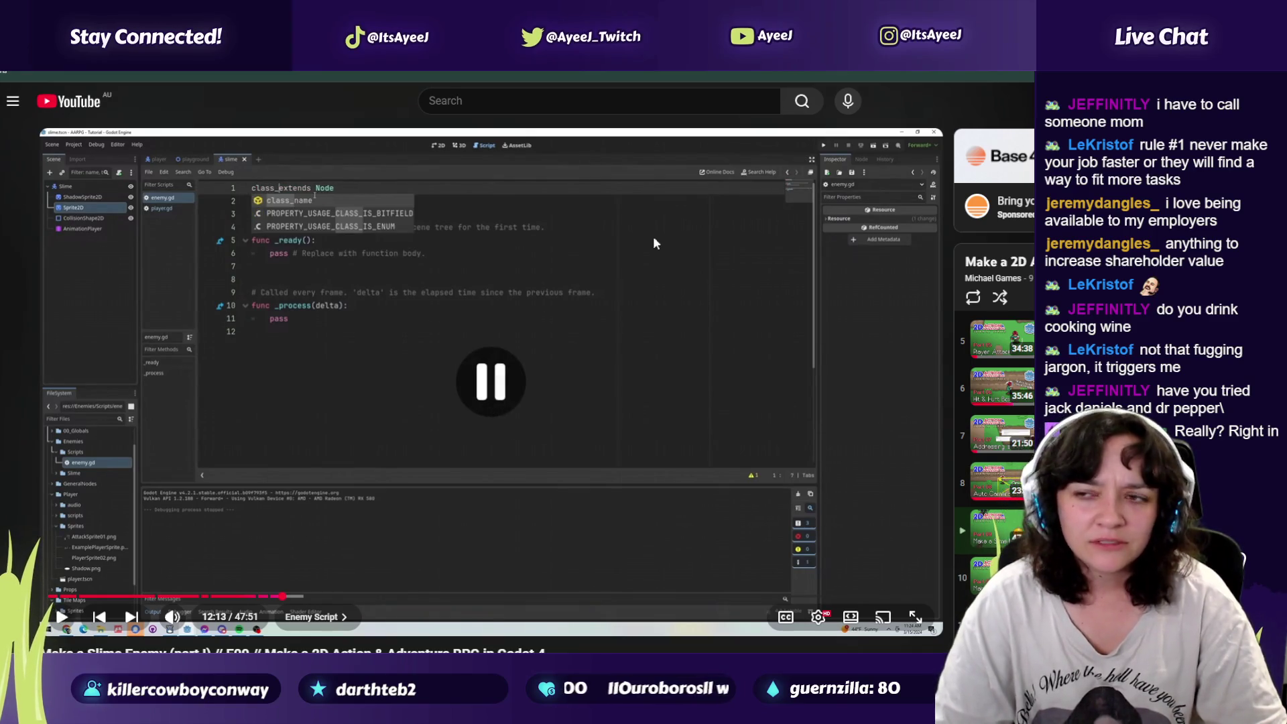
{"action": "key", "text": "super+Down"}
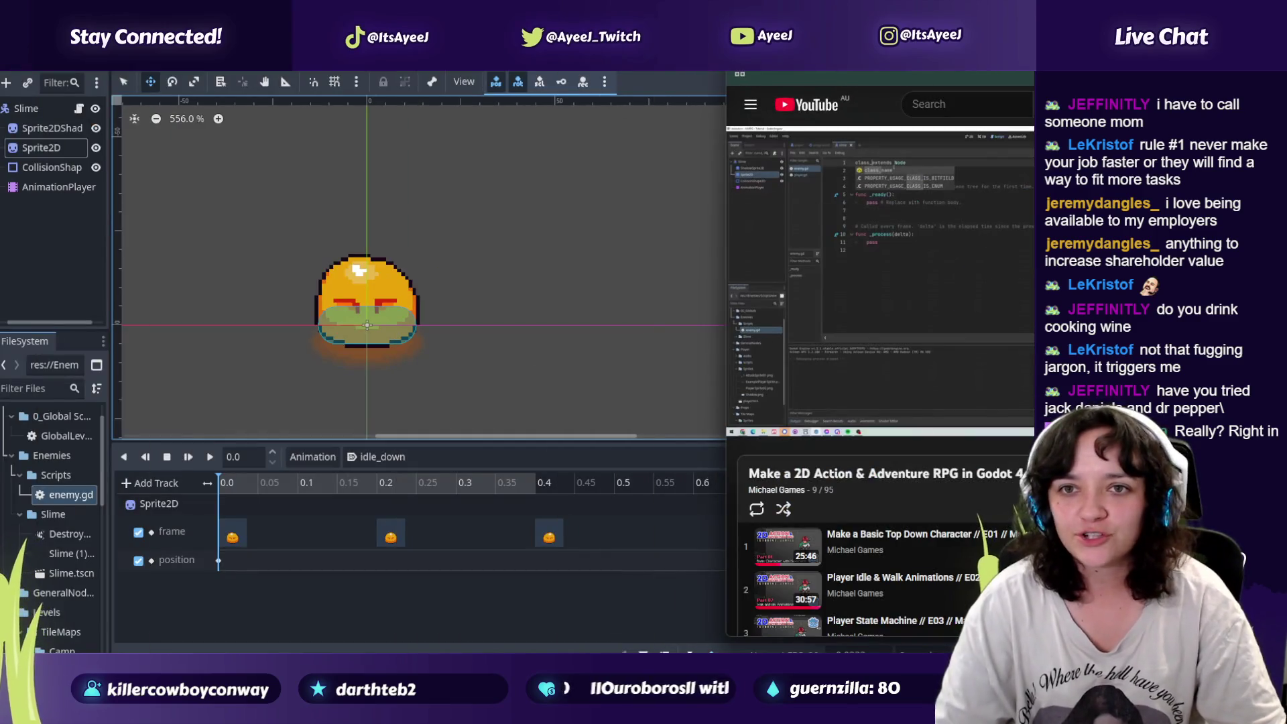
Snap Godot to the left, resize the browser beside it, and open enemy.gd
{"action": "key", "text": "super+Left"}
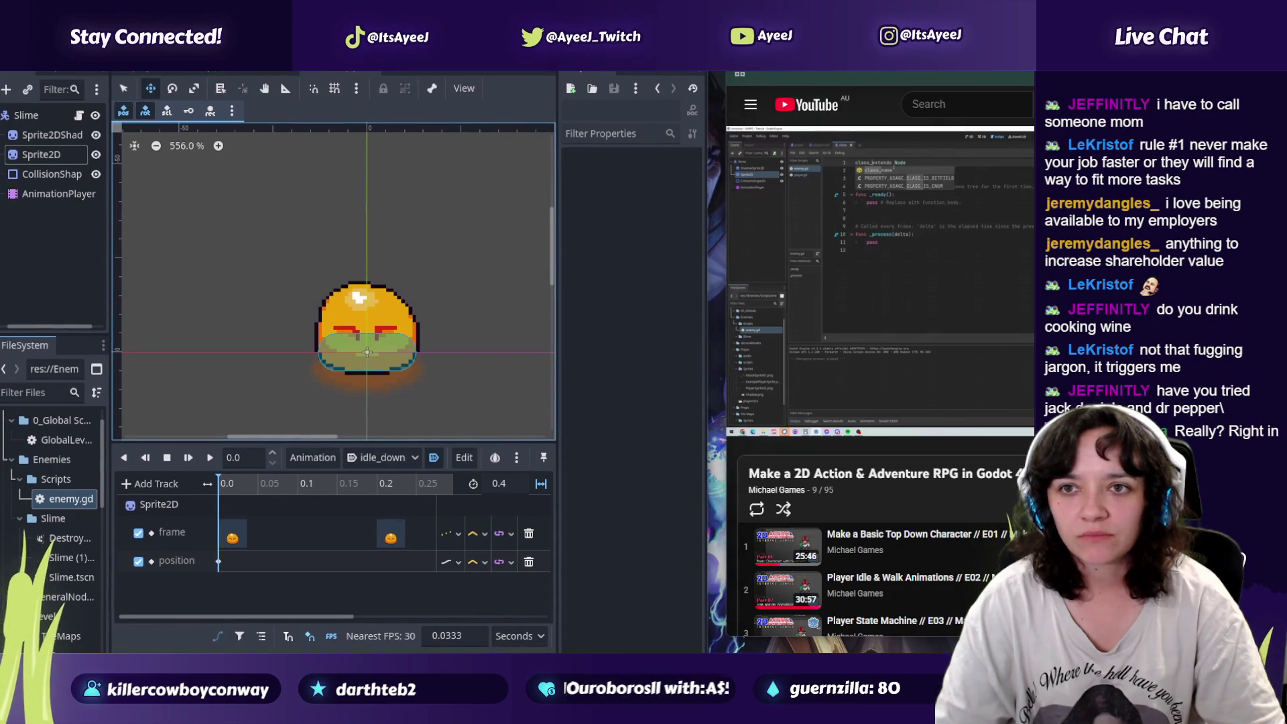
{"action": "left_click", "coordinate": [722, 373]}
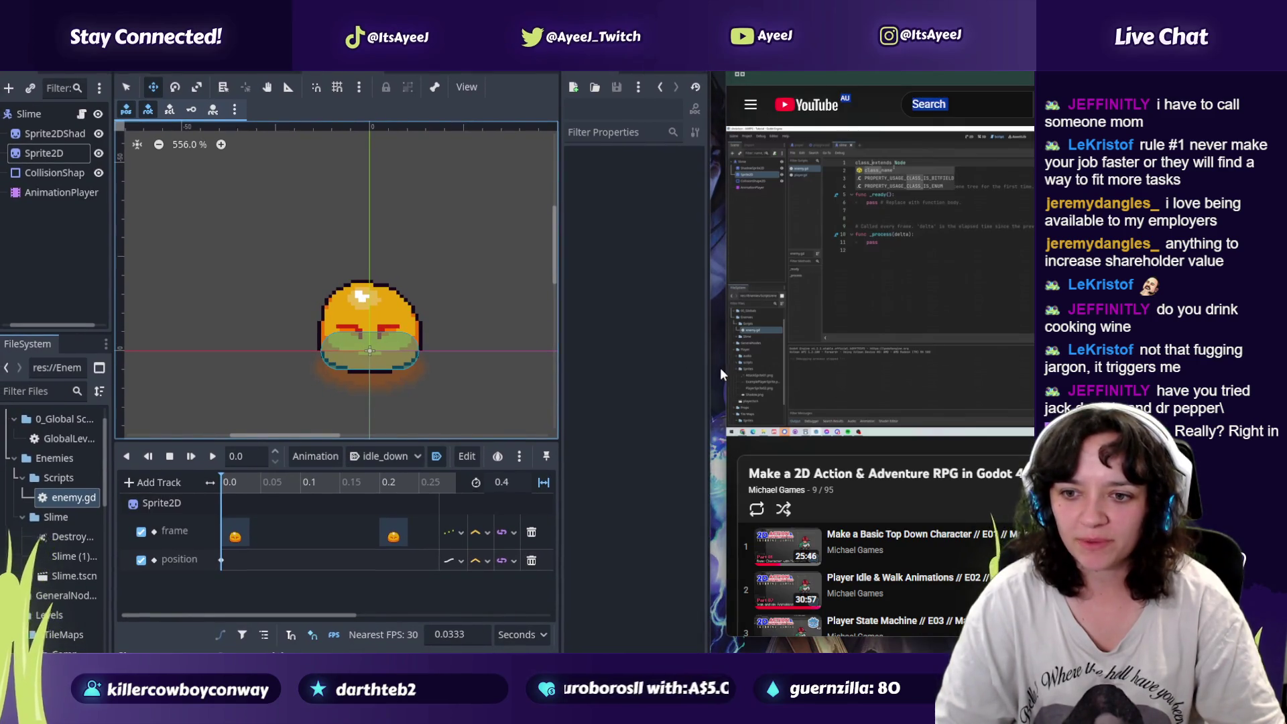
{"action": "left_click_drag", "start_coordinate": [726, 368], "coordinate": [711, 368]}
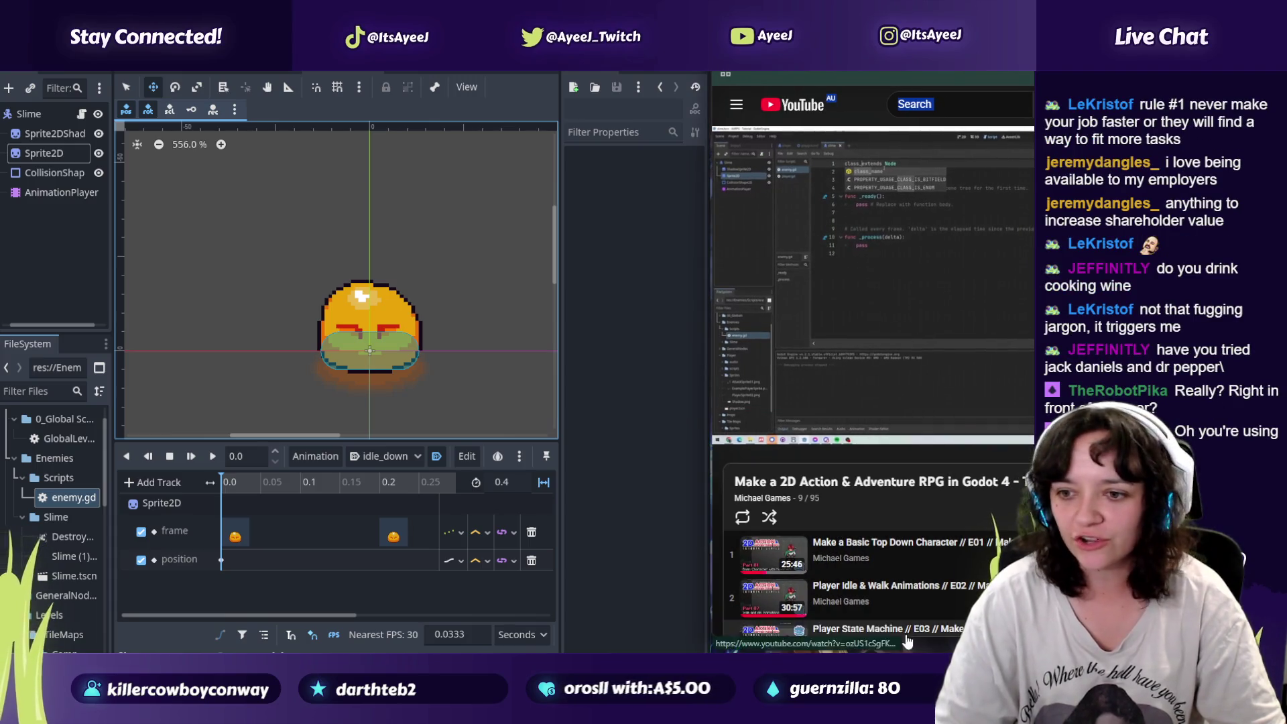
{"action": "left_click_drag", "start_coordinate": [912, 641], "coordinate": [912, 663]}
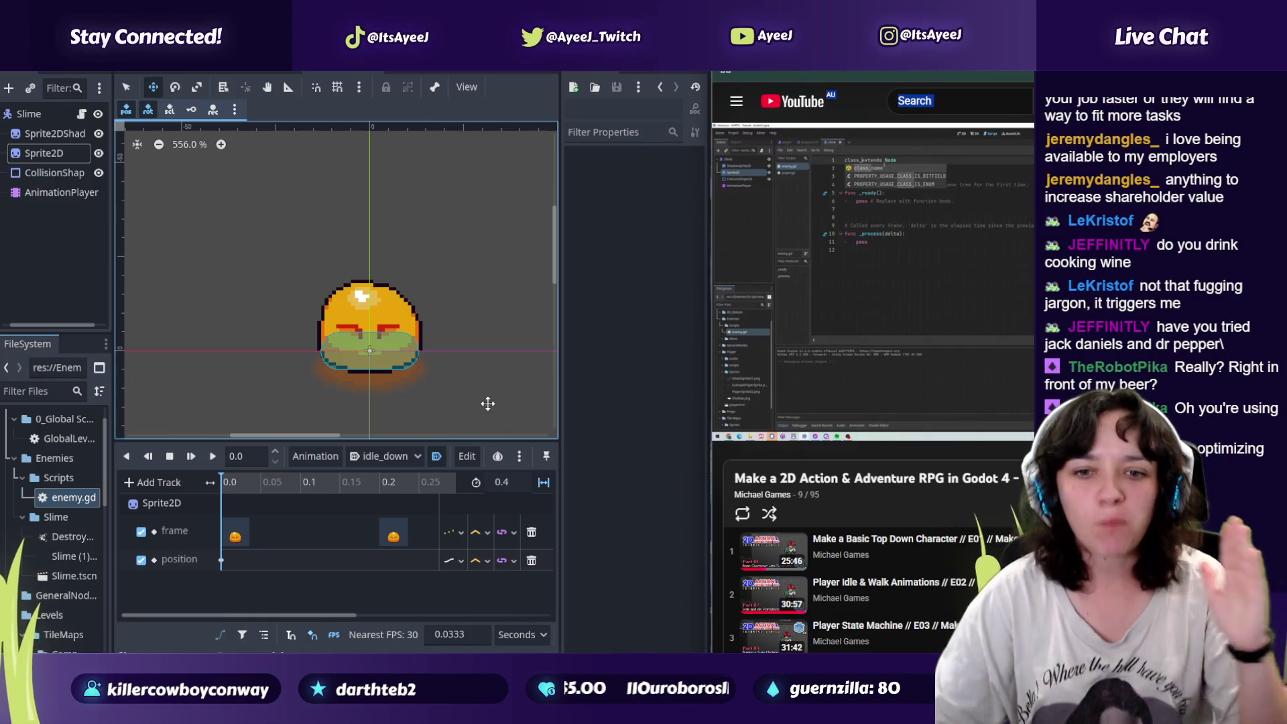
{"action": "double_click", "coordinate": [66, 497]}
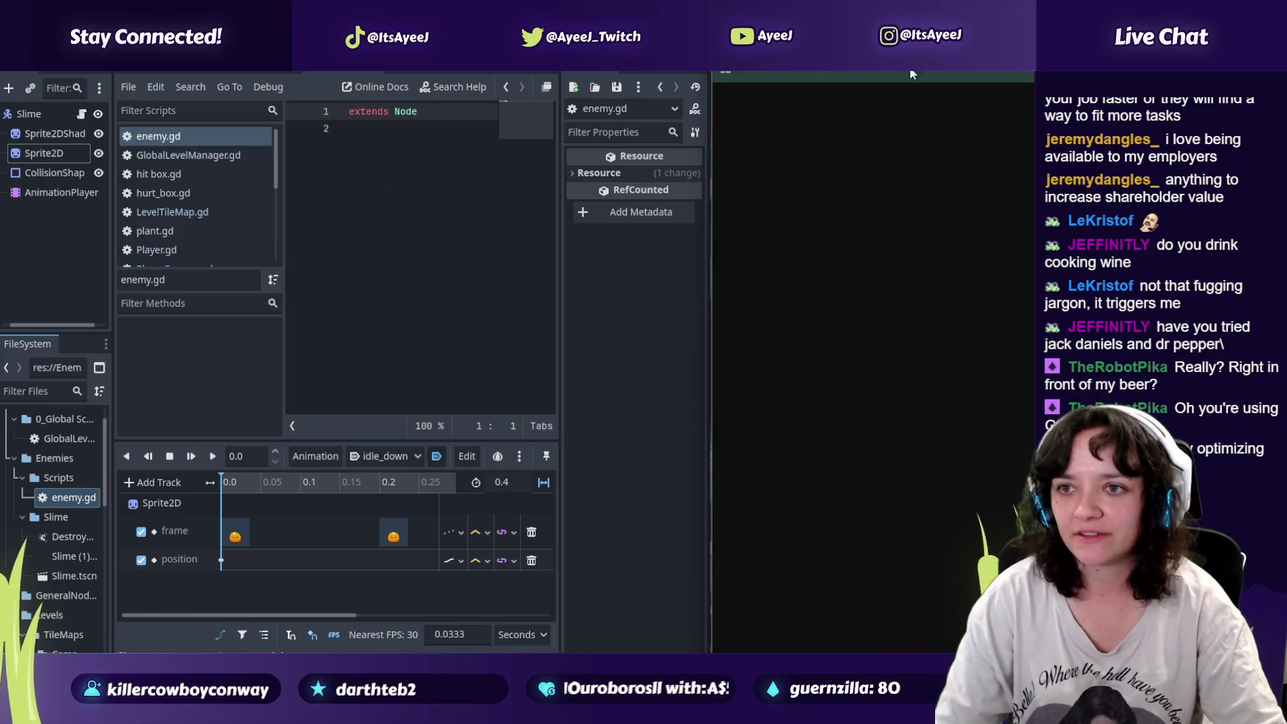
Switch to the snow-storm ambience video, then launch TikTok and scroll its feed
{"action": "left_click", "coordinate": [915, 271]}
{"action": "key", "text": "super"}
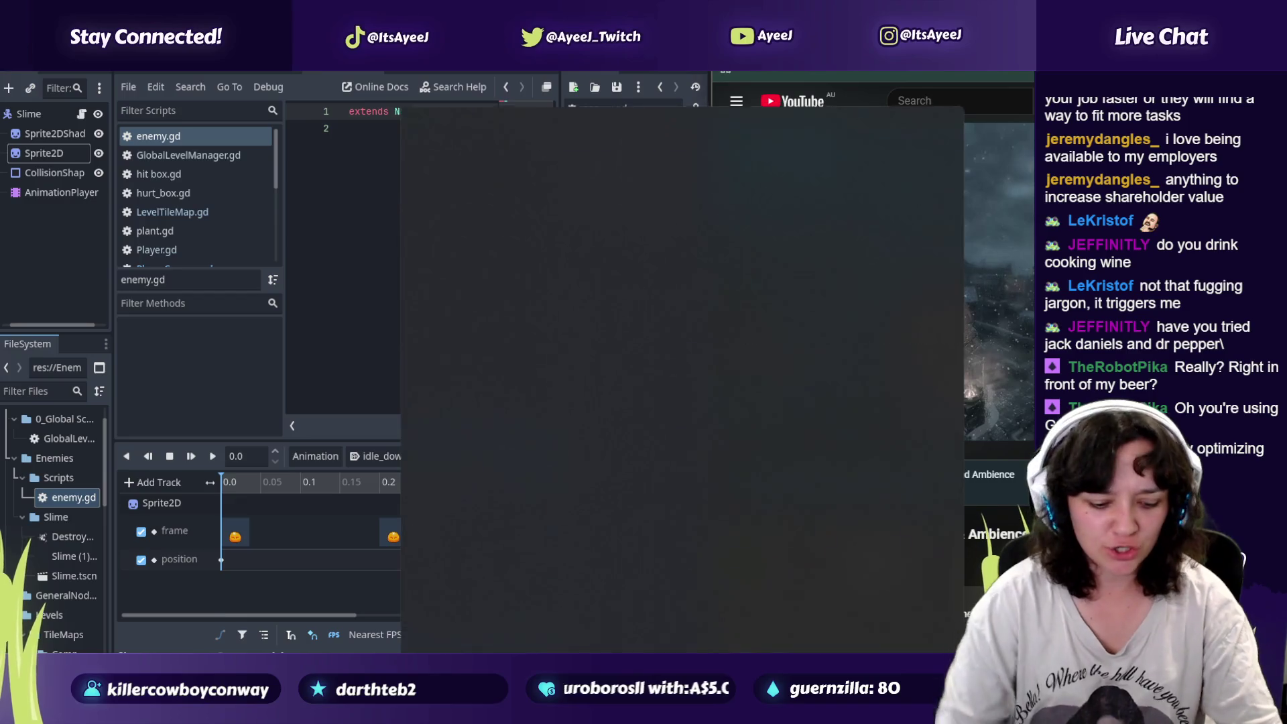
{"action": "type", "text": "tiktok"}
{"action": "key", "text": "Return"}
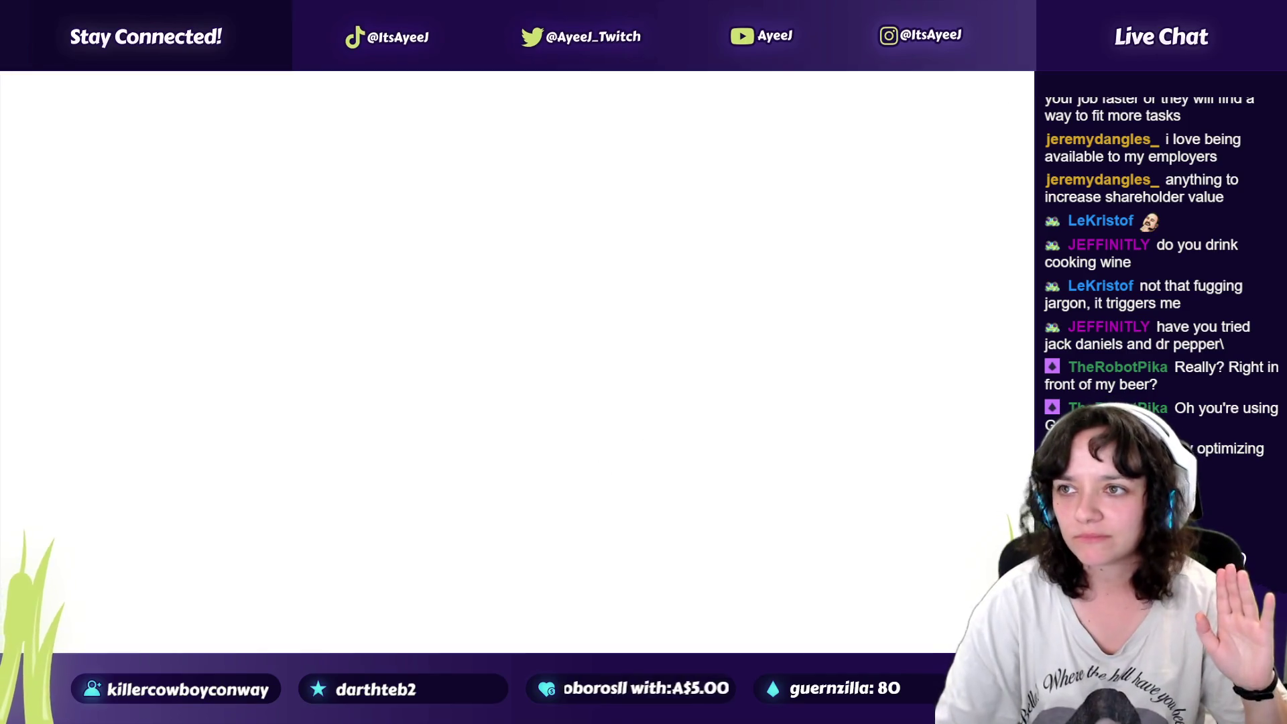
{"action": "scroll", "coordinate": [663, 332], "scroll_direction": "down", "scroll_amount": 1}
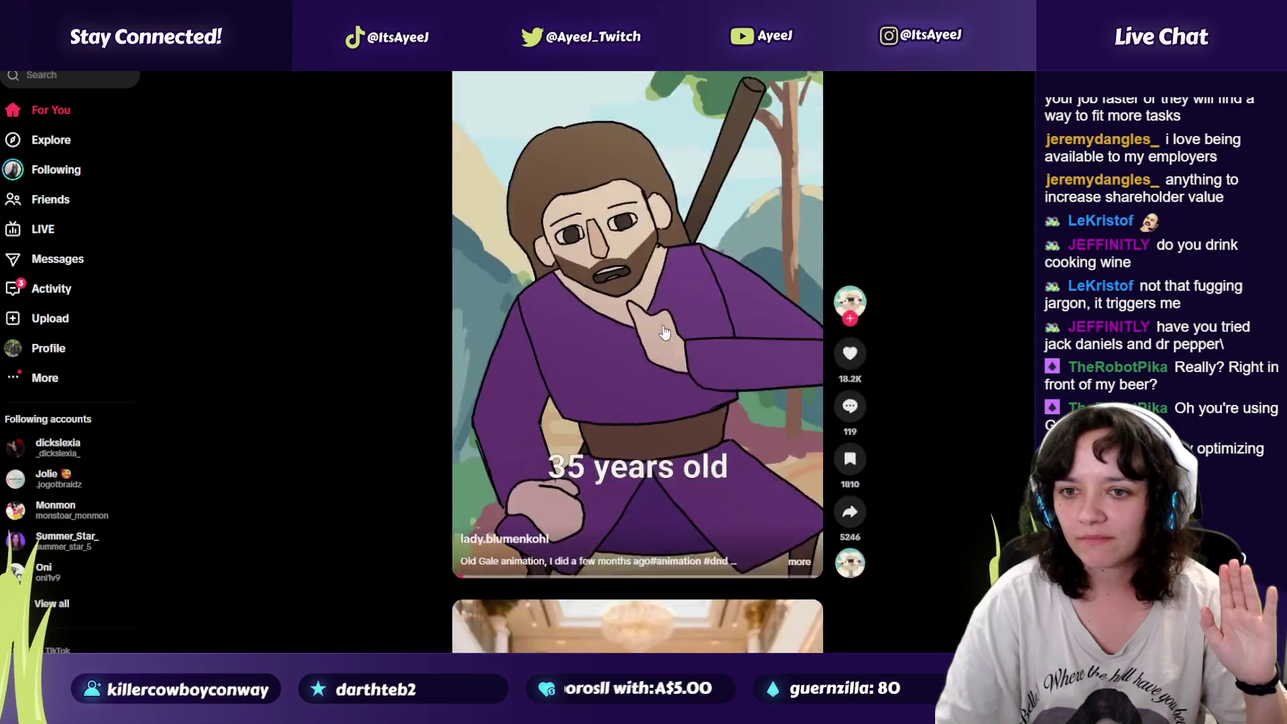
Scroll the TikTok feed one more time, then switch back to the Godot editor
{"action": "scroll", "coordinate": [664, 332], "scroll_direction": "down", "scroll_amount": 1}
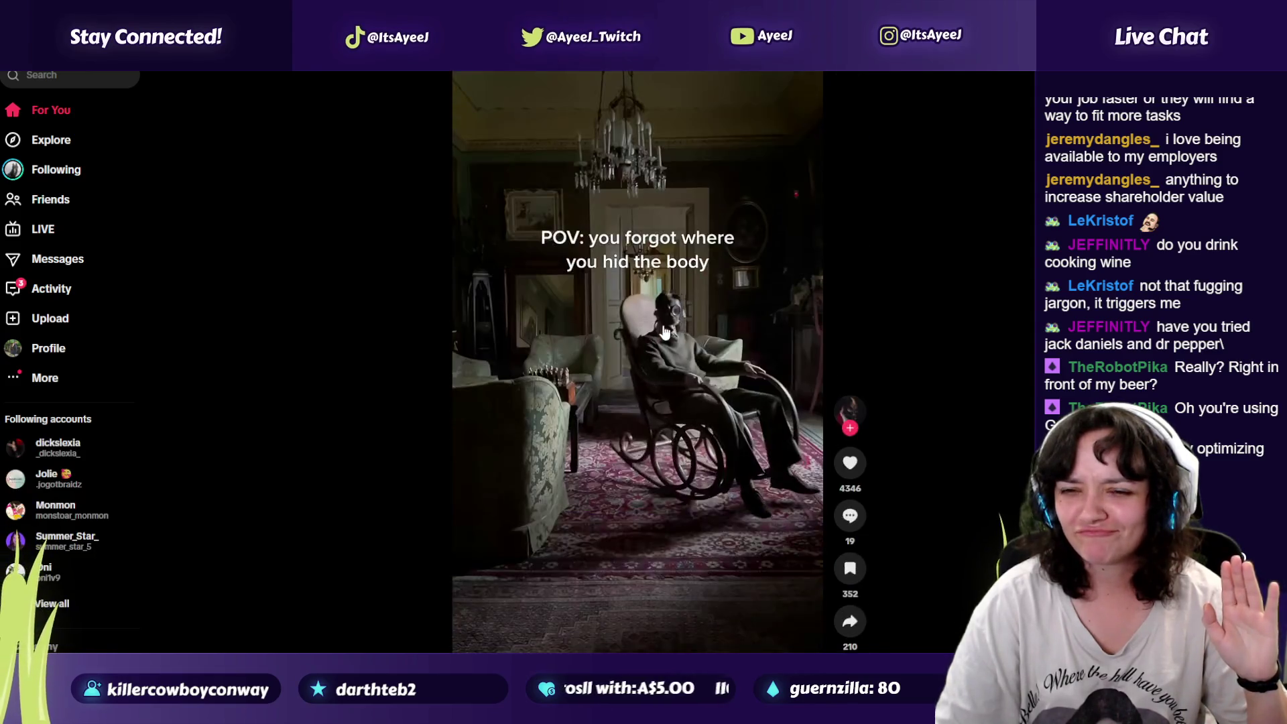
{"action": "key", "text": "alt+Tab"}
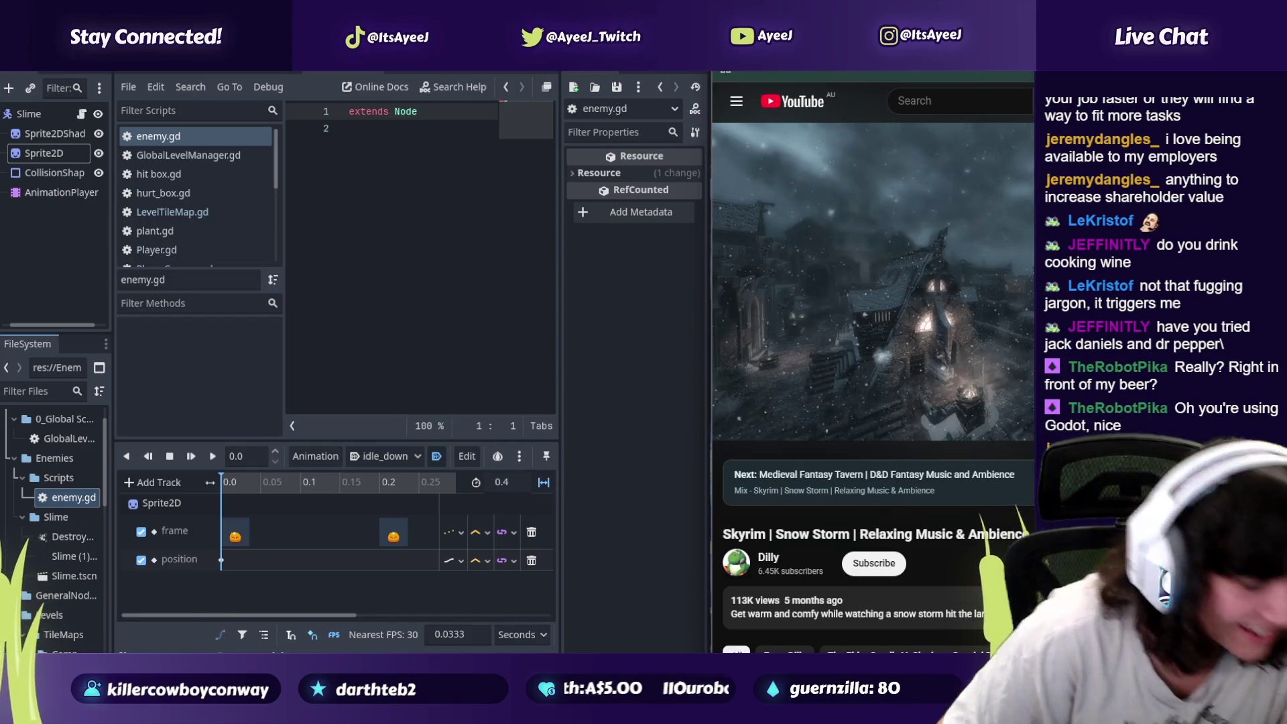
Play the tutorial and make line 1 of enemy.gd read class_name Enemy extends Node, pausing at 12:23
{"action": "key", "text": "ctrl+Tab"}
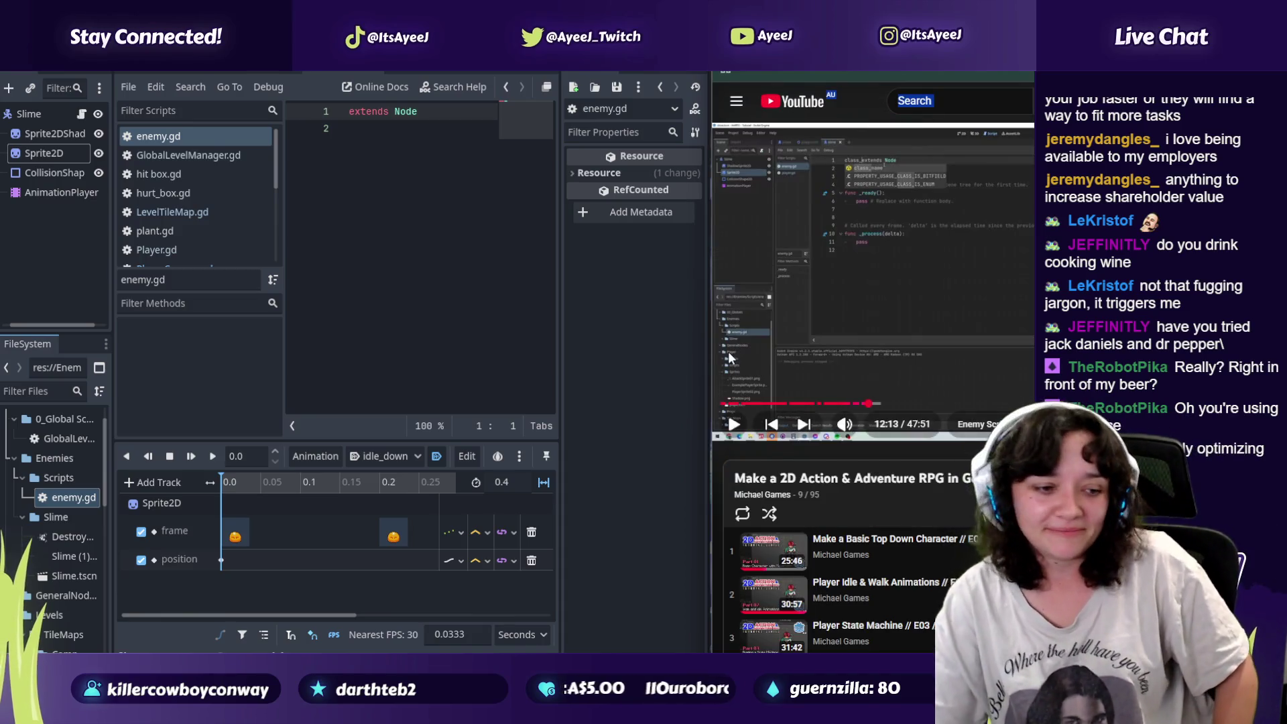
{"action": "left_click", "coordinate": [767, 347]}
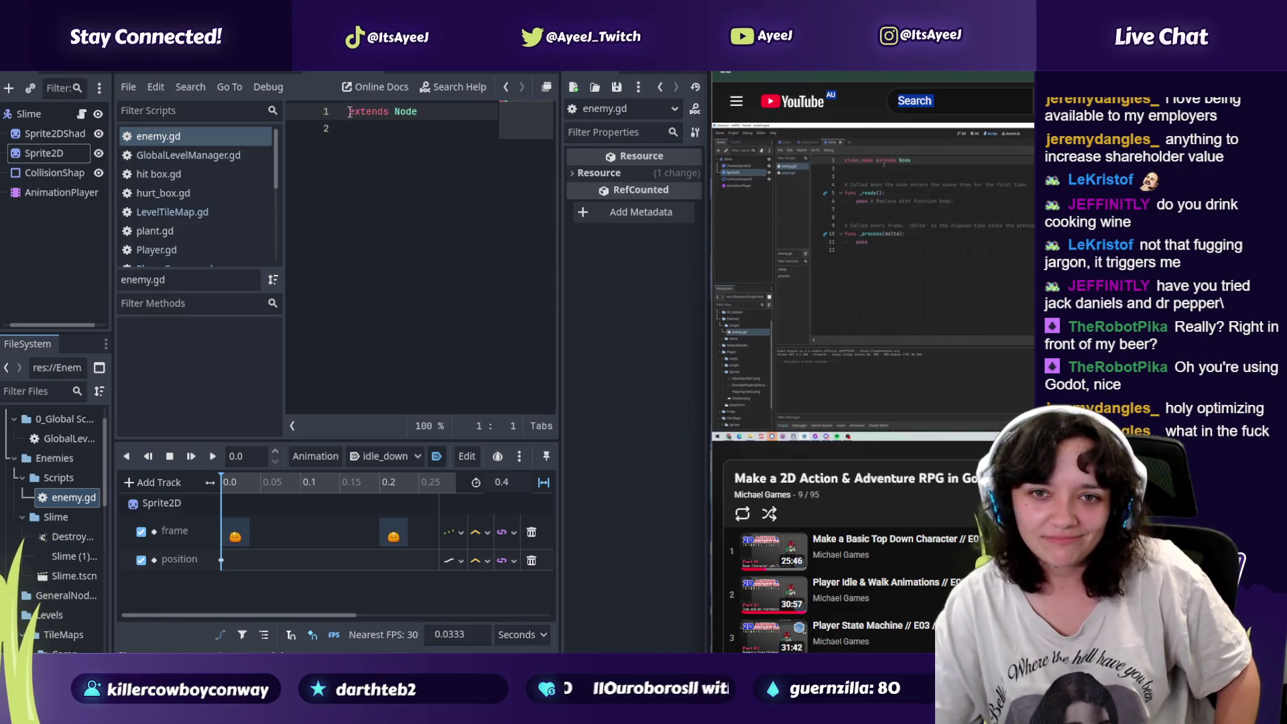
{"action": "type", "text": "class_name"}
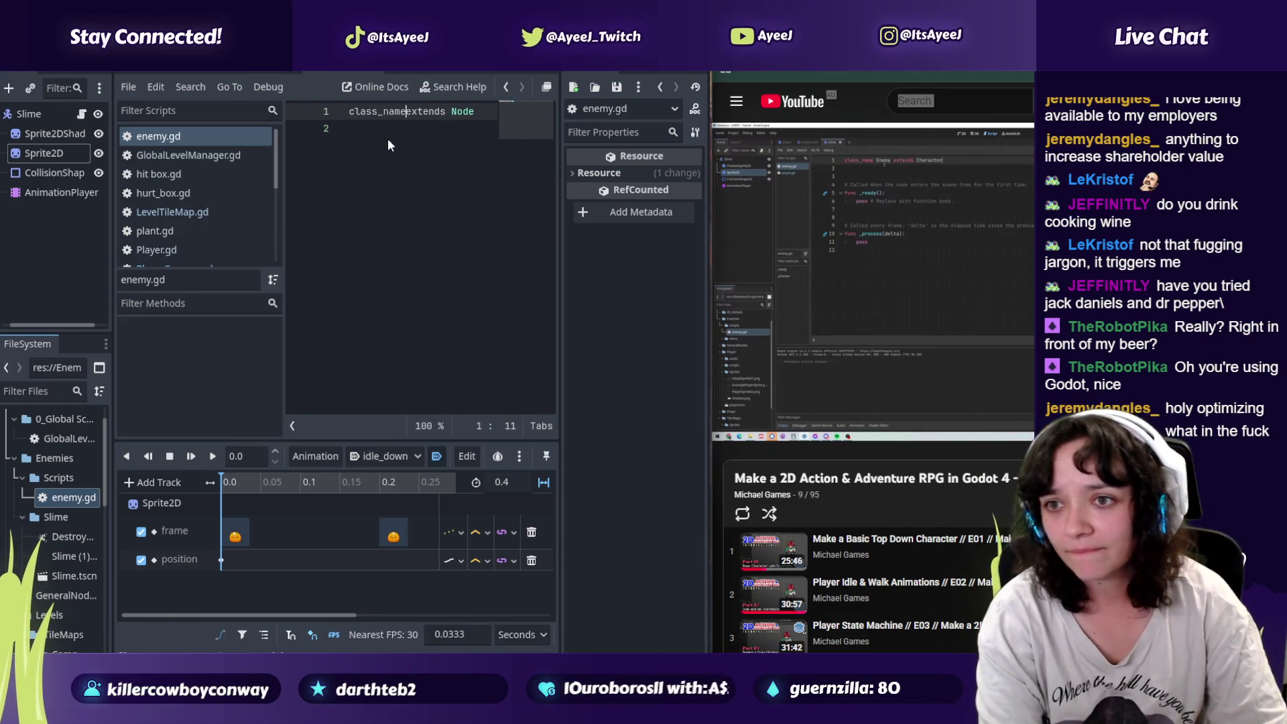
{"action": "type", "text": " Enem"}
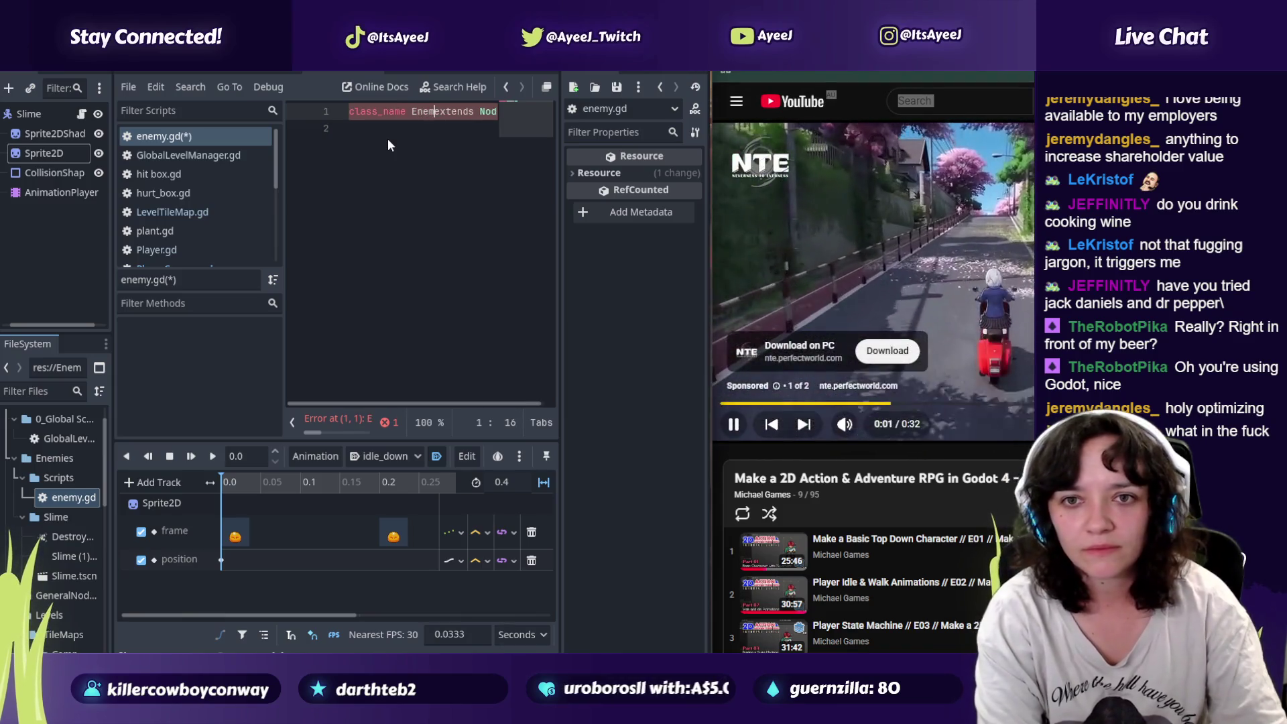
{"action": "type", "text": "y"}
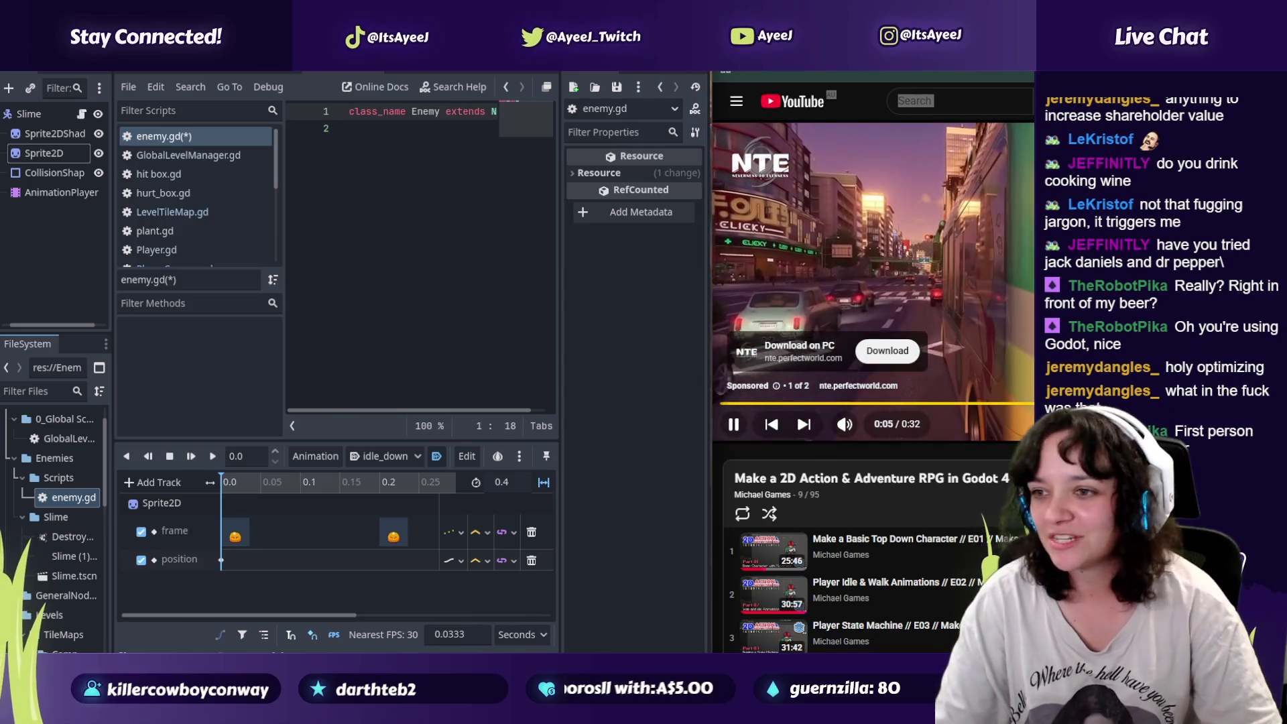
{"action": "left_click", "coordinate": [735, 425]}
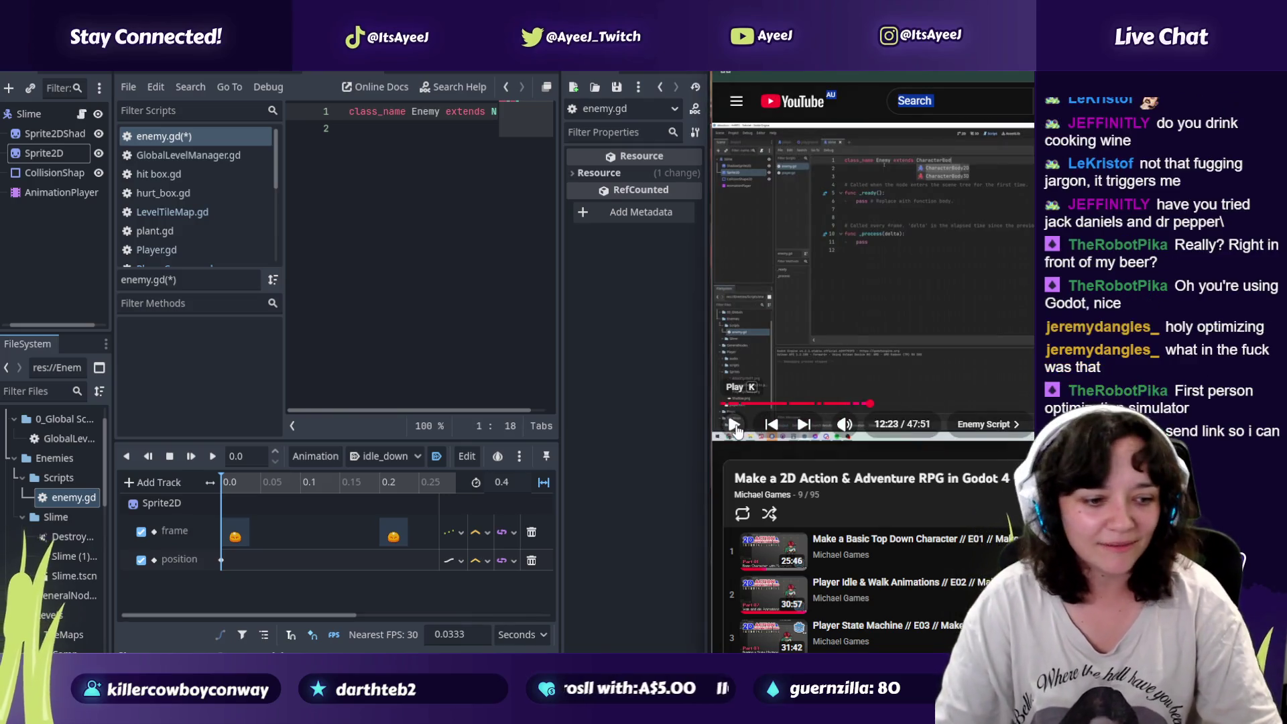
{"action": "key", "text": "super"}
Launch TikTok from the system search and scroll through the For You feed
{"action": "type", "text": "tiktok"}
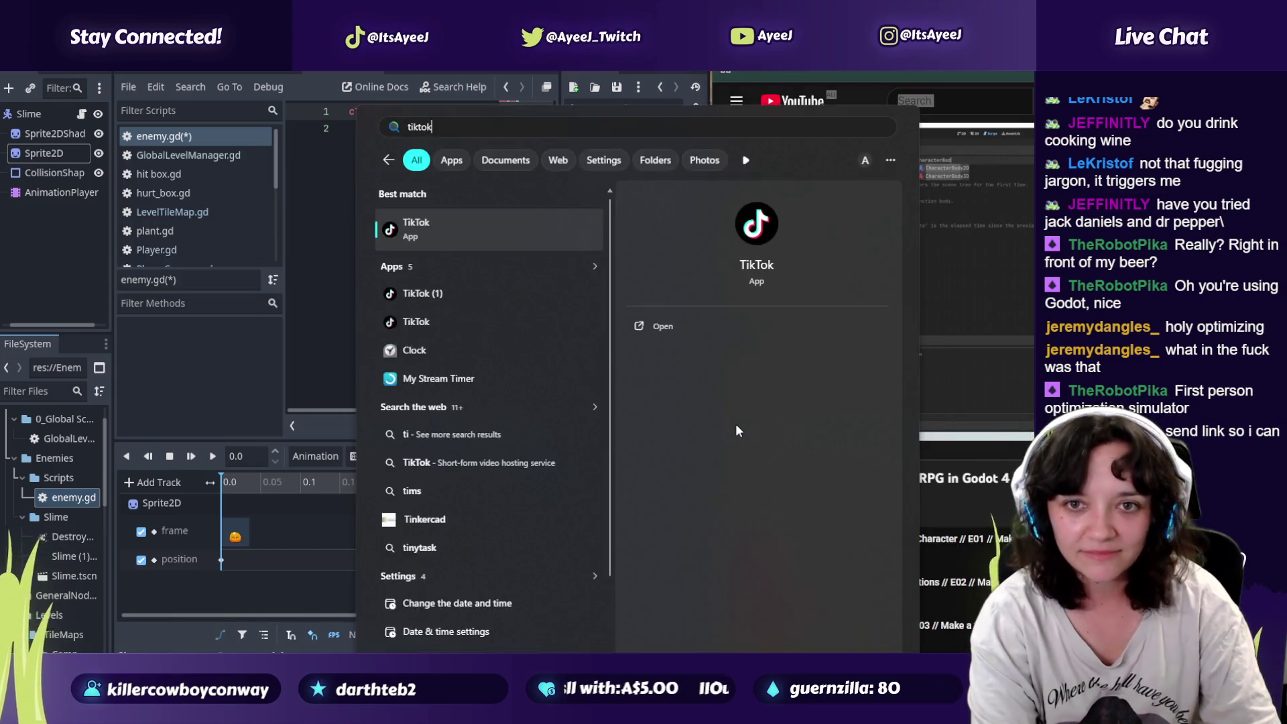
{"action": "key", "text": "Return"}
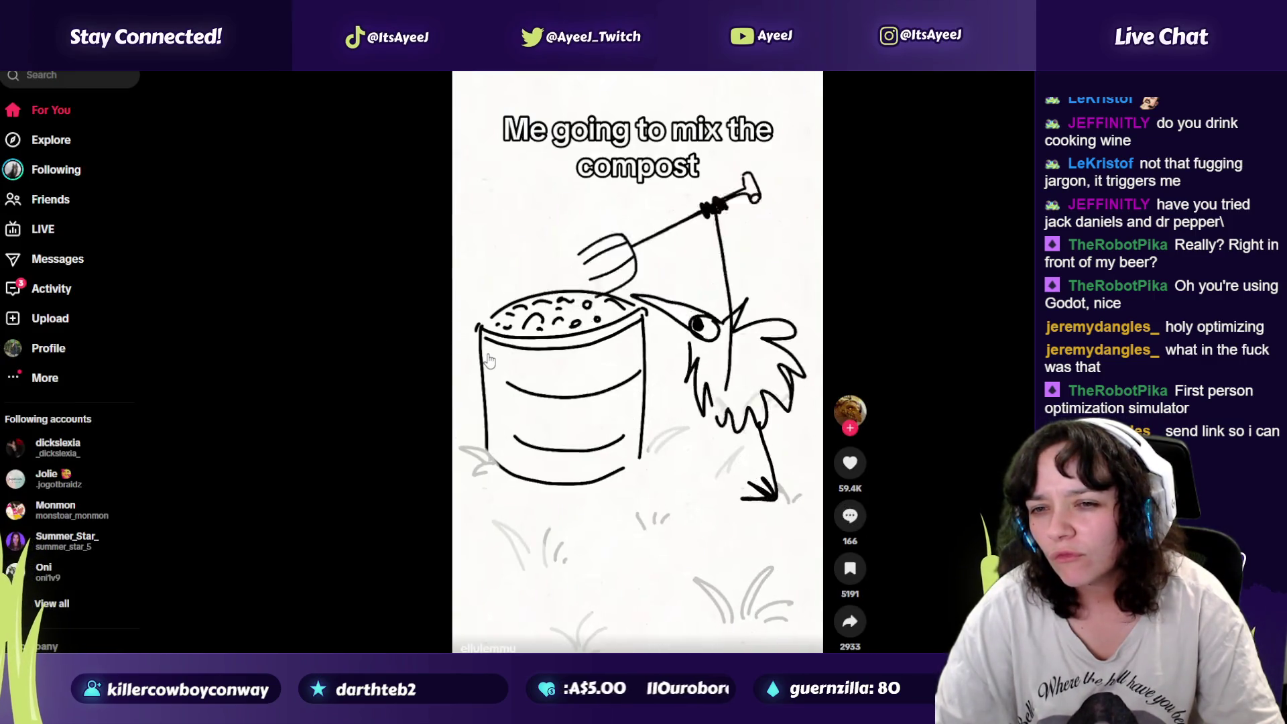
{"action": "scroll", "coordinate": [510, 367], "scroll_direction": "down", "scroll_amount": 2}
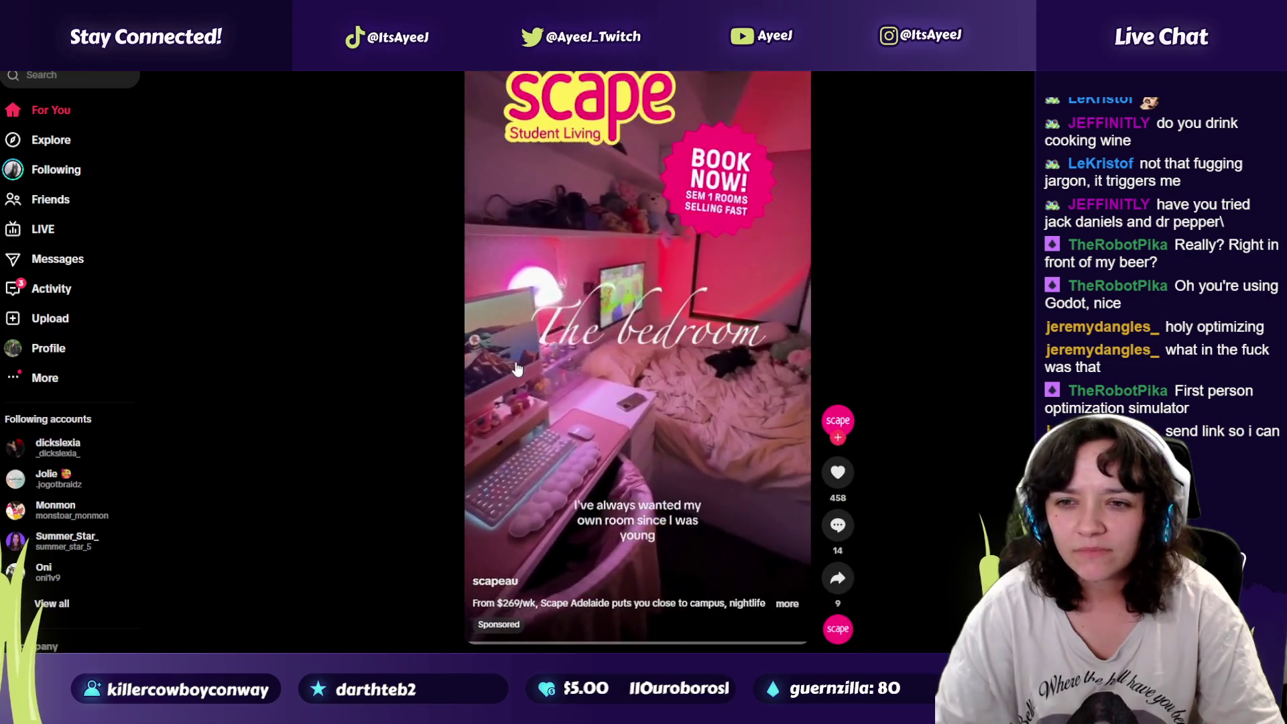
{"action": "scroll", "coordinate": [516, 368], "scroll_direction": "down", "scroll_amount": 2}
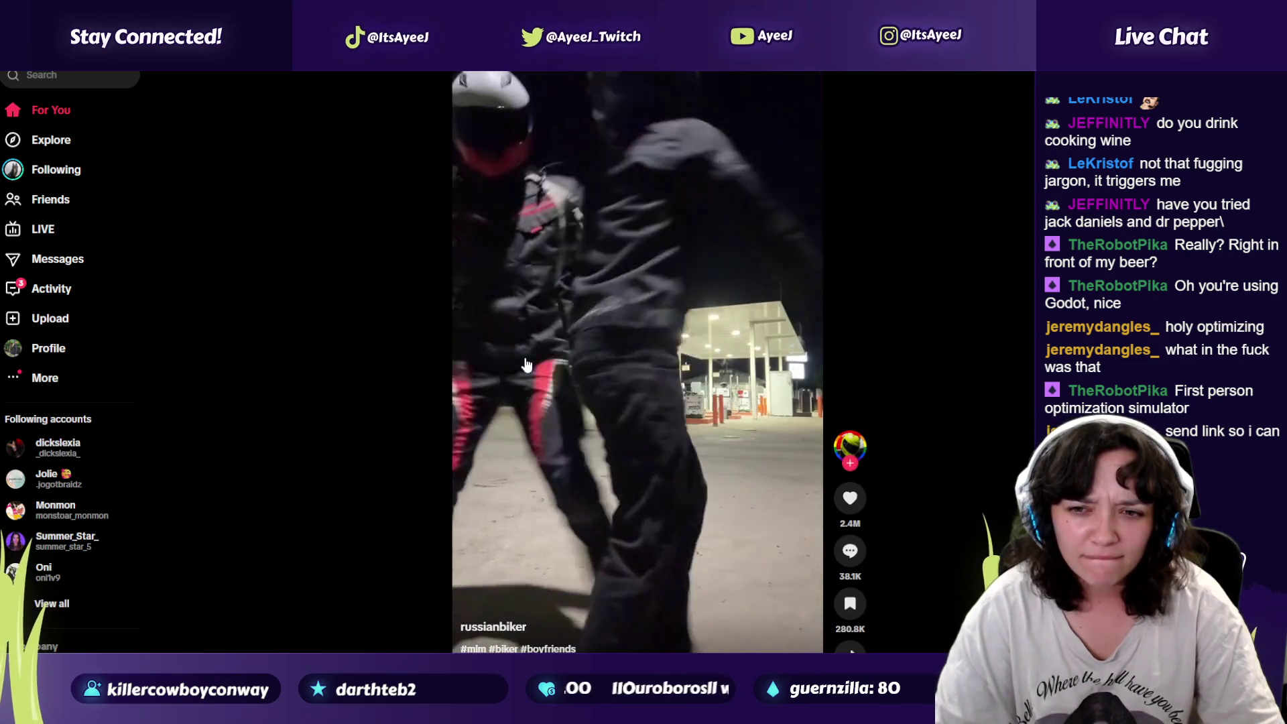
{"action": "scroll", "coordinate": [526, 365], "scroll_direction": "down", "scroll_amount": 2}
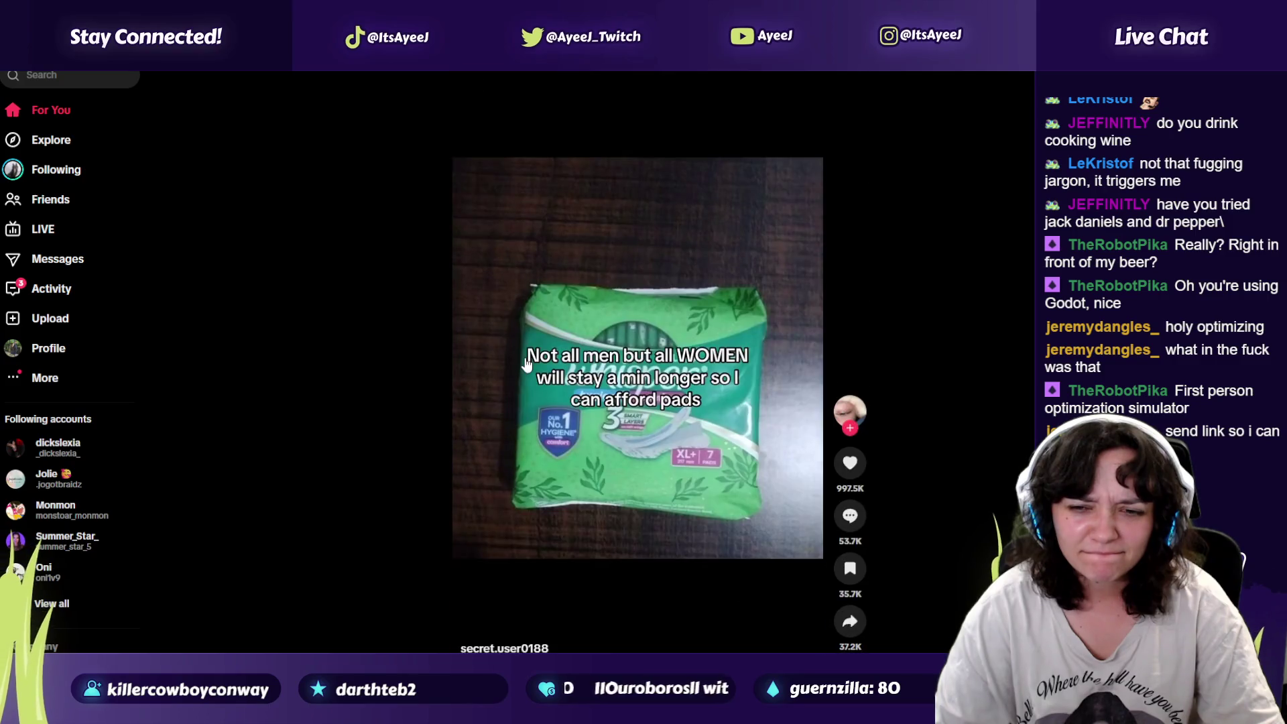
{"action": "scroll", "coordinate": [538, 403], "scroll_direction": "up", "scroll_amount": 4}
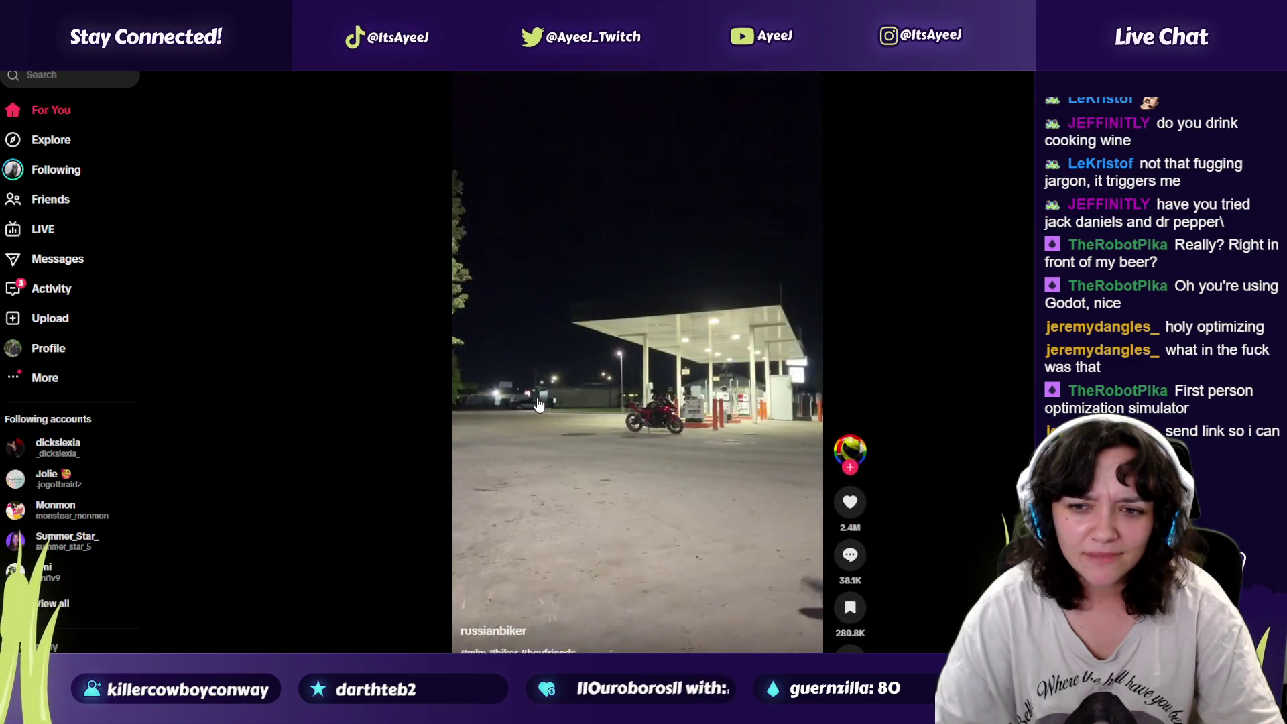
{"action": "scroll", "coordinate": [636, 356], "scroll_direction": "down", "scroll_amount": 4}
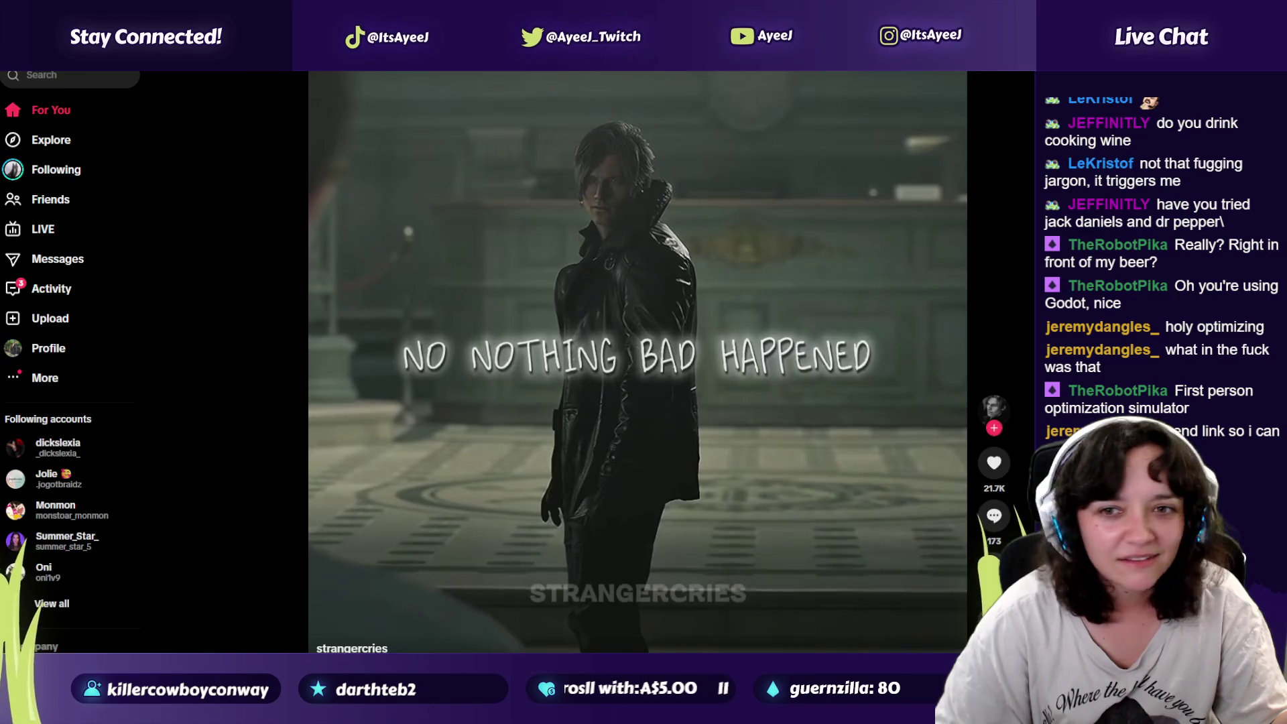
Skip ahead five videos with the Down arrow, reaching the Devil May Cry clip
{"action": "key", "text": "Down"}
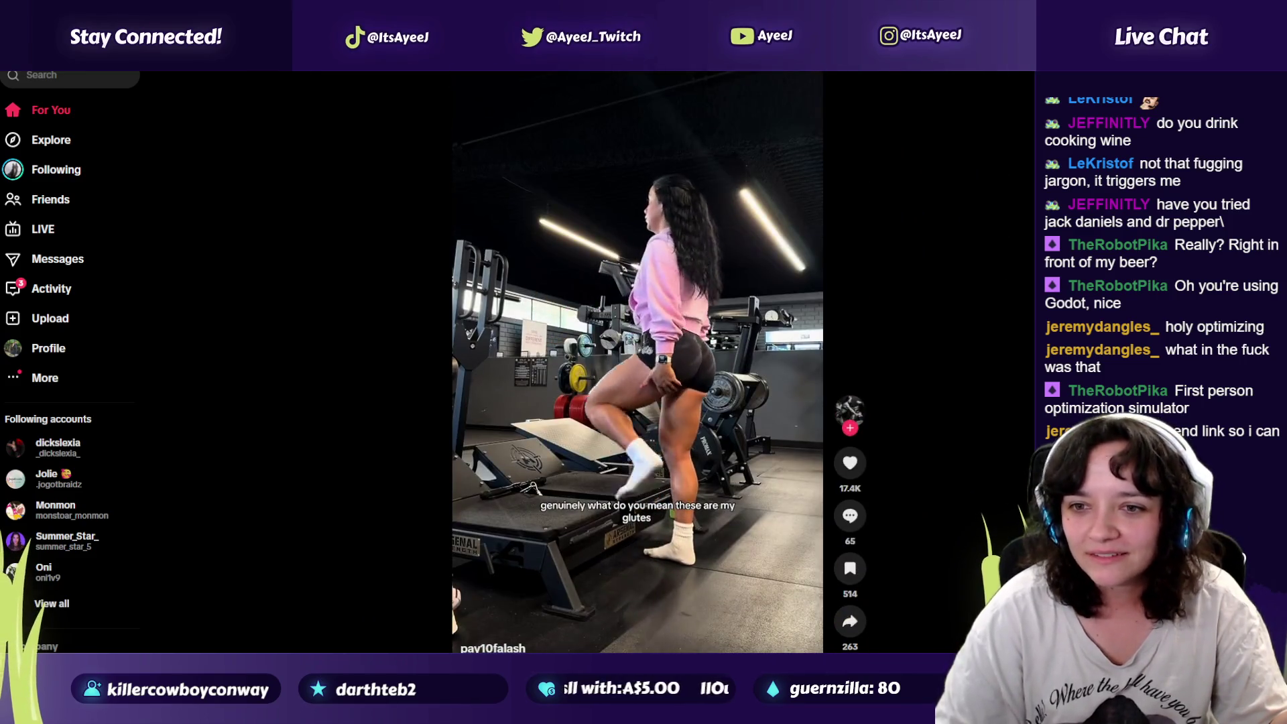
{"action": "key", "text": "Down"}
{"action": "key", "text": "Down"}
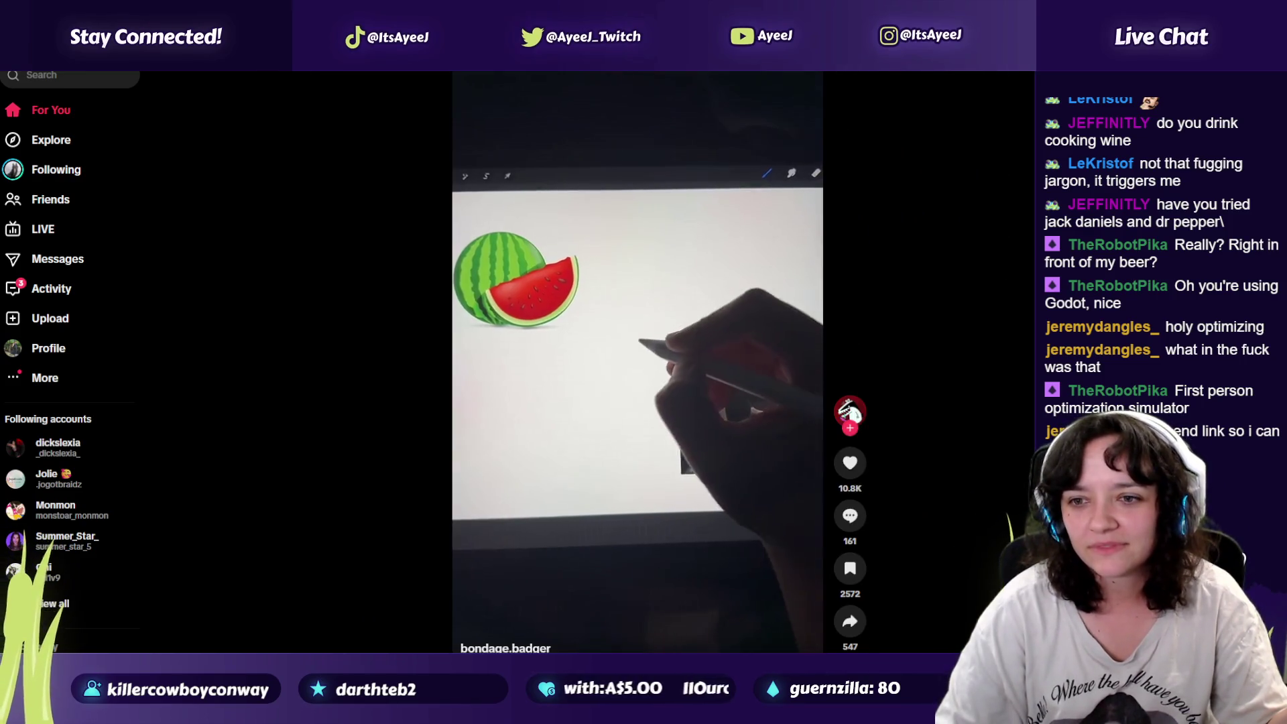
{"action": "key", "text": "Down"}
{"action": "key", "text": "Down"}
{"action": "key", "text": "Down"}
{"action": "key", "text": "Down"}
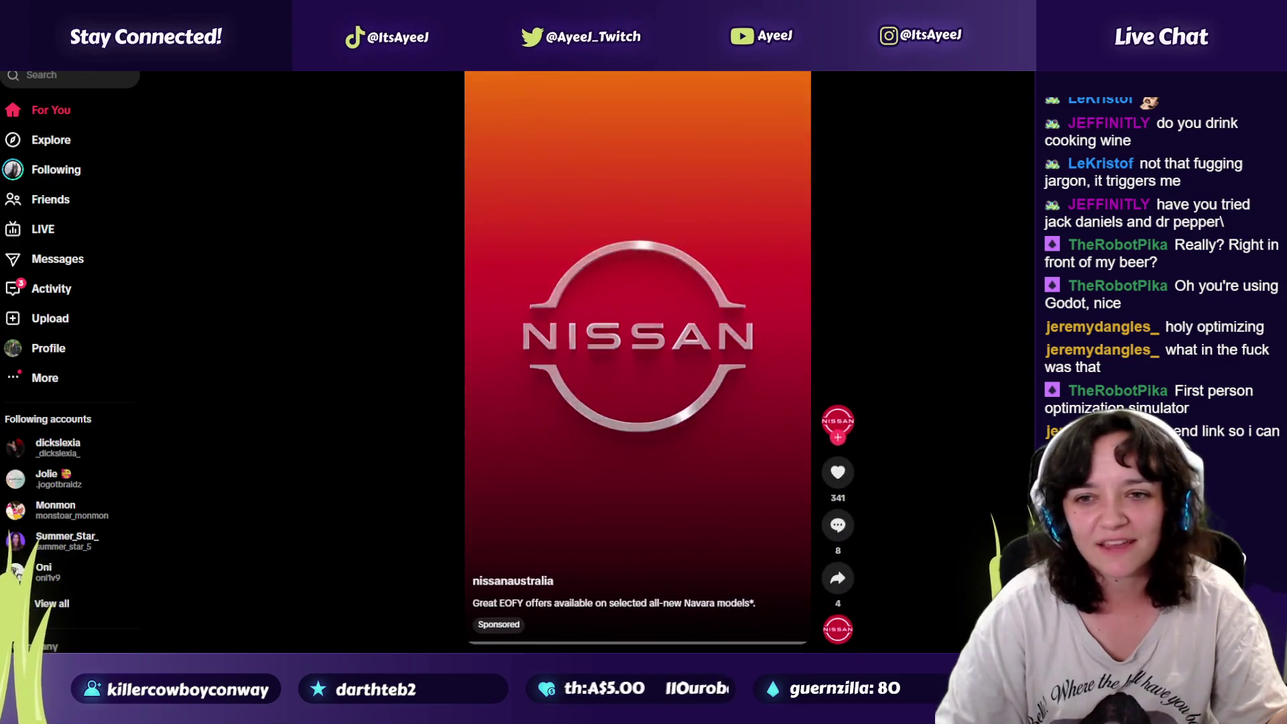
{"action": "key", "text": "Down"}
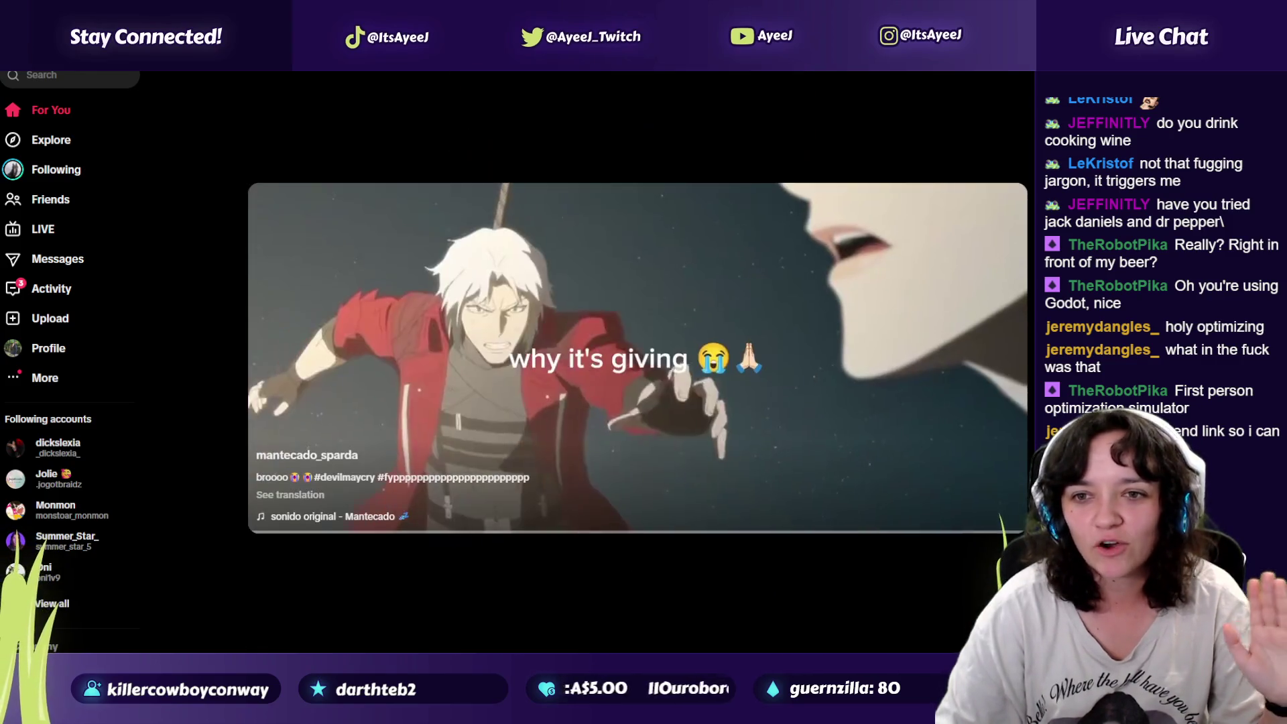
{"action": "key", "text": "Down"}
{"action": "key", "text": "Down"}
{"action": "key", "text": "Down"}
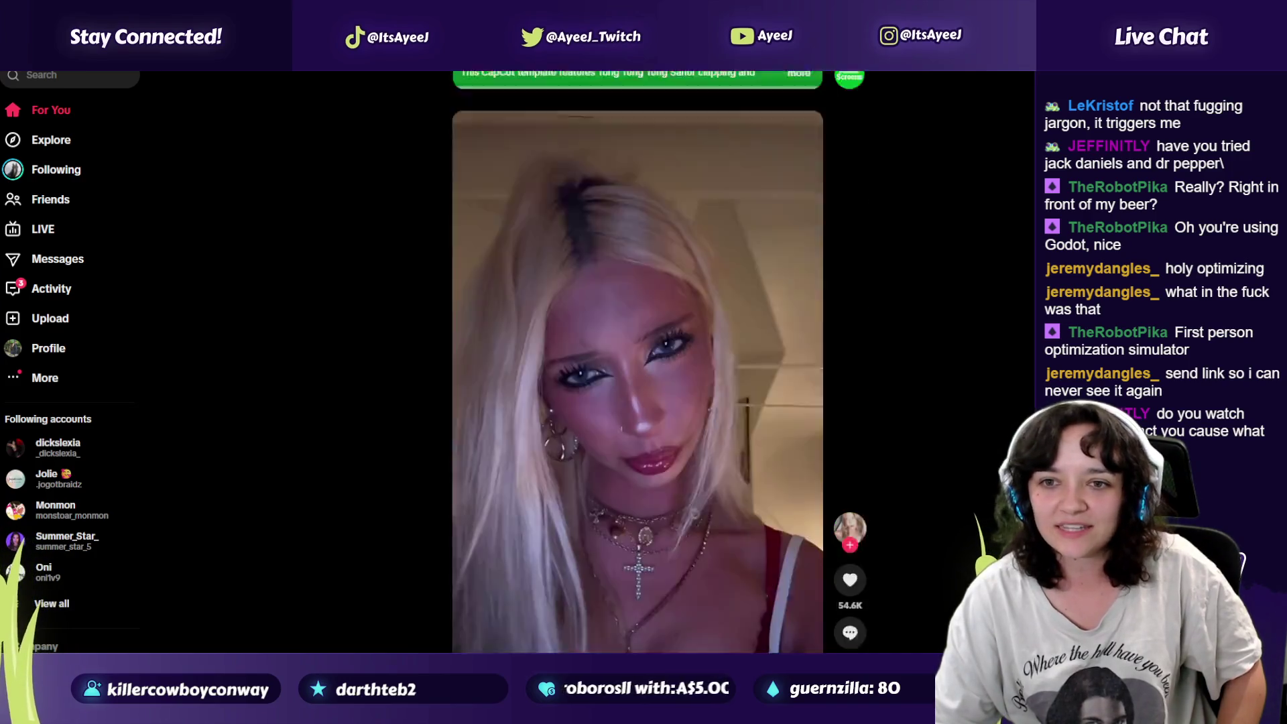
Scroll through more TikTok videos, then exit fullscreen and move the window down and left
{"action": "scroll", "coordinate": [637, 362], "scroll_direction": "down", "scroll_amount": 1}
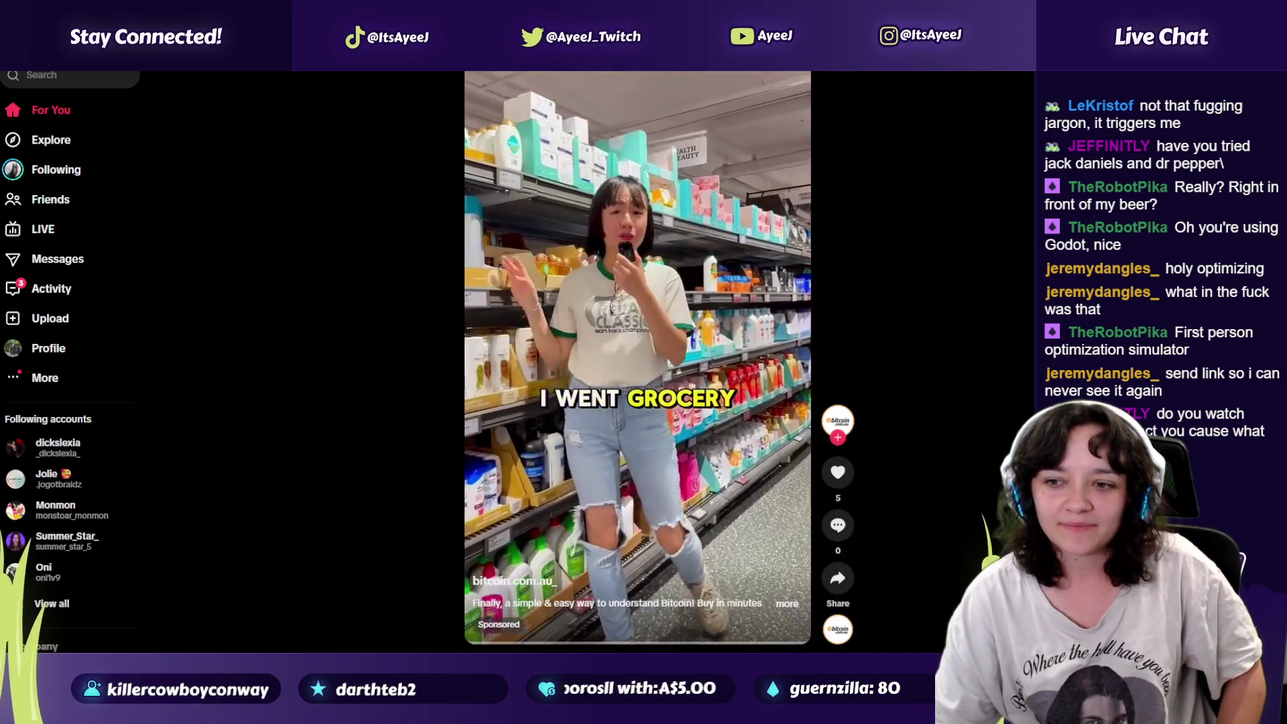
{"action": "scroll", "coordinate": [637, 362], "scroll_direction": "down", "scroll_amount": 1}
{"action": "scroll", "coordinate": [616, 624], "scroll_direction": "down", "scroll_amount": 1}
{"action": "scroll", "coordinate": [617, 625], "scroll_direction": "down", "scroll_amount": 1}
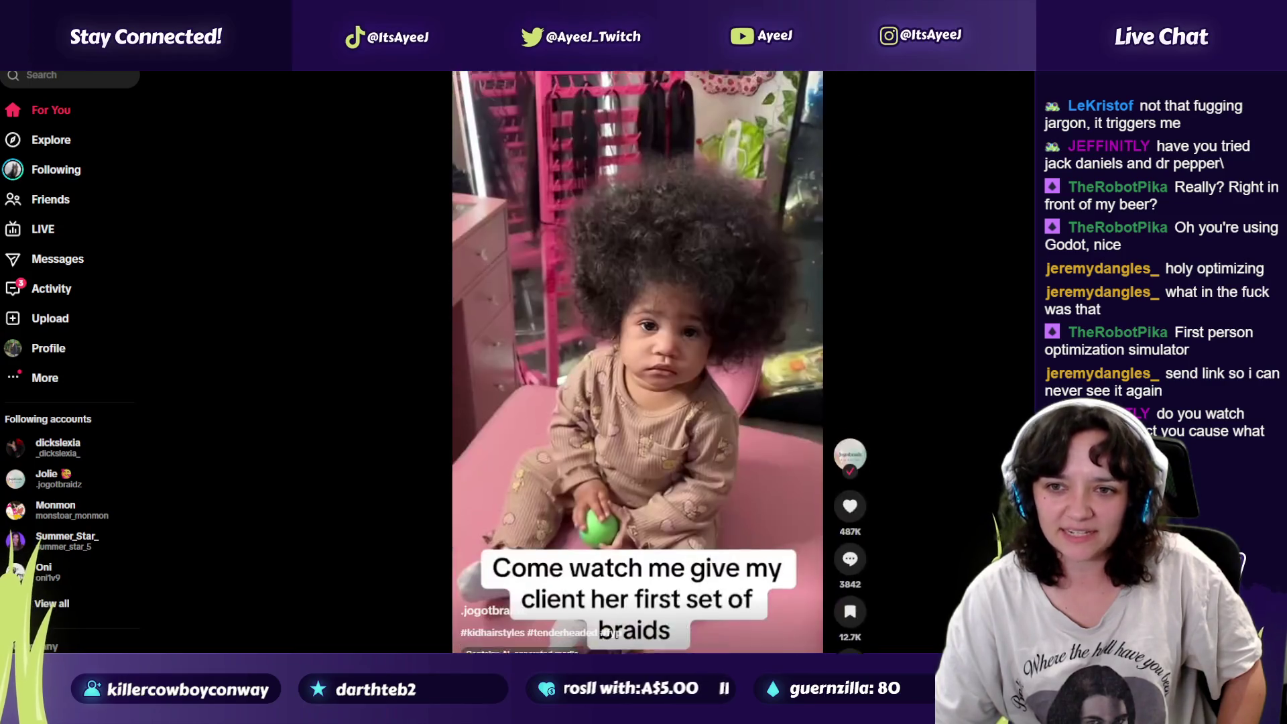
{"action": "scroll", "coordinate": [616, 624], "scroll_direction": "up", "scroll_amount": 1}
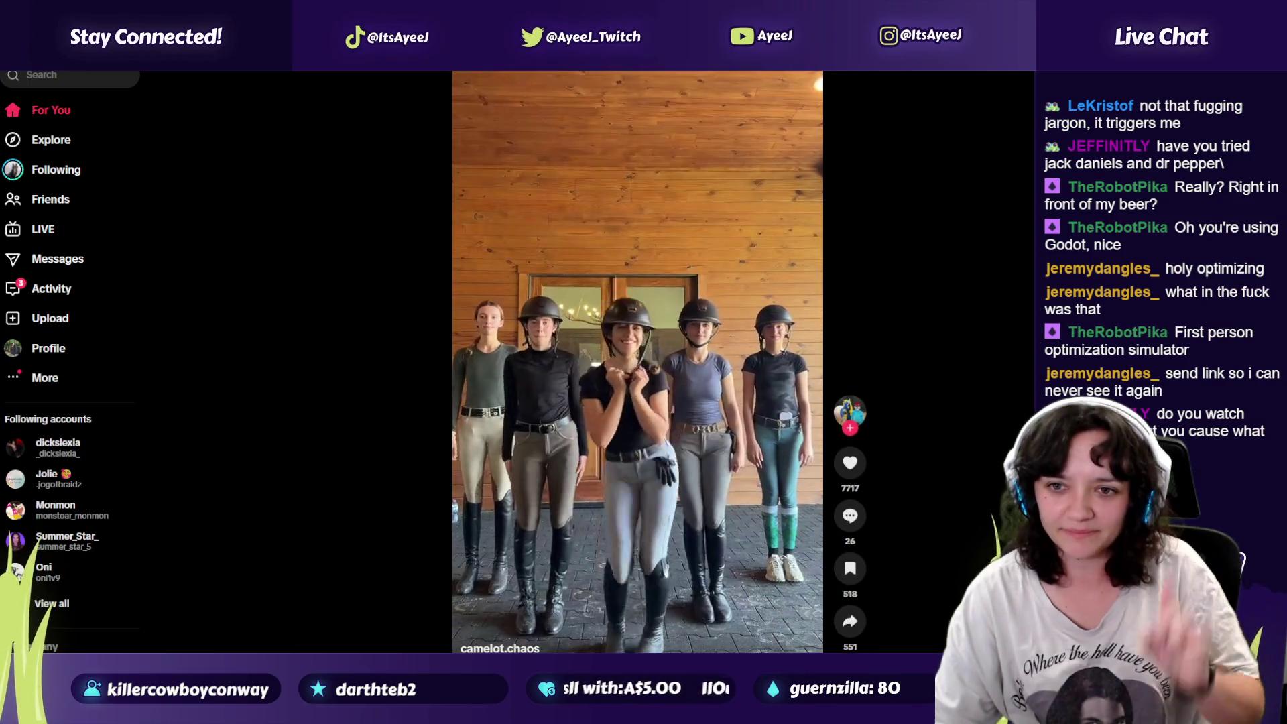
{"action": "scroll", "coordinate": [636, 362], "scroll_direction": "down", "scroll_amount": 3}
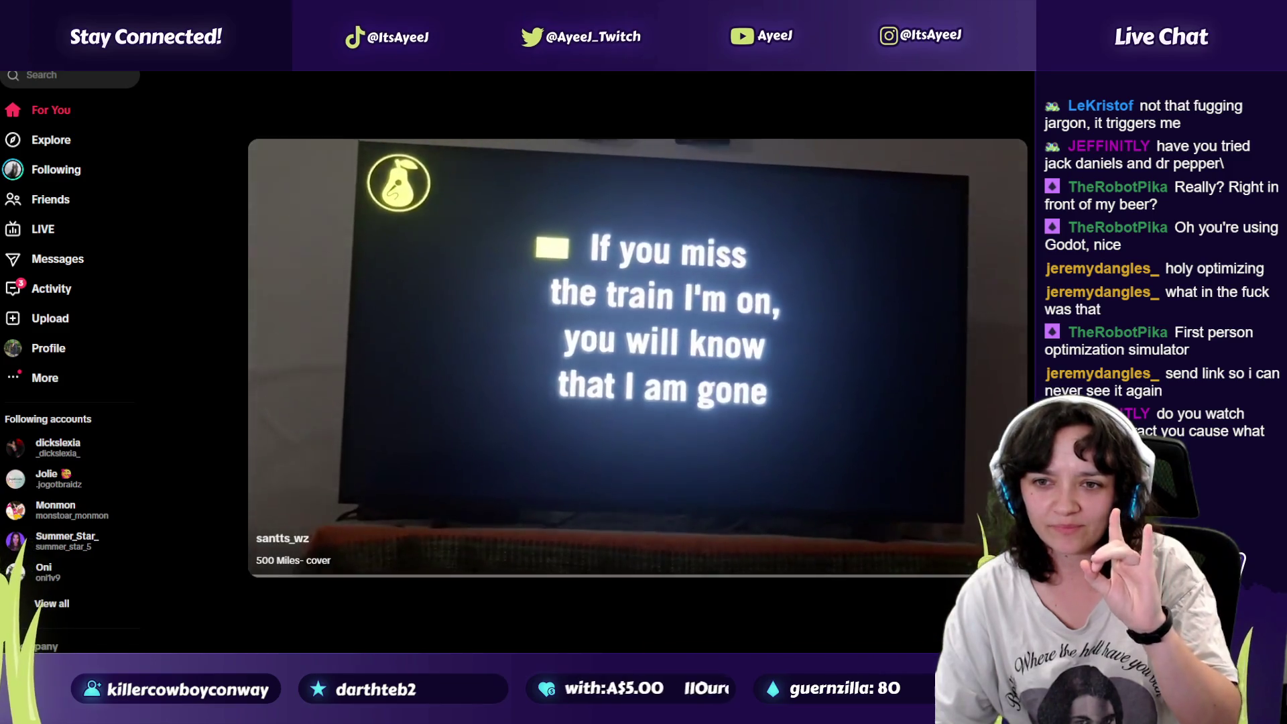
{"action": "scroll", "coordinate": [636, 362], "scroll_direction": "down", "scroll_amount": 1}
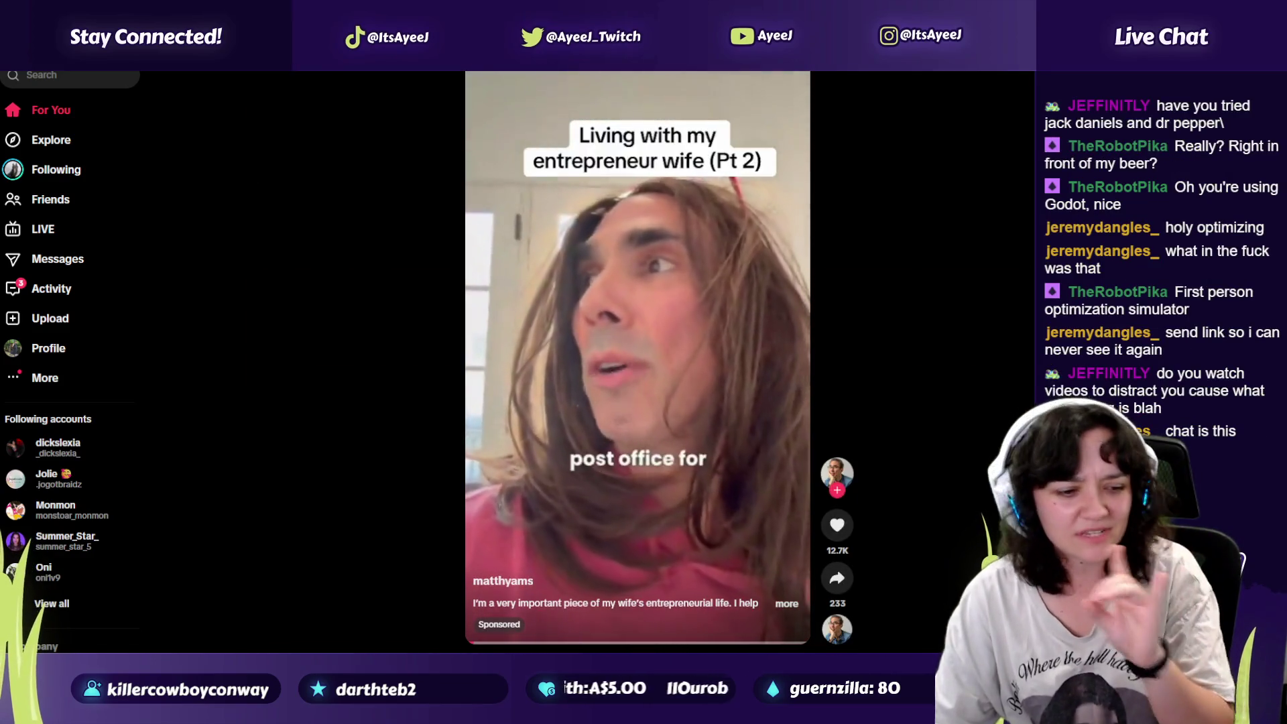
{"action": "scroll", "coordinate": [636, 362], "scroll_direction": "down", "scroll_amount": 2}
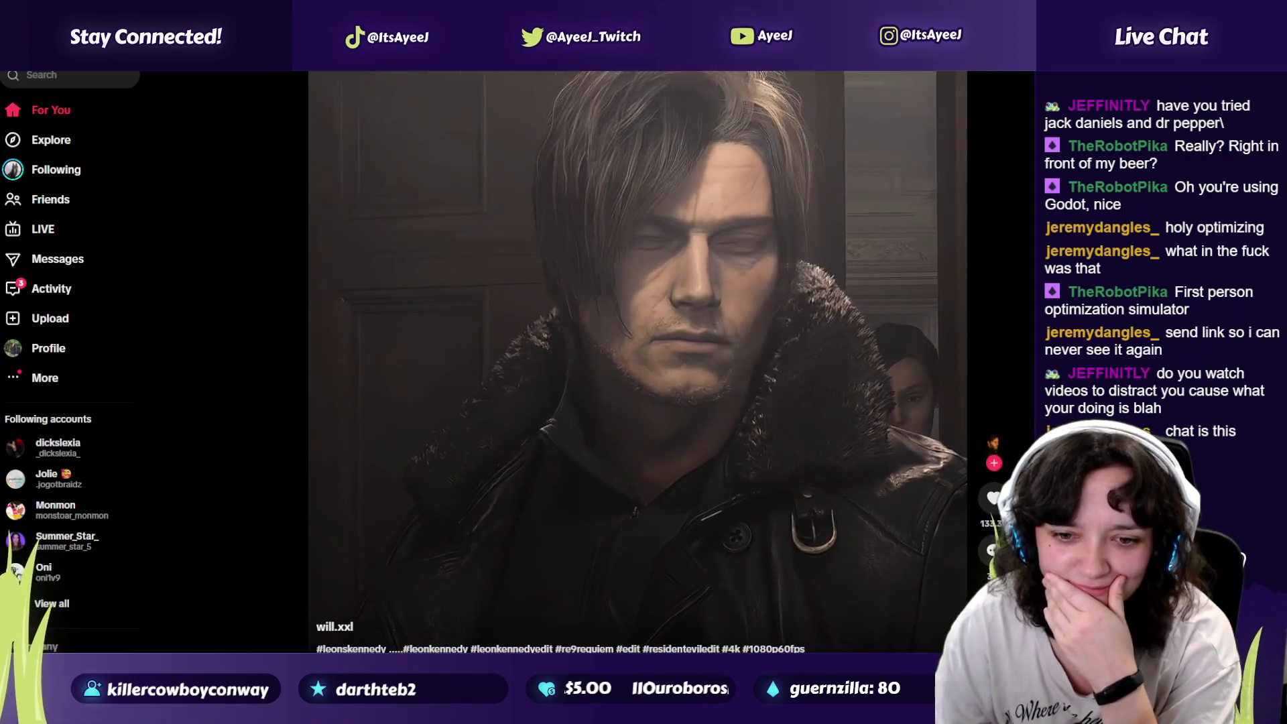
{"action": "scroll", "coordinate": [637, 362], "scroll_direction": "down", "scroll_amount": 1}
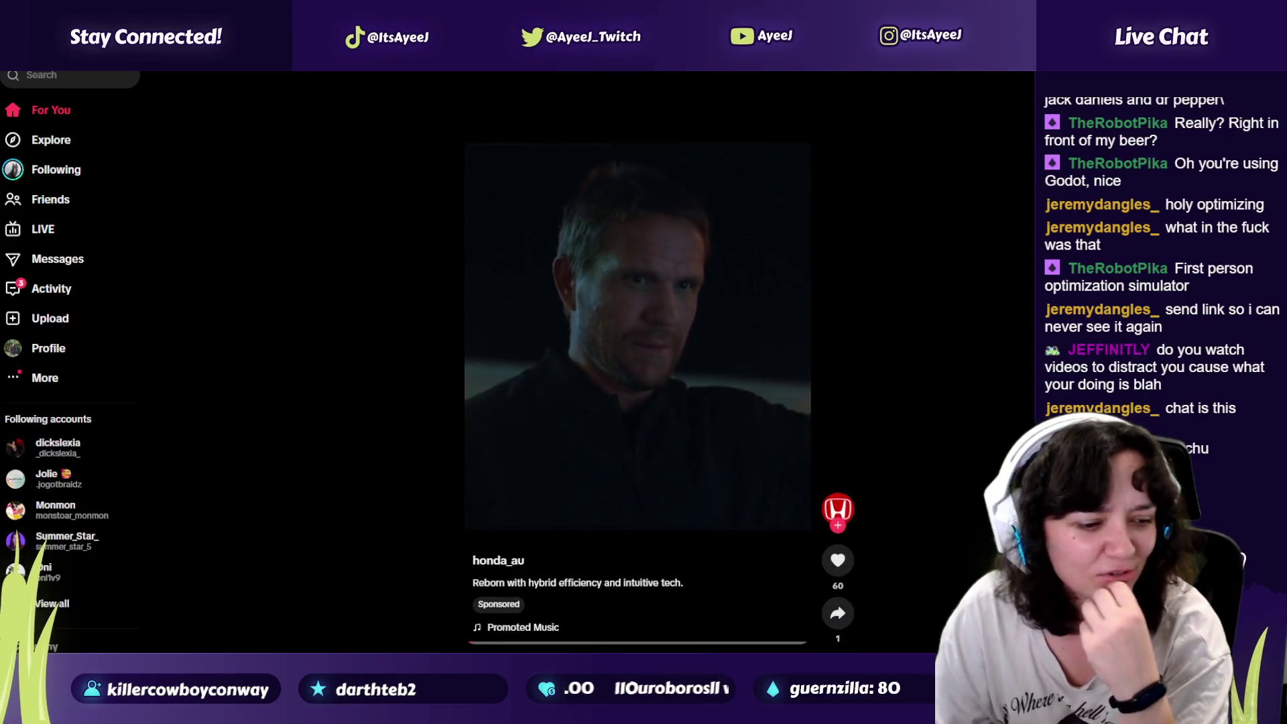
{"action": "scroll", "coordinate": [637, 362], "scroll_direction": "down", "scroll_amount": 1}
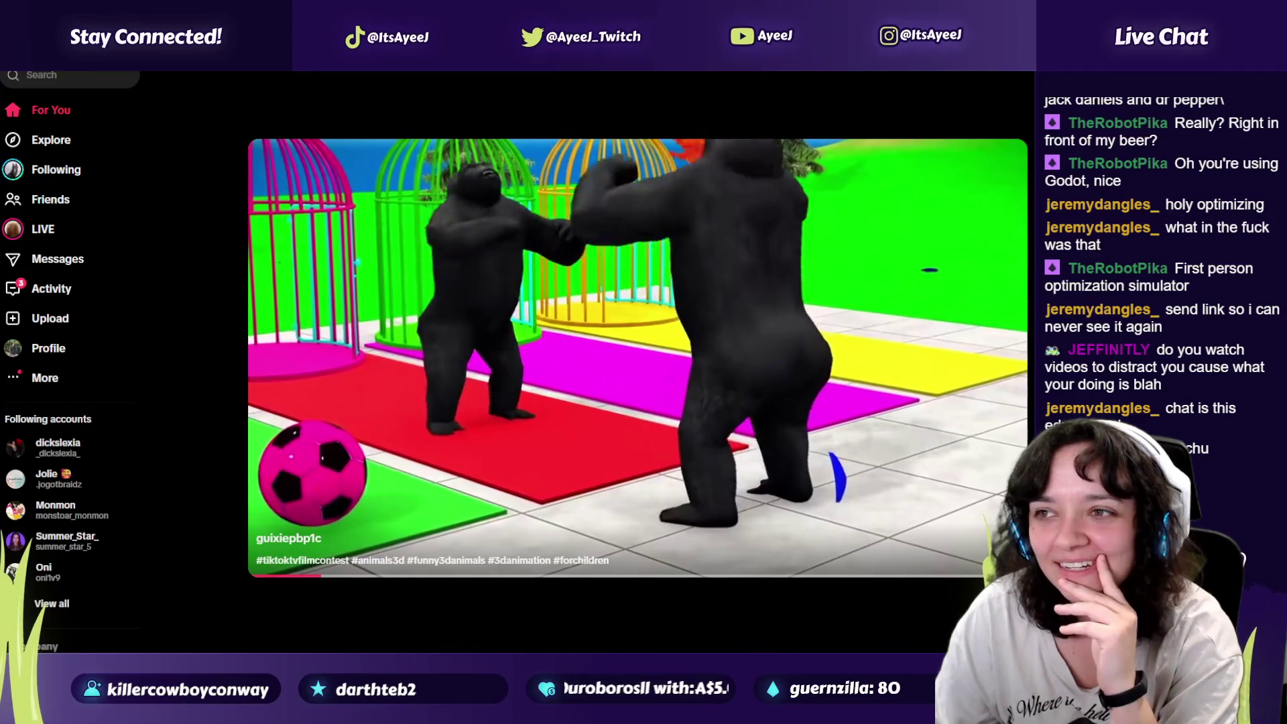
{"action": "key", "text": "F11"}
{"action": "mouse_move", "coordinate": [679, 69]}
{"action": "left_mouse_down"}
{"action": "mouse_move", "coordinate": [699, 61]}
{"action": "mouse_move", "coordinate": [596, 111]}
{"action": "mouse_move", "coordinate": [509, 89]}
{"action": "left_mouse_up"}
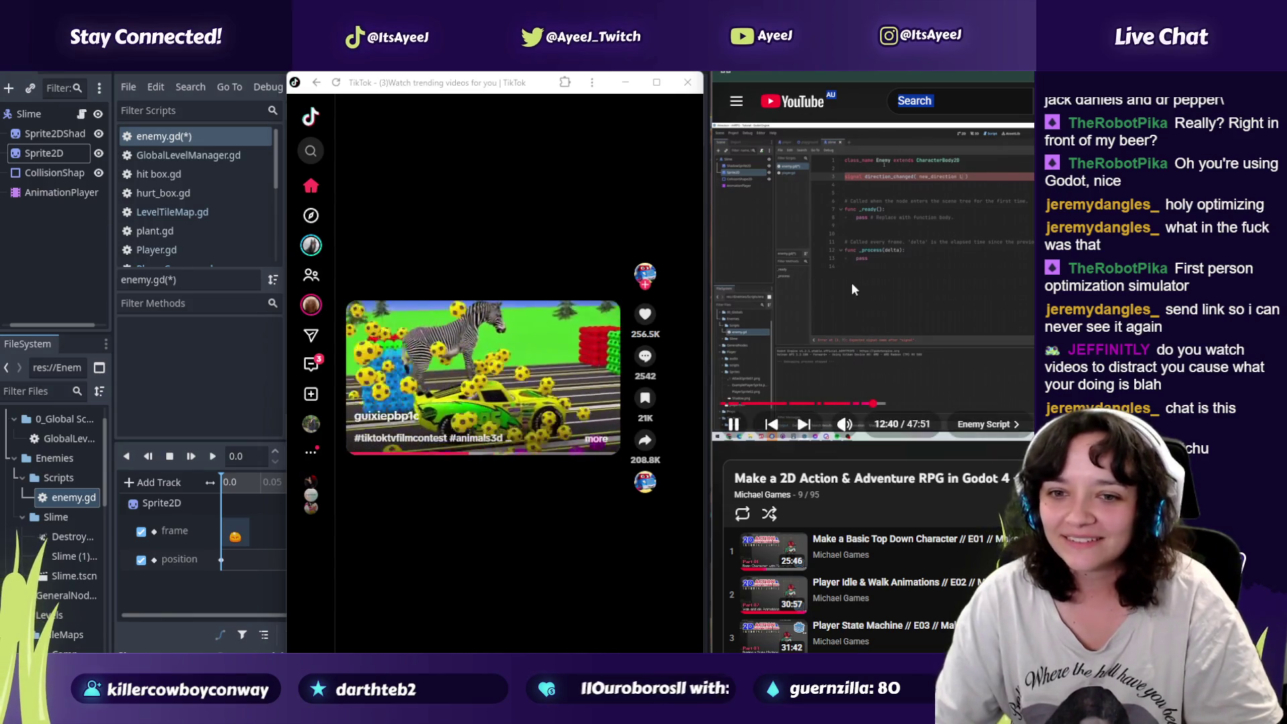
Close TikTok, pause the tutorial, and narrow the script list to widen the code editor
{"action": "left_click", "coordinate": [502, 383]}
{"action": "left_click", "coordinate": [687, 82]}
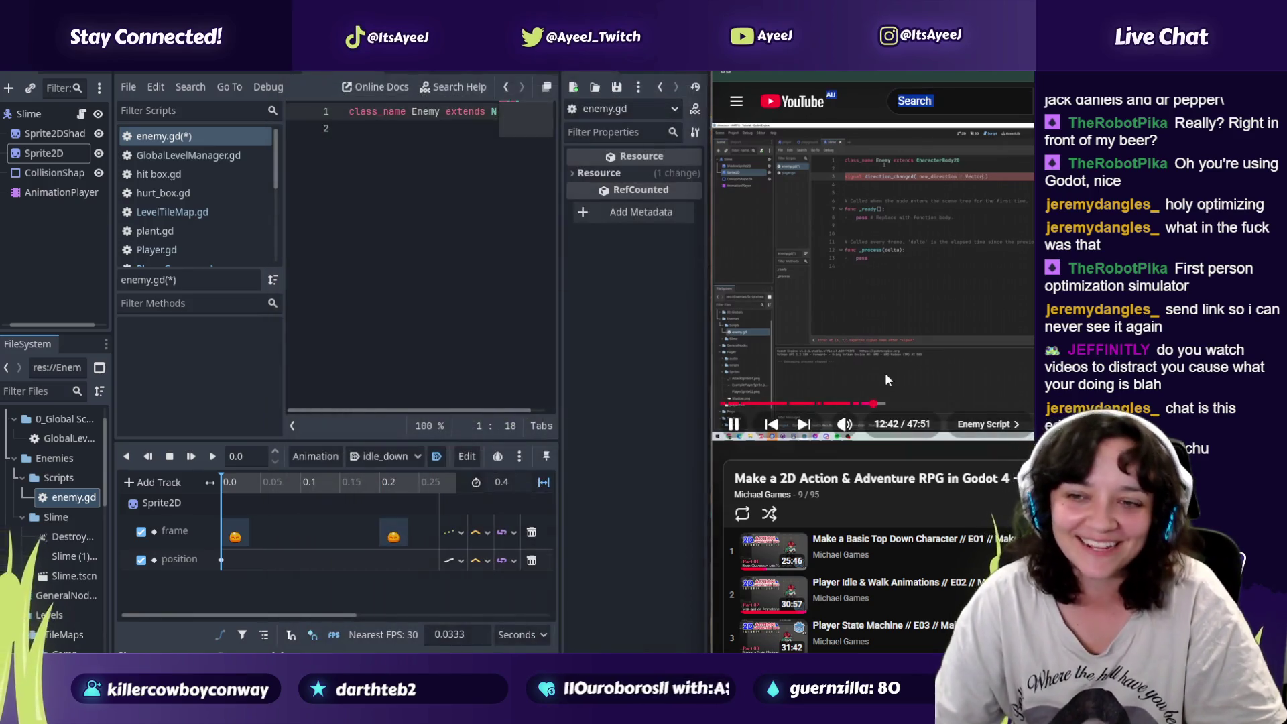
{"action": "left_click", "coordinate": [876, 338]}
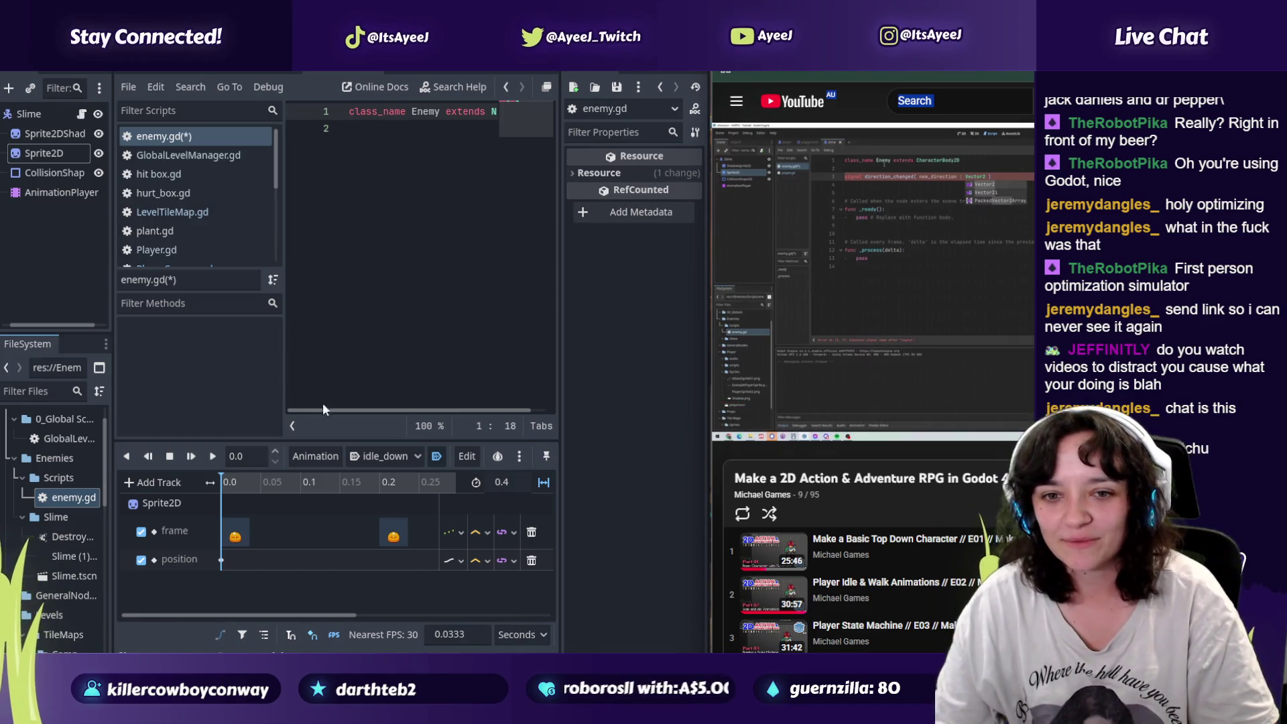
{"action": "left_click", "coordinate": [280, 354]}
{"action": "mouse_move", "coordinate": [283, 351]}
{"action": "left_mouse_down"}
{"action": "mouse_move", "coordinate": [207, 339]}
{"action": "mouse_move", "coordinate": [196, 315]}
{"action": "left_mouse_up"}
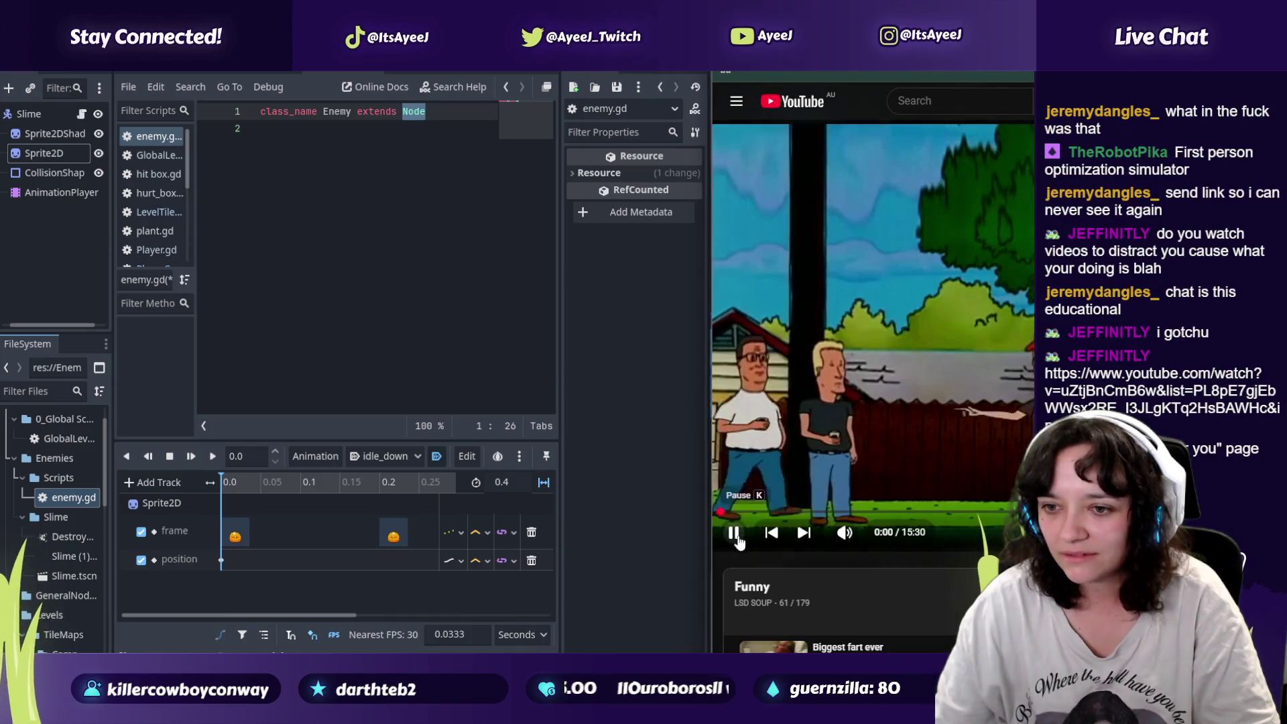
Seek the cartoon to about 7:08, then go back to the Godot tutorial at 12:43
{"action": "mouse_move", "coordinate": [847, 534]}
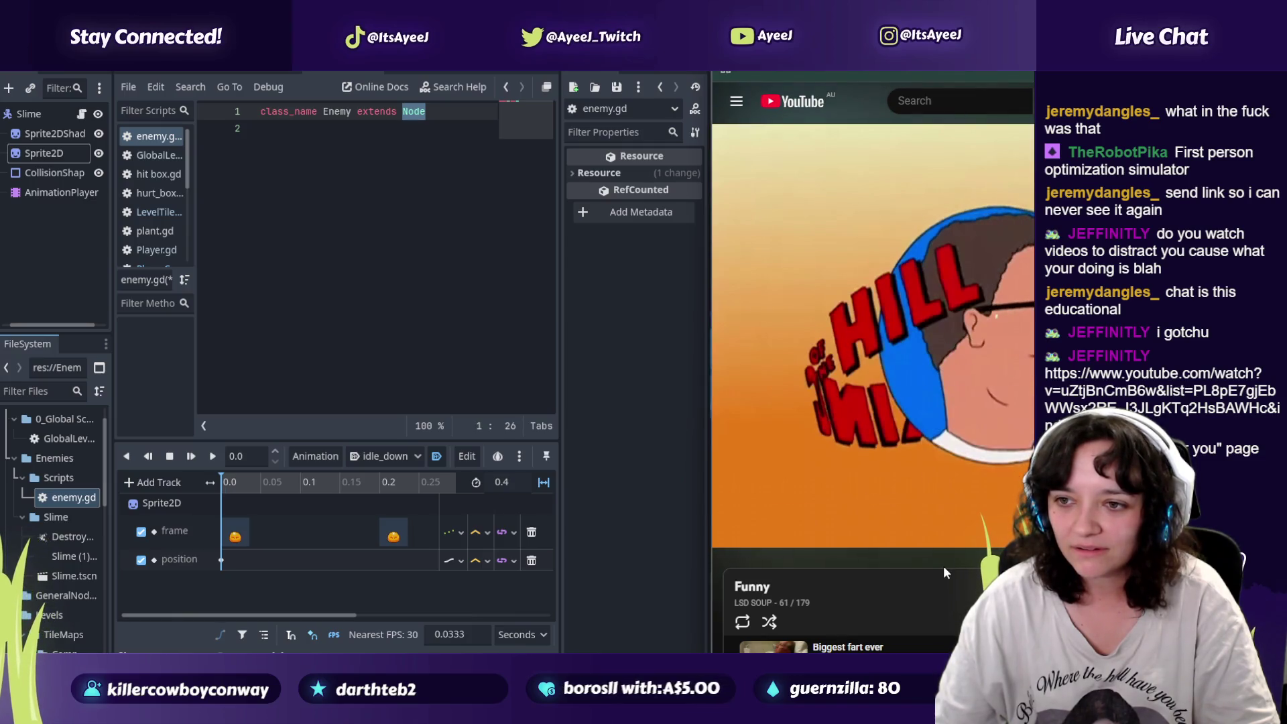
{"action": "left_click", "coordinate": [972, 512]}
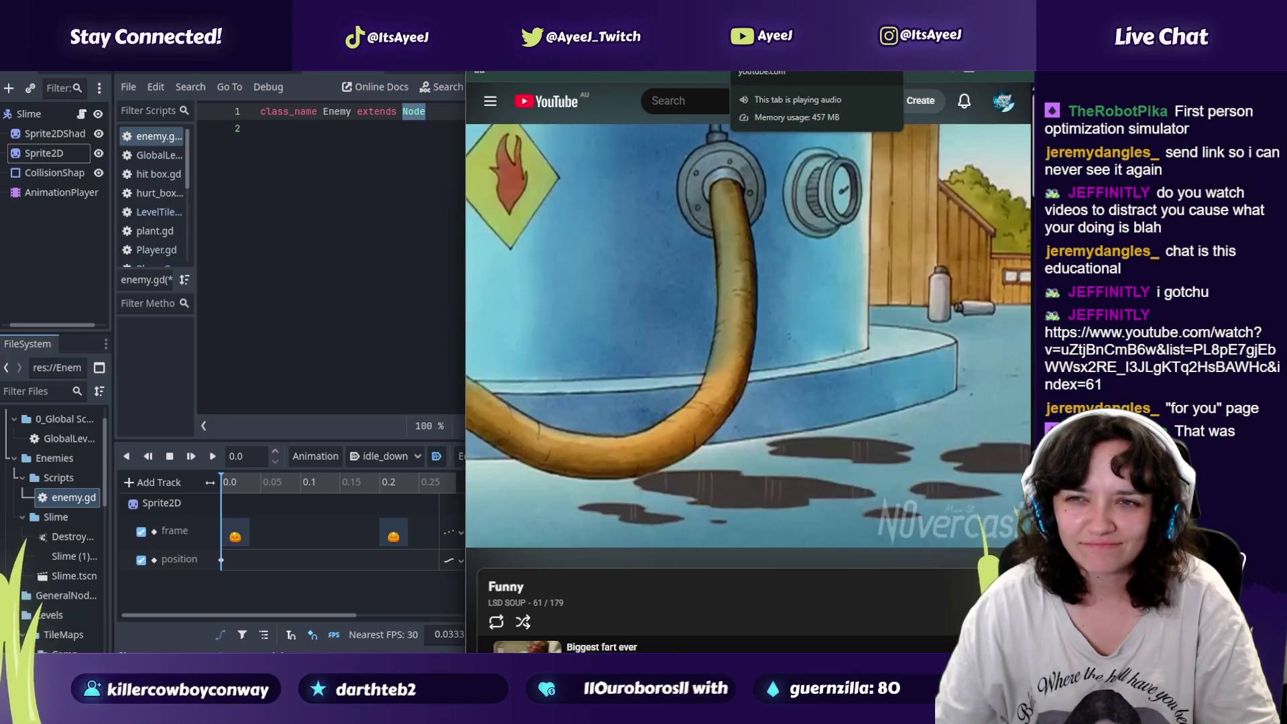
{"action": "key", "text": "alt+Left"}
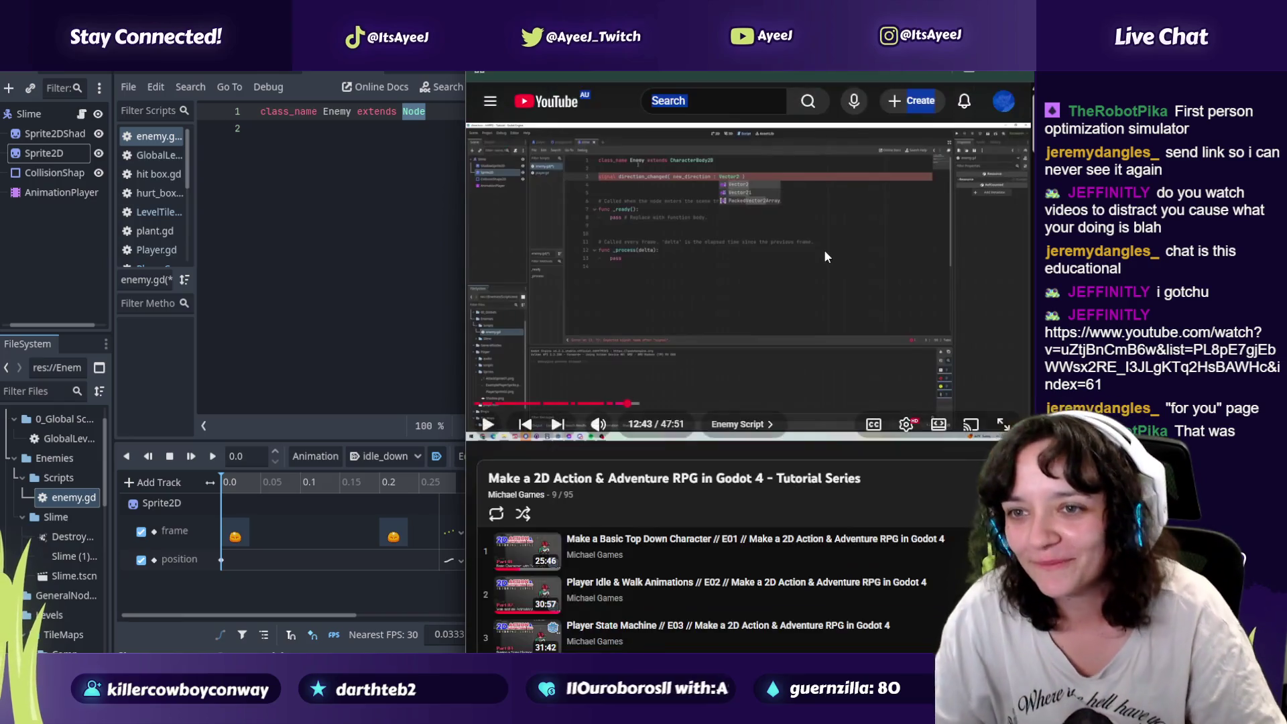
Shift the browser right to reveal more of the editor, then launch TikTok from search
{"action": "mouse_move", "coordinate": [824, 63]}
{"action": "left_mouse_down"}
{"action": "mouse_move", "coordinate": [1141, 64]}
{"action": "mouse_move", "coordinate": [771, 64]}
{"action": "mouse_move", "coordinate": [829, 64]}
{"action": "left_mouse_up"}
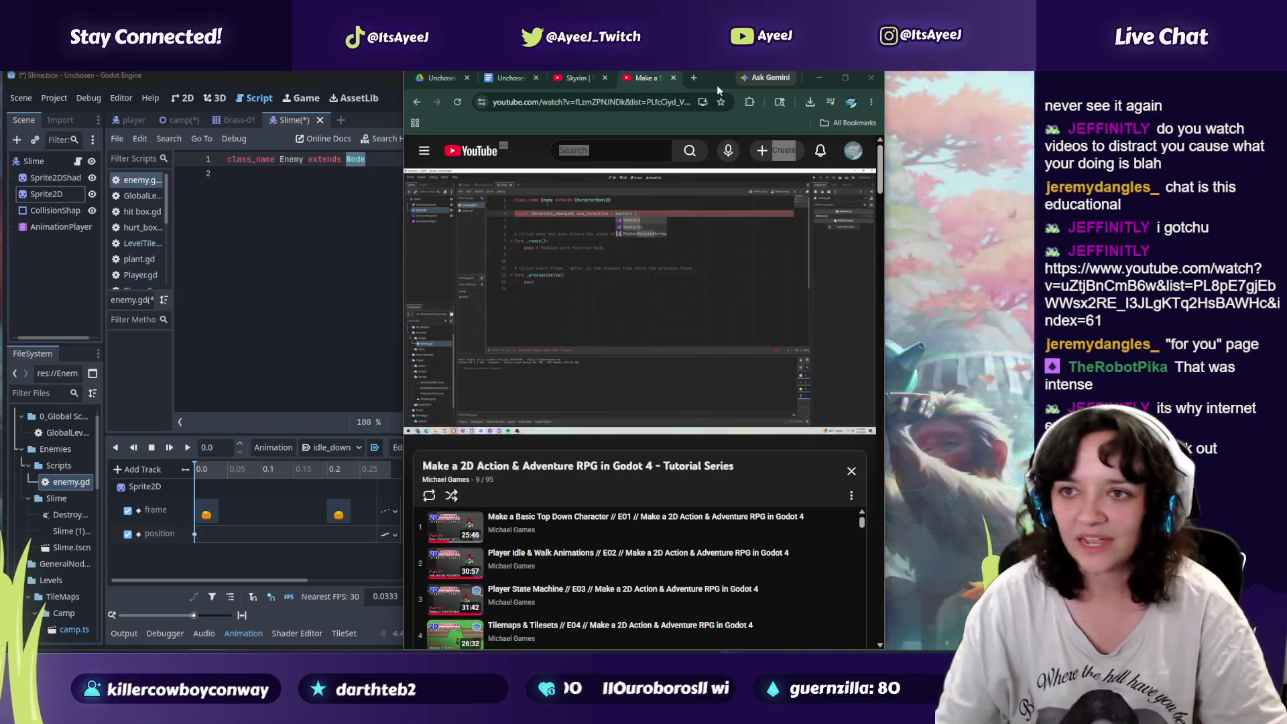
{"action": "key", "text": "super"}
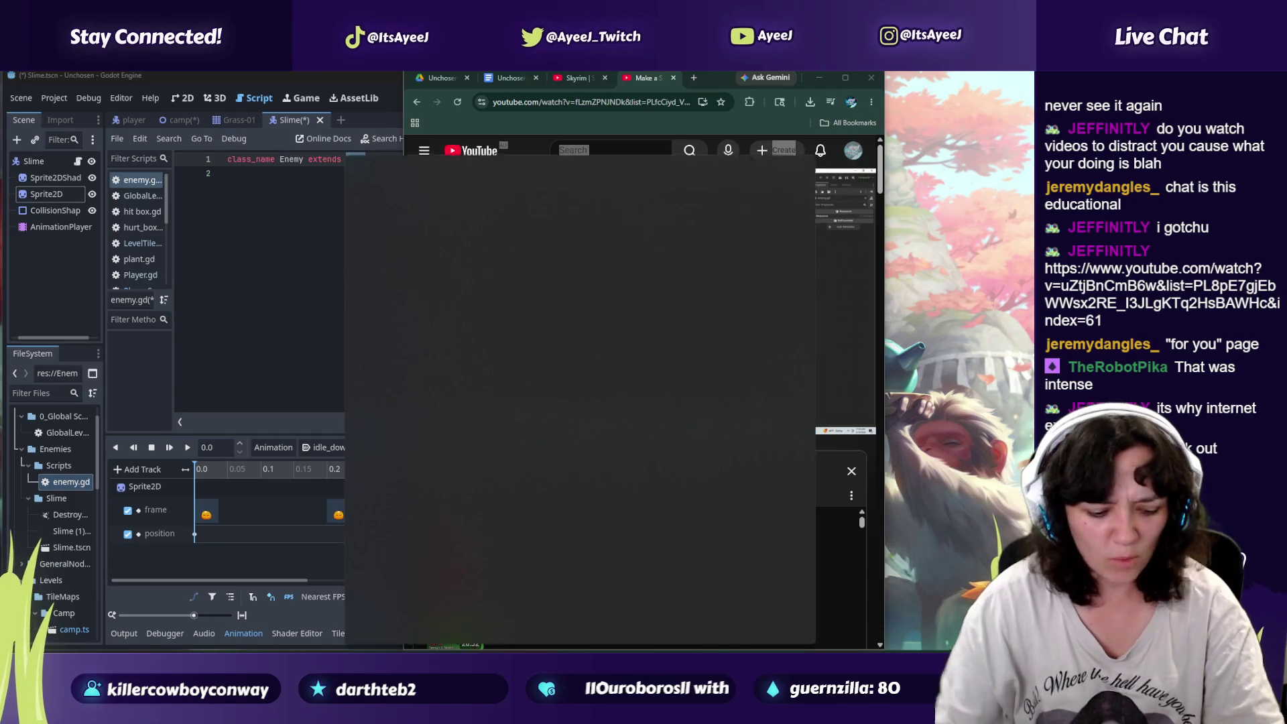
{"action": "type", "text": "tiktok"}
{"action": "key", "text": "Return"}
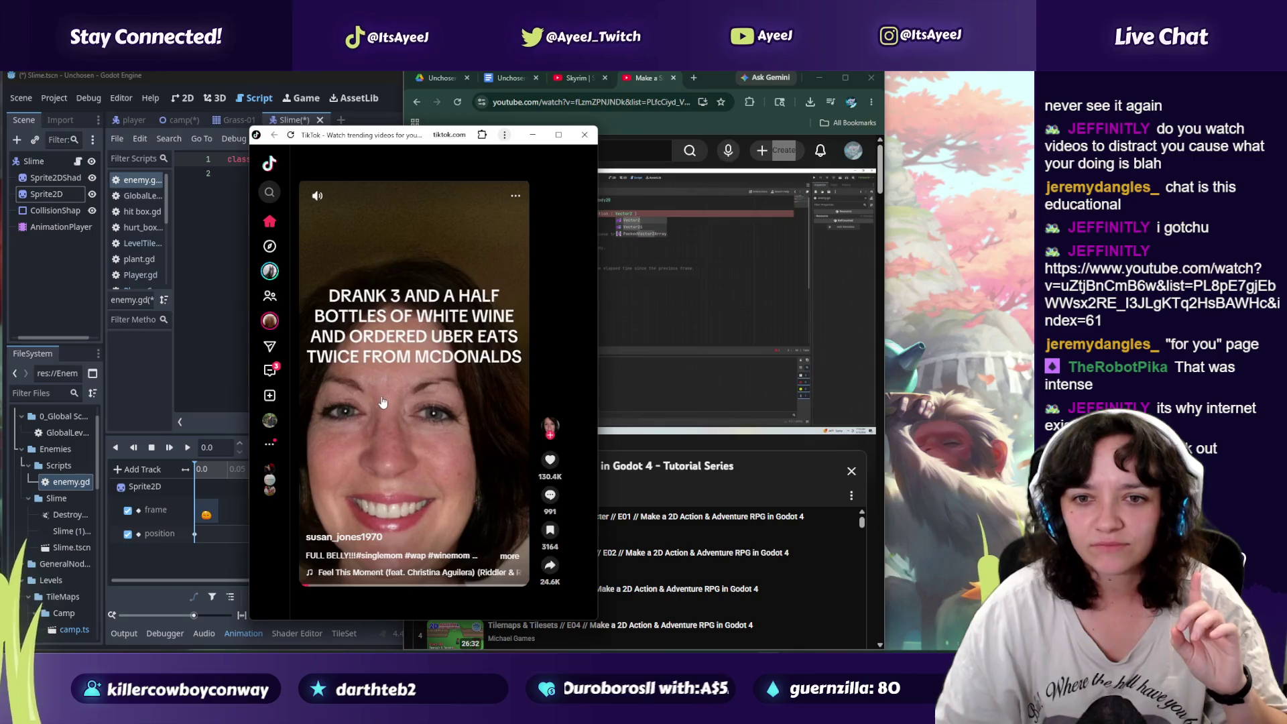
Scroll through TikTok videos, then move its window left and resume the tutorial
{"action": "scroll", "coordinate": [465, 455], "scroll_direction": "down", "scroll_amount": 1}
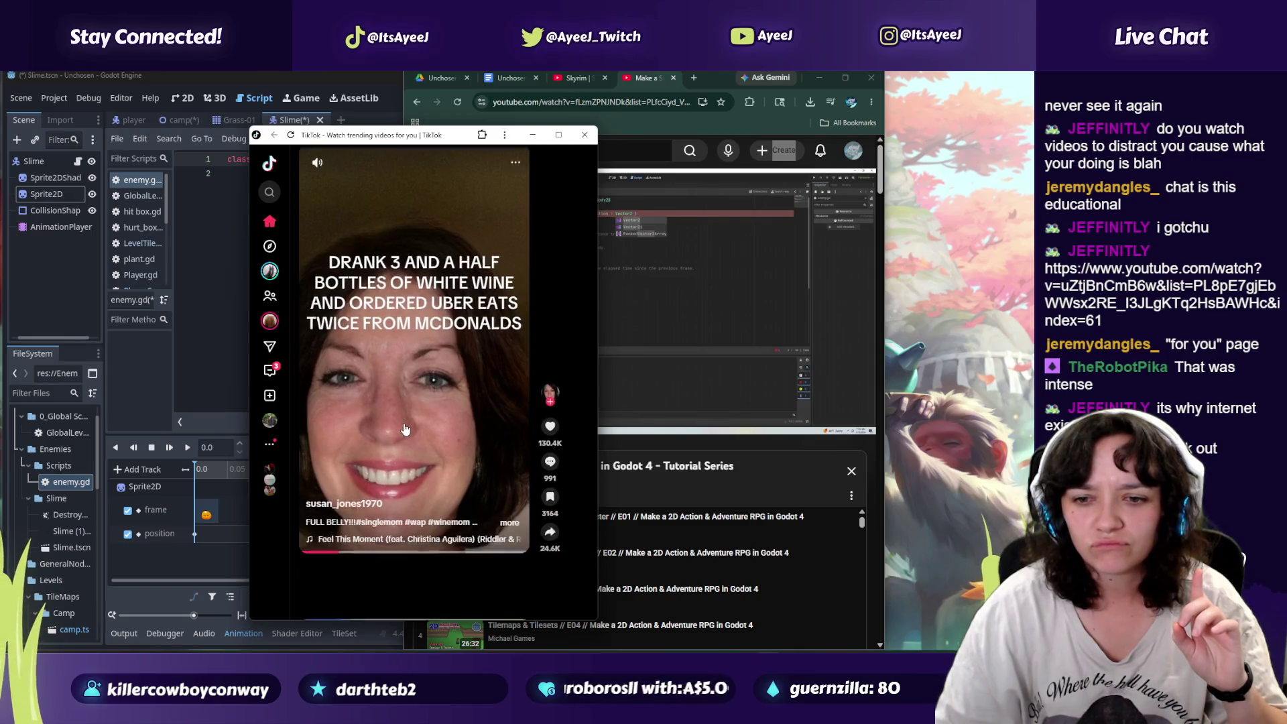
{"action": "scroll", "coordinate": [405, 428], "scroll_direction": "down", "scroll_amount": 2}
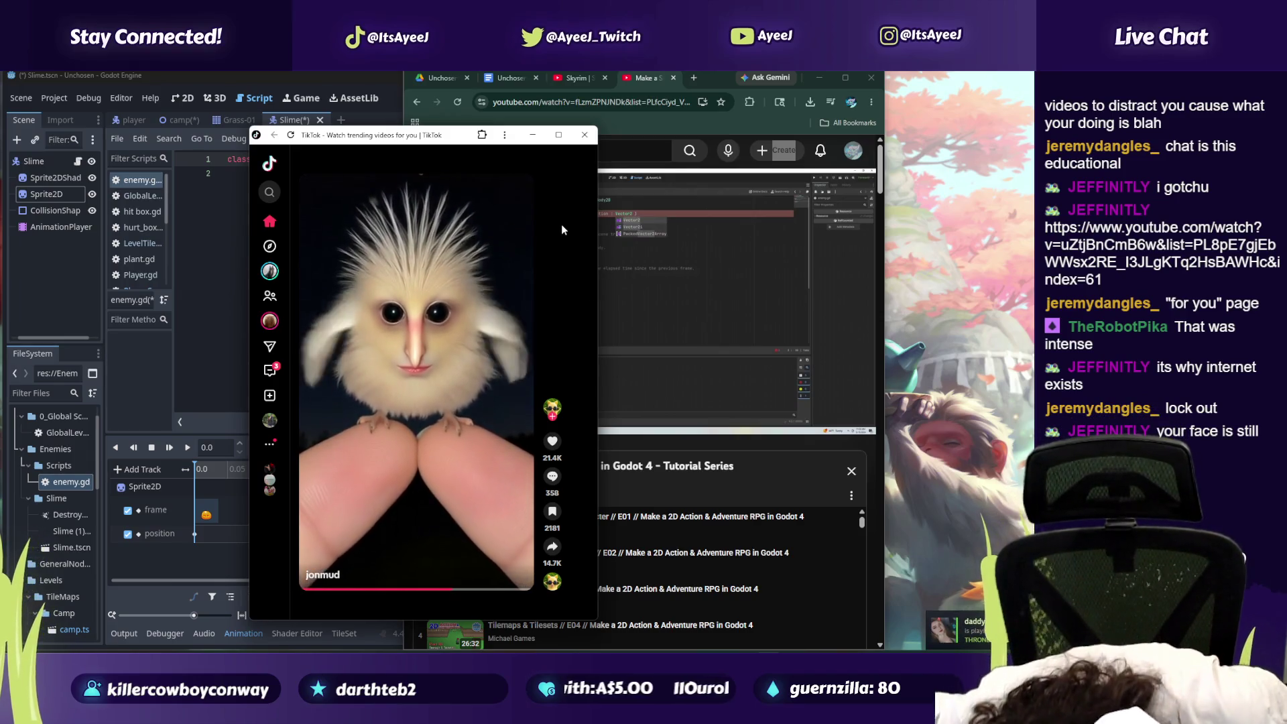
{"action": "mouse_move", "coordinate": [466, 200]}
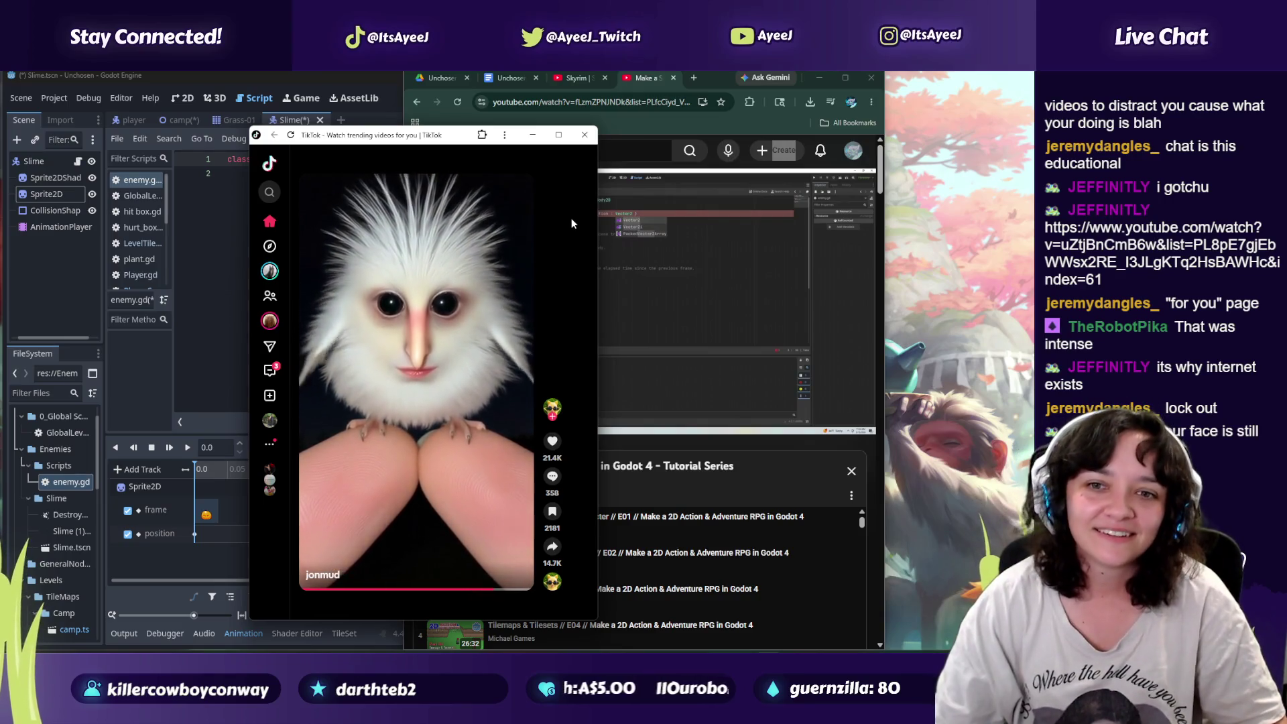
{"action": "scroll", "coordinate": [417, 230], "scroll_direction": "down", "scroll_amount": 1}
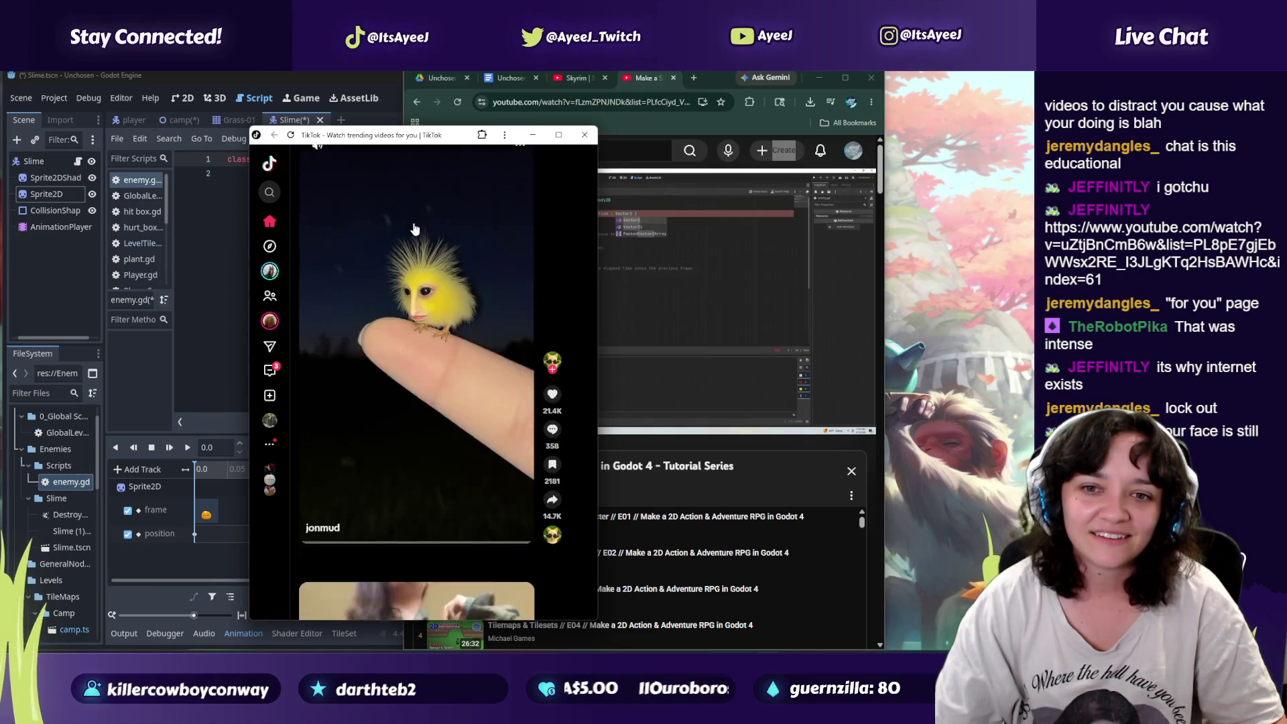
{"action": "scroll", "coordinate": [415, 228], "scroll_direction": "down", "scroll_amount": 1}
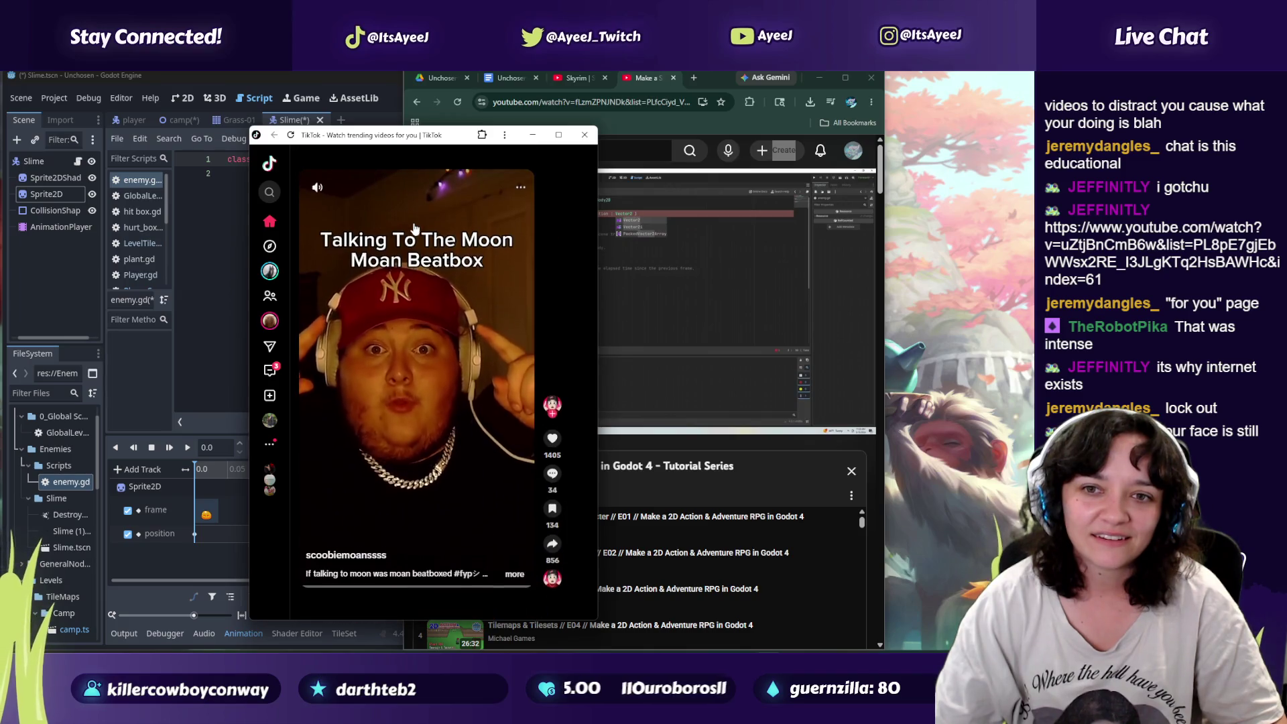
{"action": "scroll", "coordinate": [414, 228], "scroll_direction": "down", "scroll_amount": 1}
{"action": "scroll", "coordinate": [412, 222], "scroll_direction": "up", "scroll_amount": 1}
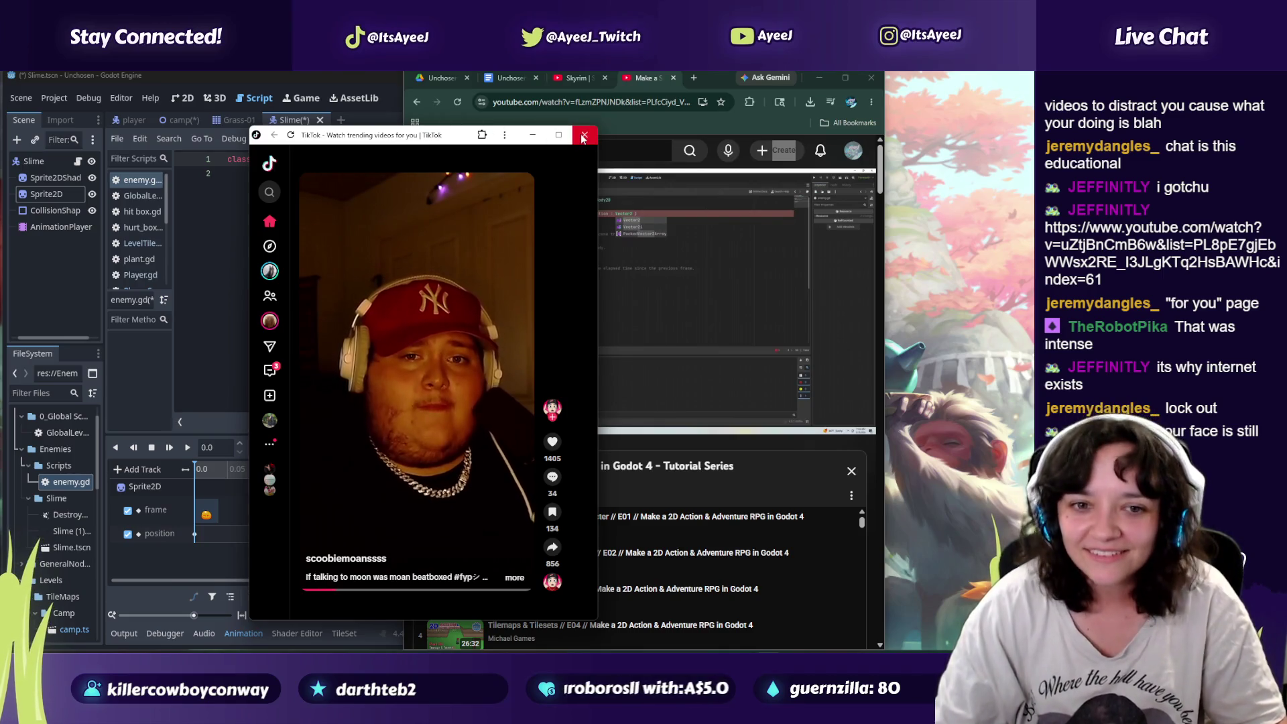
{"action": "left_click_drag", "start_coordinate": [456, 135], "coordinate": [274, 121]}
{"action": "left_click", "coordinate": [663, 239]}
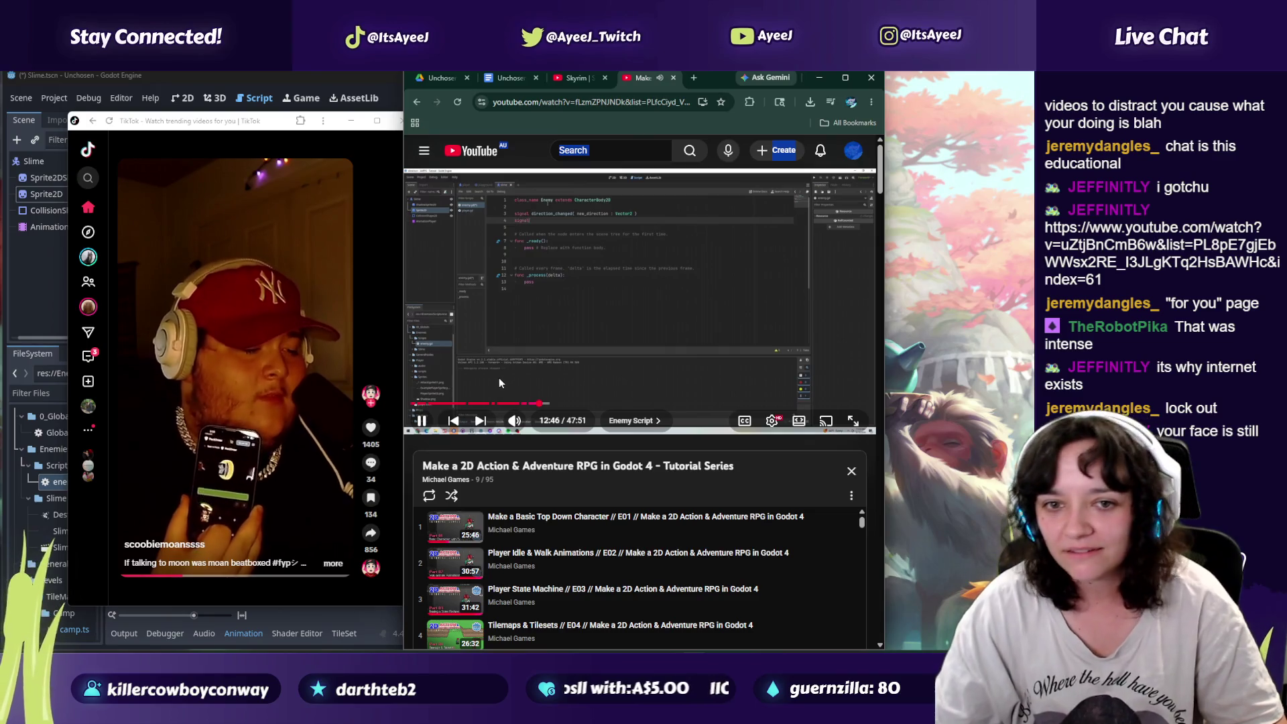
Close TikTok, add blank lines after line 1 of enemy.gd, and rearrange the browser and editor windows
{"action": "left_click", "coordinate": [399, 127]}
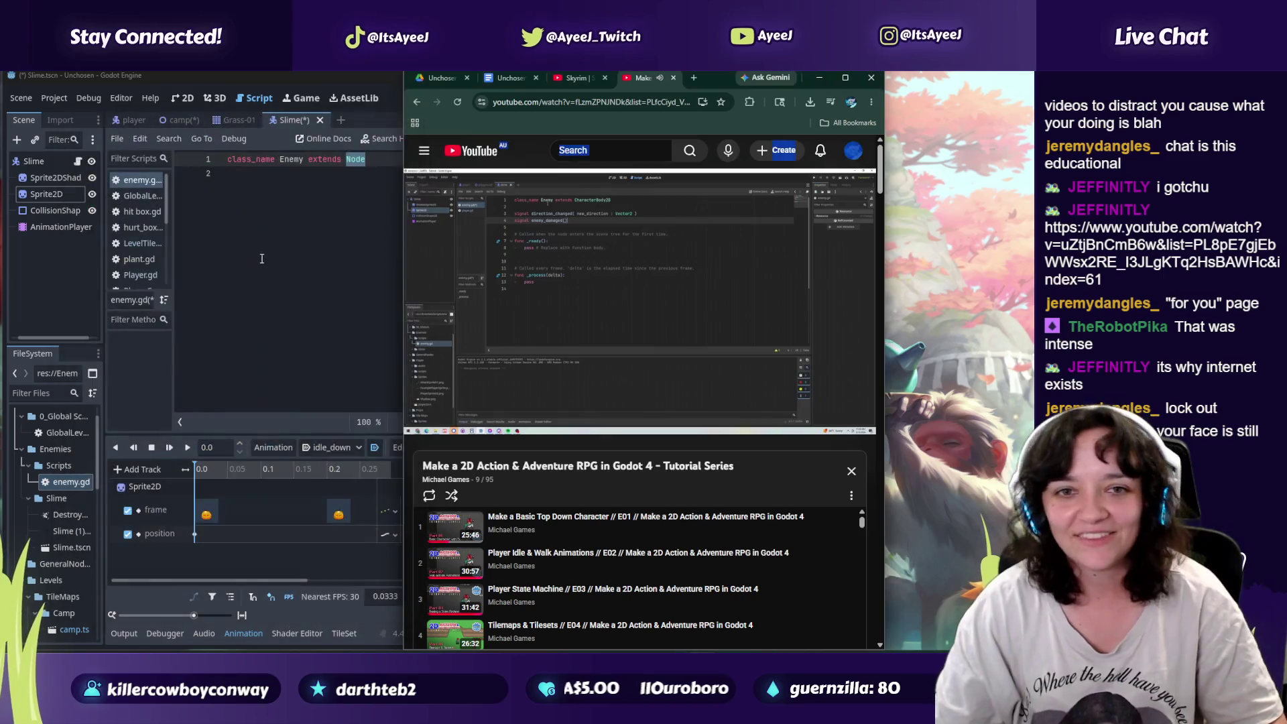
{"action": "left_click", "coordinate": [383, 161]}
{"action": "key", "text": "Return"}
{"action": "key", "text": "Return"}
{"action": "left_click_drag", "start_coordinate": [718, 72], "coordinate": [928, 72]}
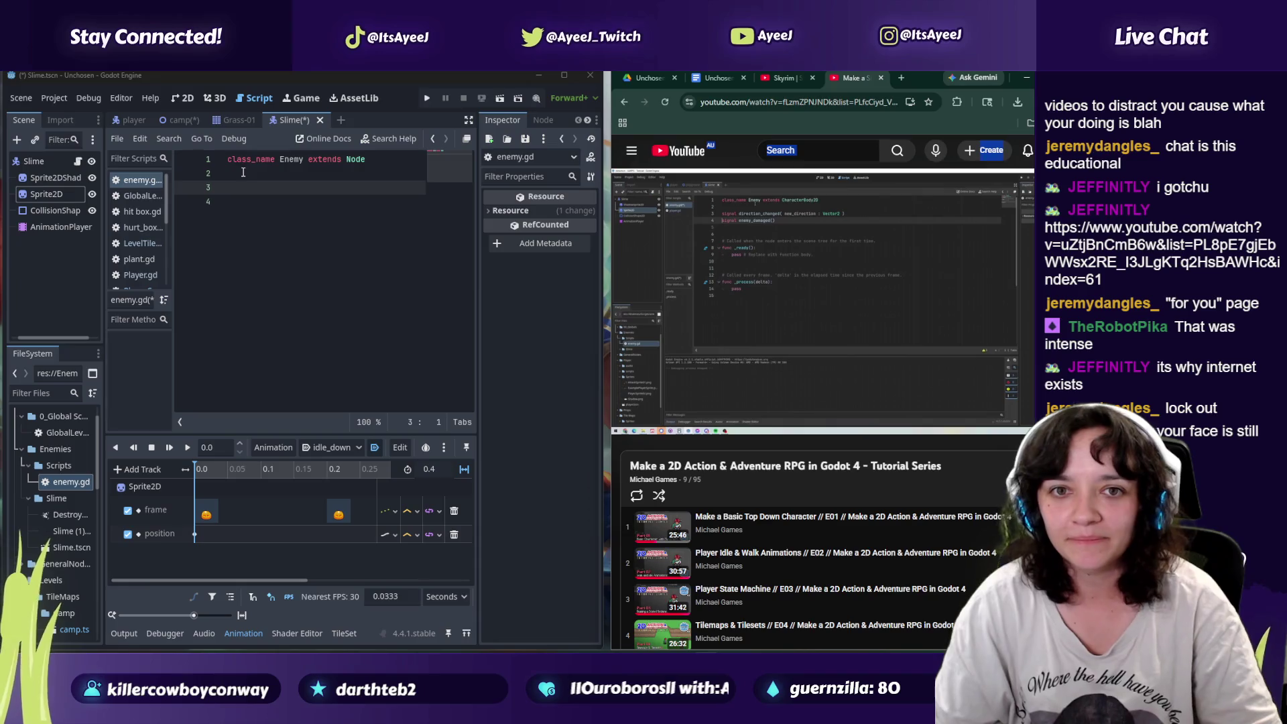
{"action": "mouse_move", "coordinate": [448, 75]}
{"action": "left_mouse_down"}
{"action": "mouse_move", "coordinate": [415, 462]}
{"action": "mouse_move", "coordinate": [436, 124]}
{"action": "mouse_move", "coordinate": [473, 95]}
{"action": "mouse_move", "coordinate": [445, 73]}
{"action": "mouse_move", "coordinate": [473, 122]}
{"action": "mouse_move", "coordinate": [520, 159]}
{"action": "mouse_move", "coordinate": [461, 111]}
{"action": "mouse_move", "coordinate": [454, 81]}
{"action": "left_mouse_up"}
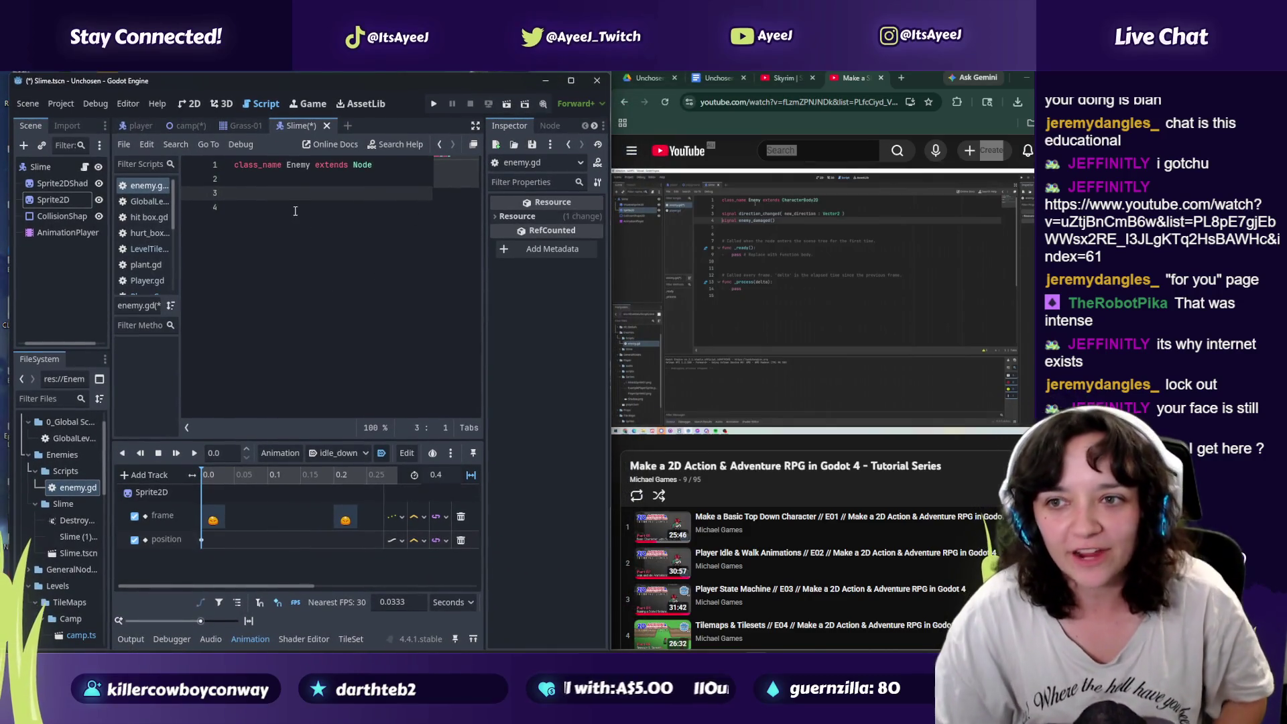
Declare signal direction_changed( new_direction : Vector2) on line 3 of enemy.gd
{"action": "type", "text": "signal"}
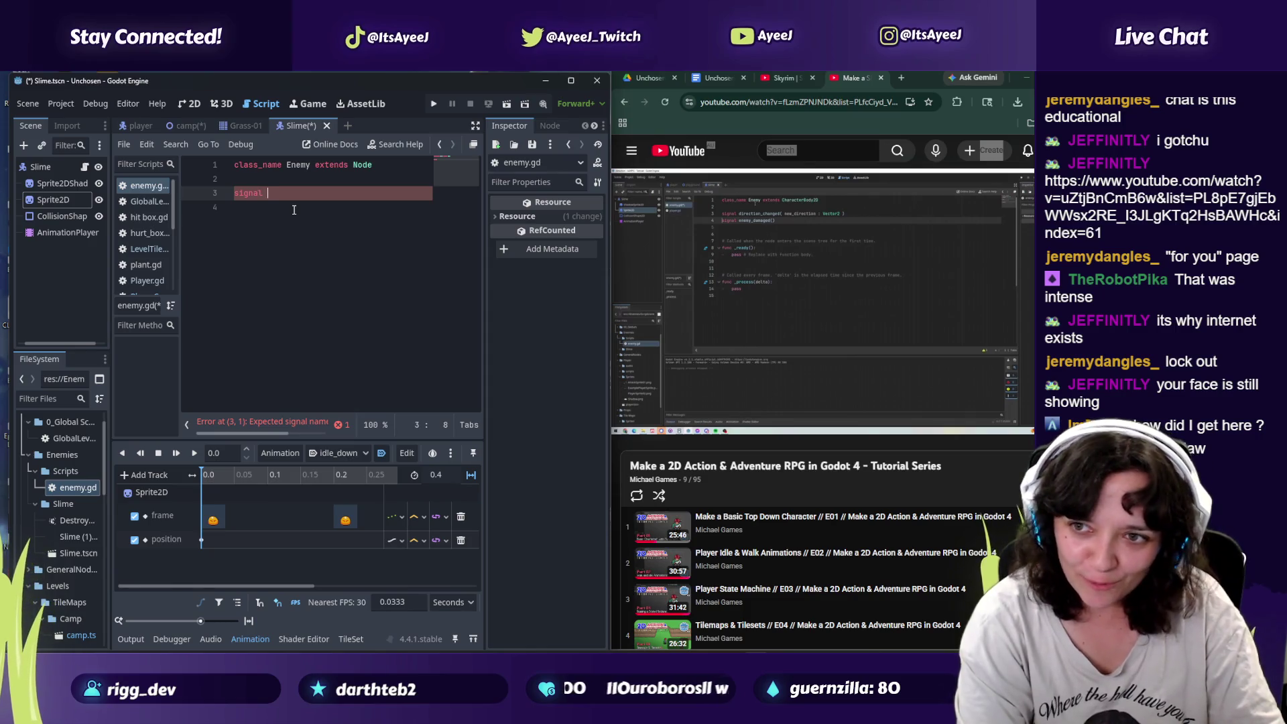
{"action": "type", "text": "direction"}
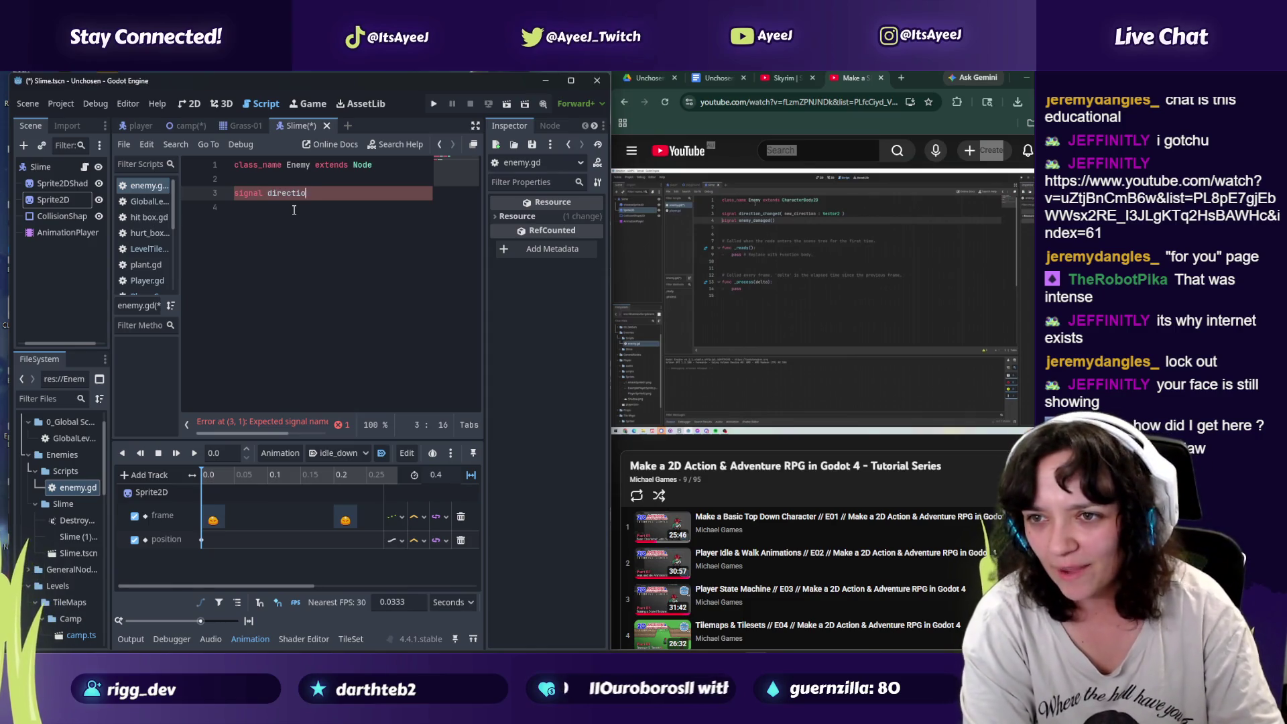
{"action": "type", "text": "_changed"}
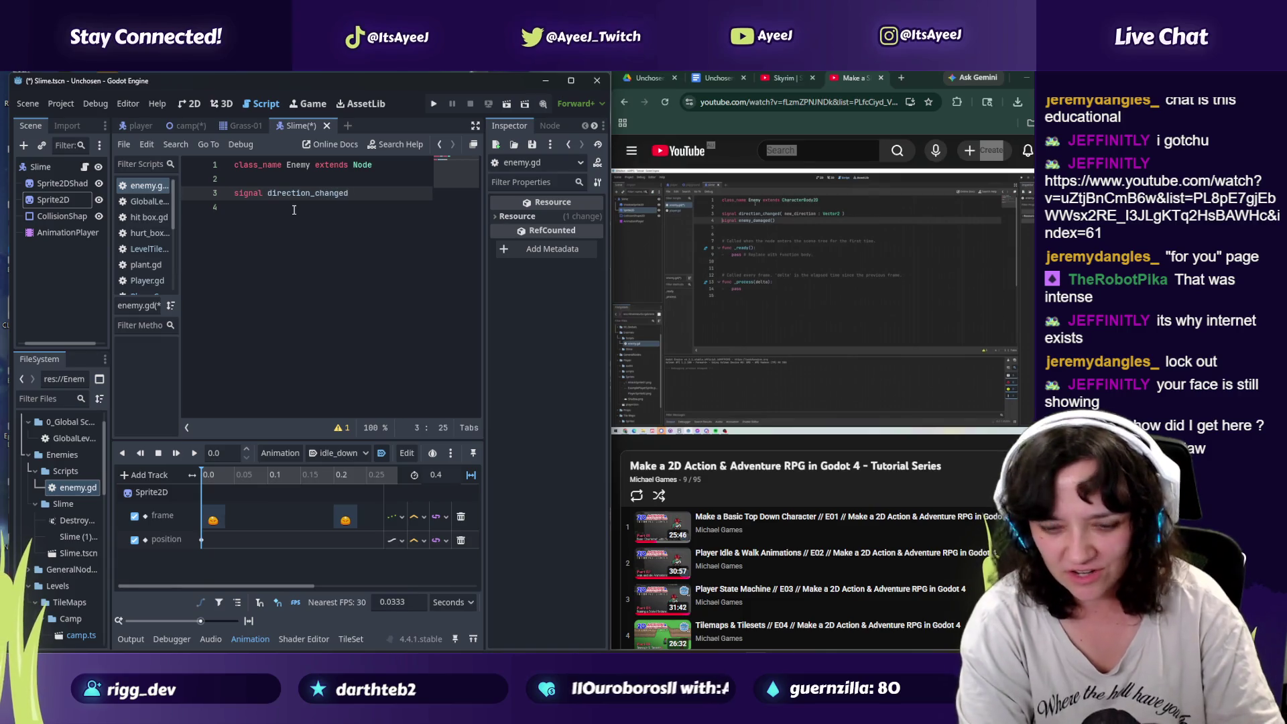
{"action": "key", "text": "BackSpace"}
{"action": "type", "text": "( new_d"}
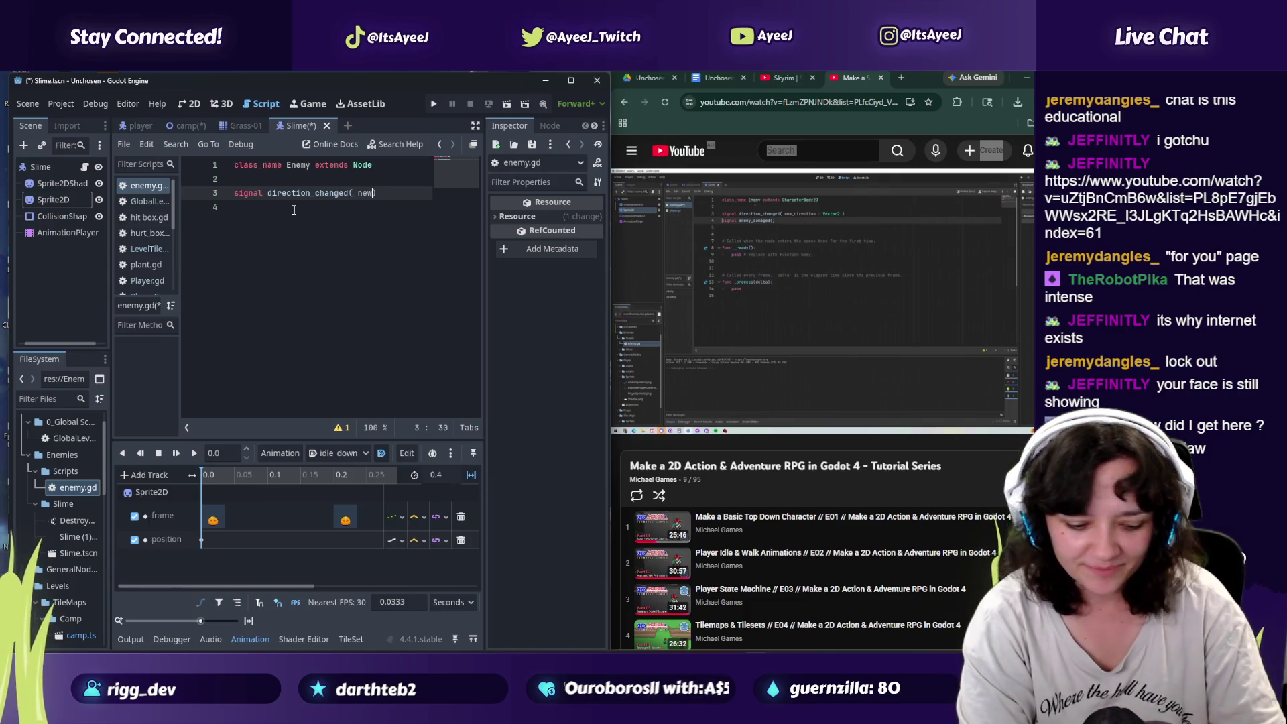
{"action": "type", "text": "irection"}
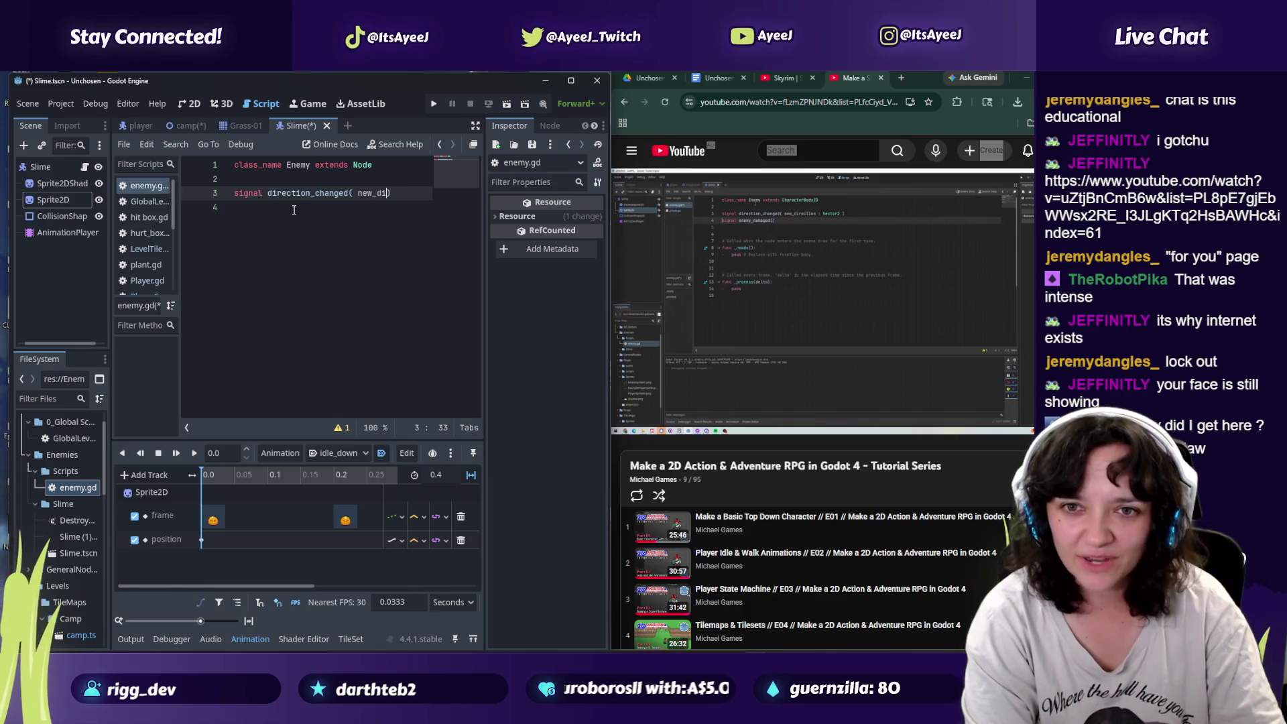
{"action": "type", "text": " : Vectore"}
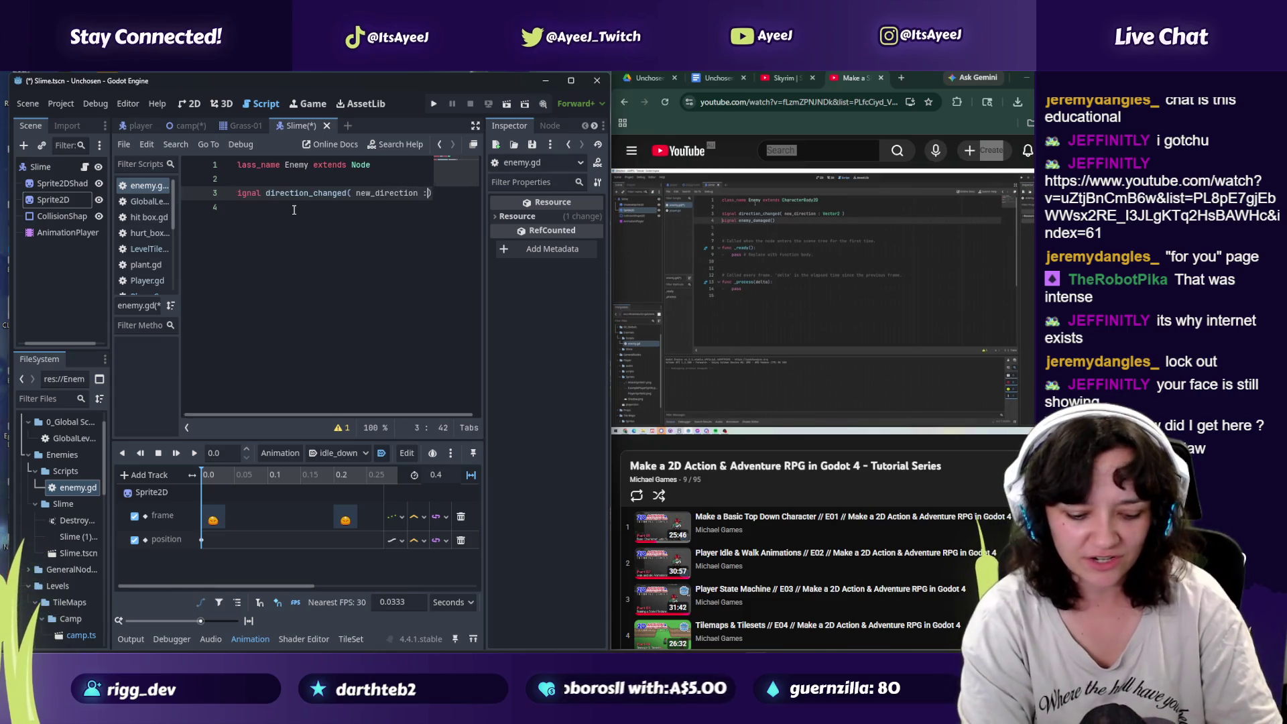
{"action": "key", "text": "BackSpace"}
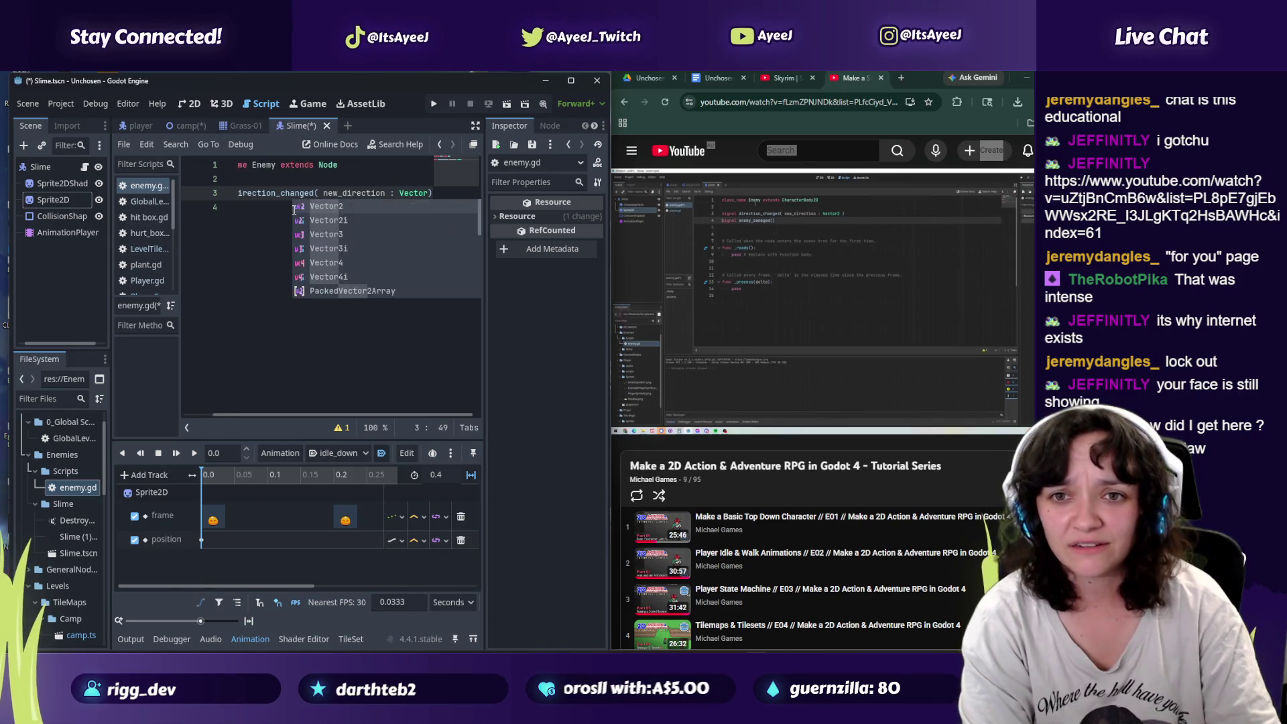
{"action": "type", "text": "2)"}
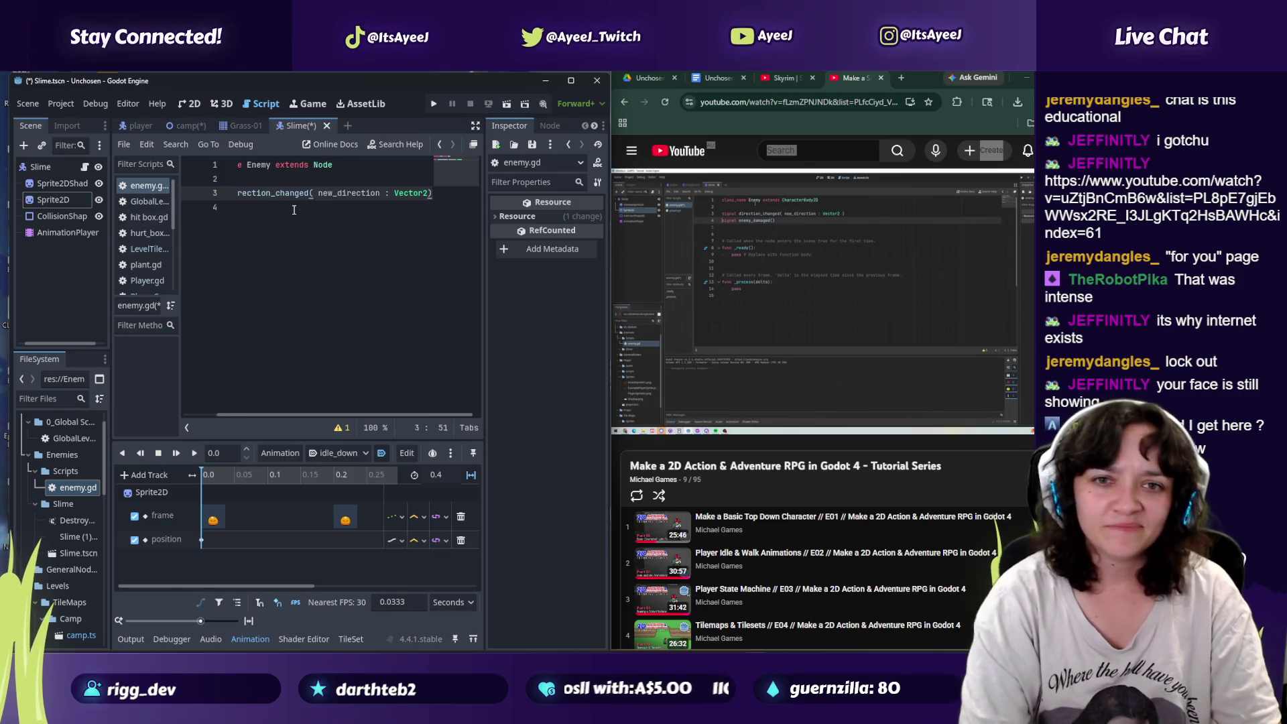
{"action": "key", "text": "Return"}
Add signal enemy_damaged() on the next line, pausing the tutorial alongside
{"action": "type", "text": "ignal"}
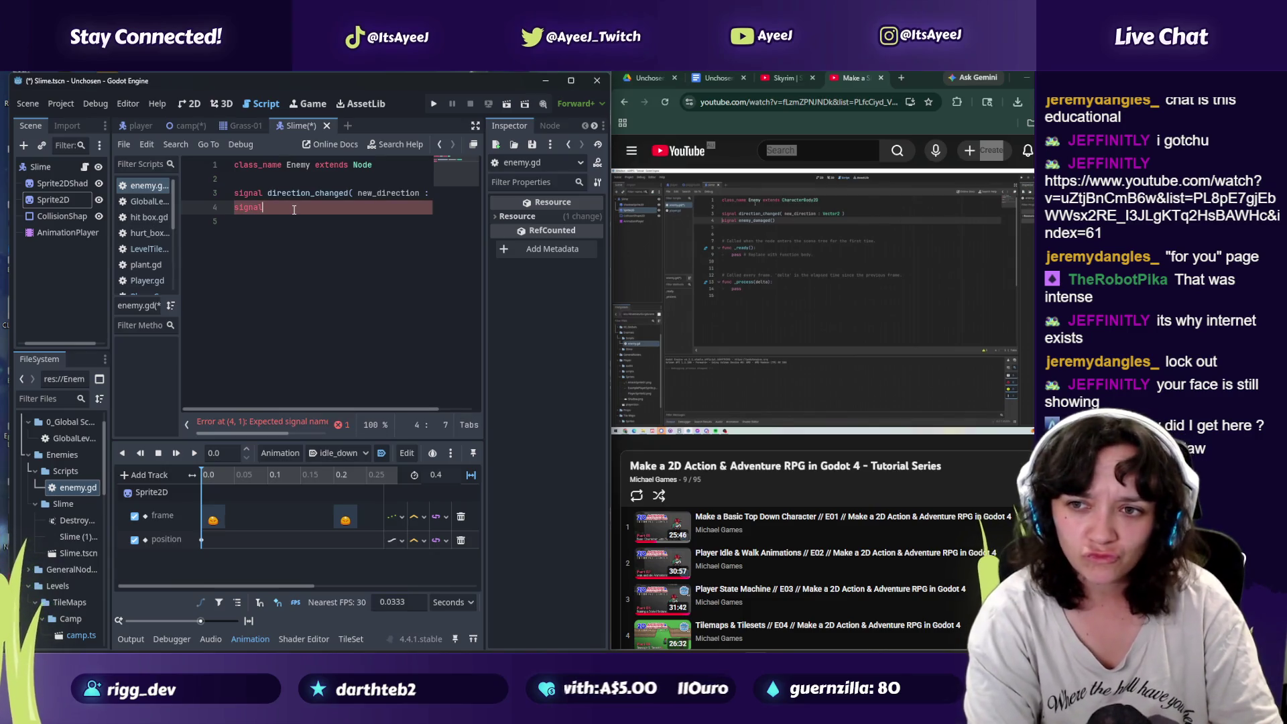
{"action": "type", "text": " enemy"}
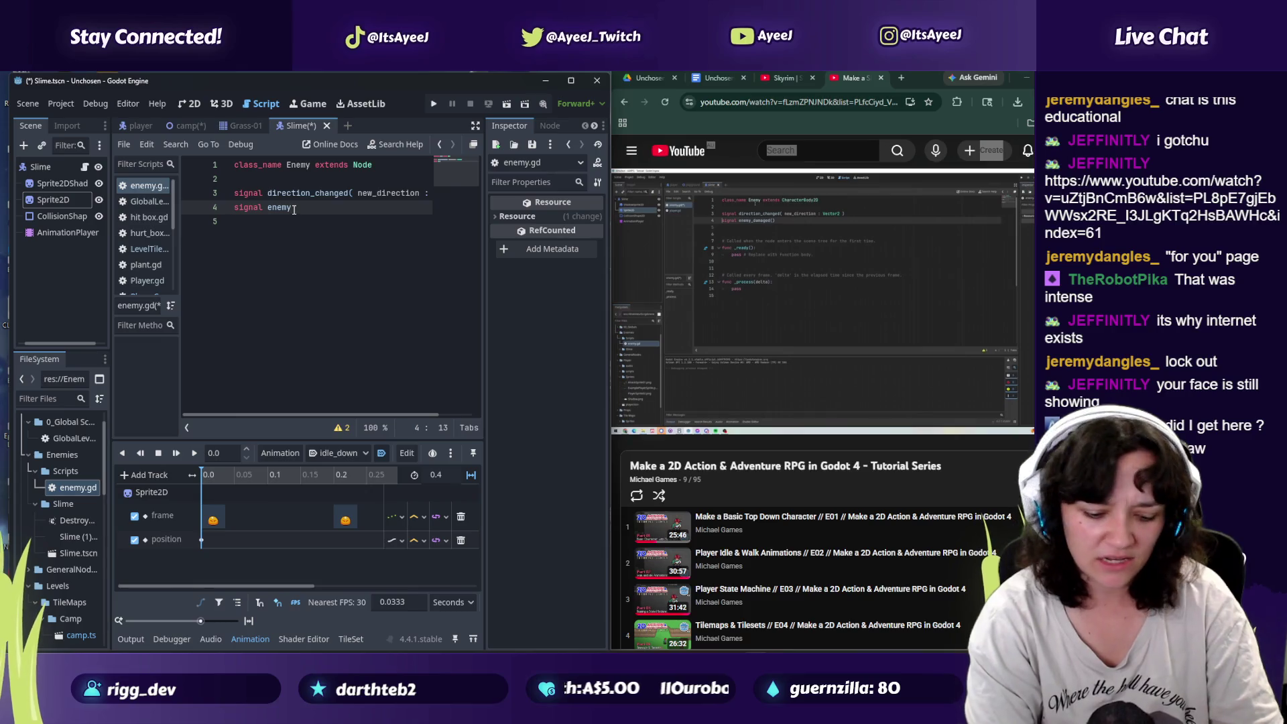
{"action": "type", "text": "_damaged()"}
{"action": "left_click", "coordinate": [778, 360]}
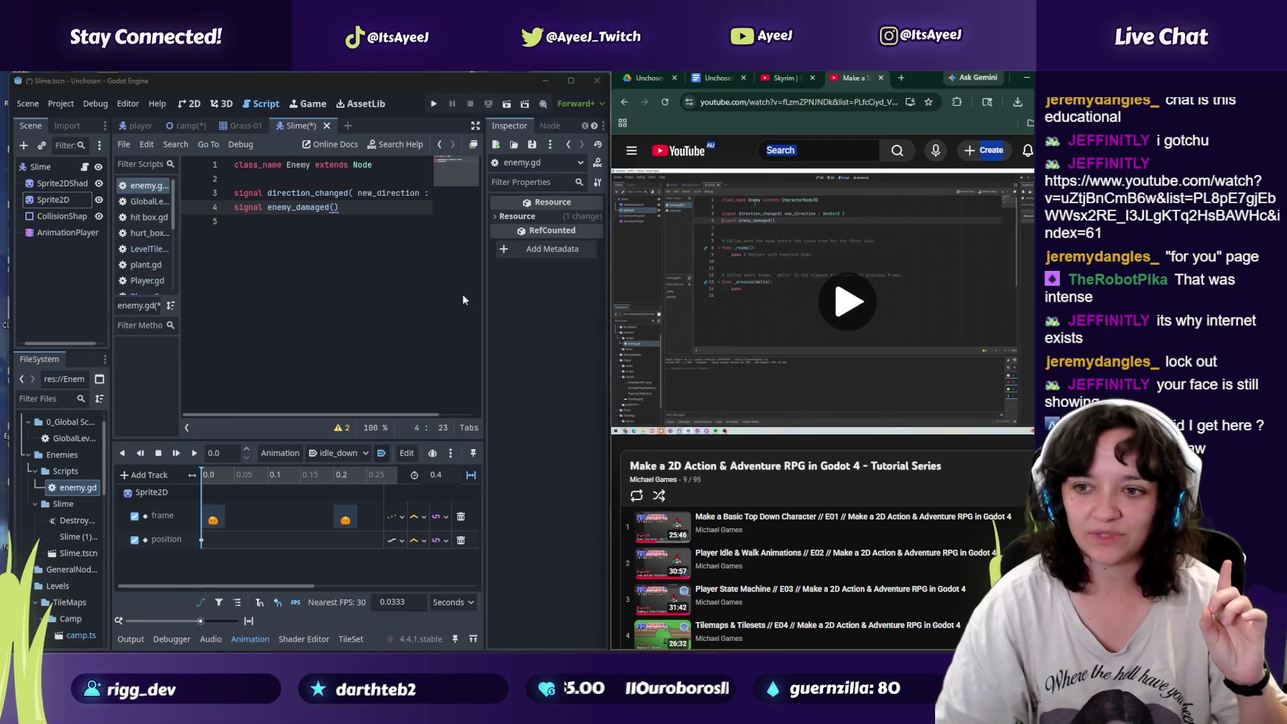
{"action": "left_click", "coordinate": [349, 210]}
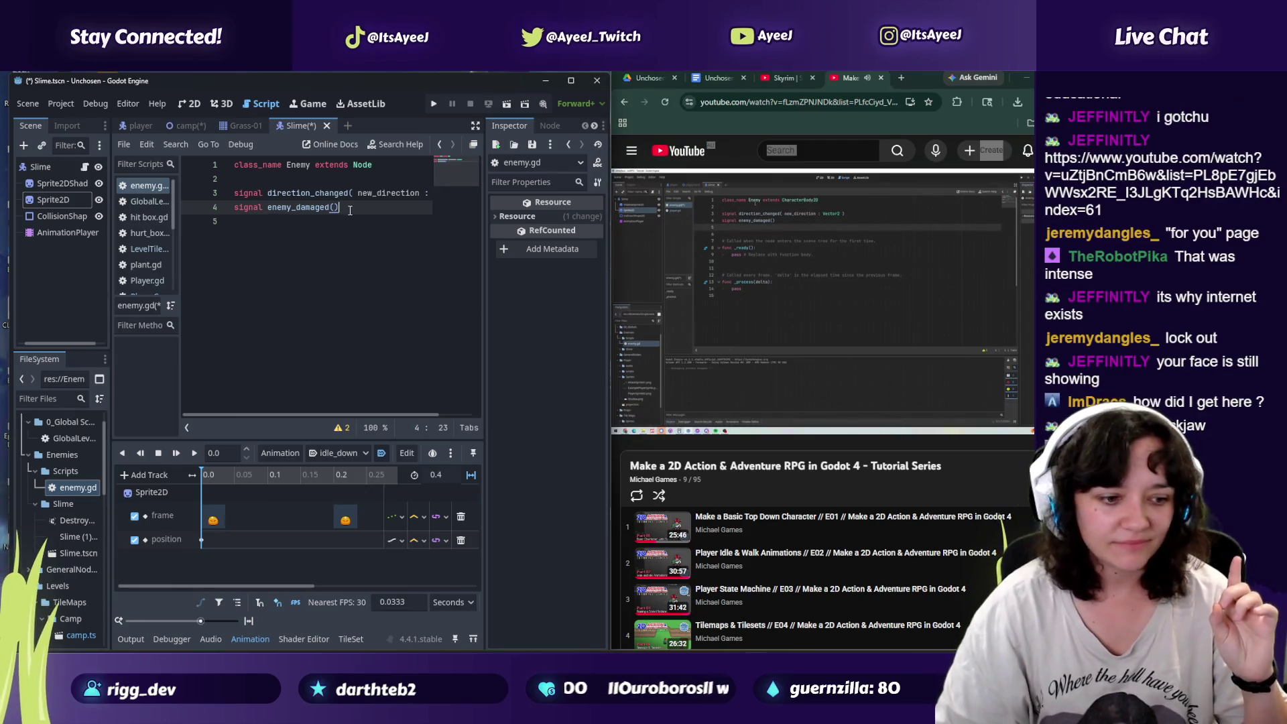
{"action": "left_click", "coordinate": [756, 276]}
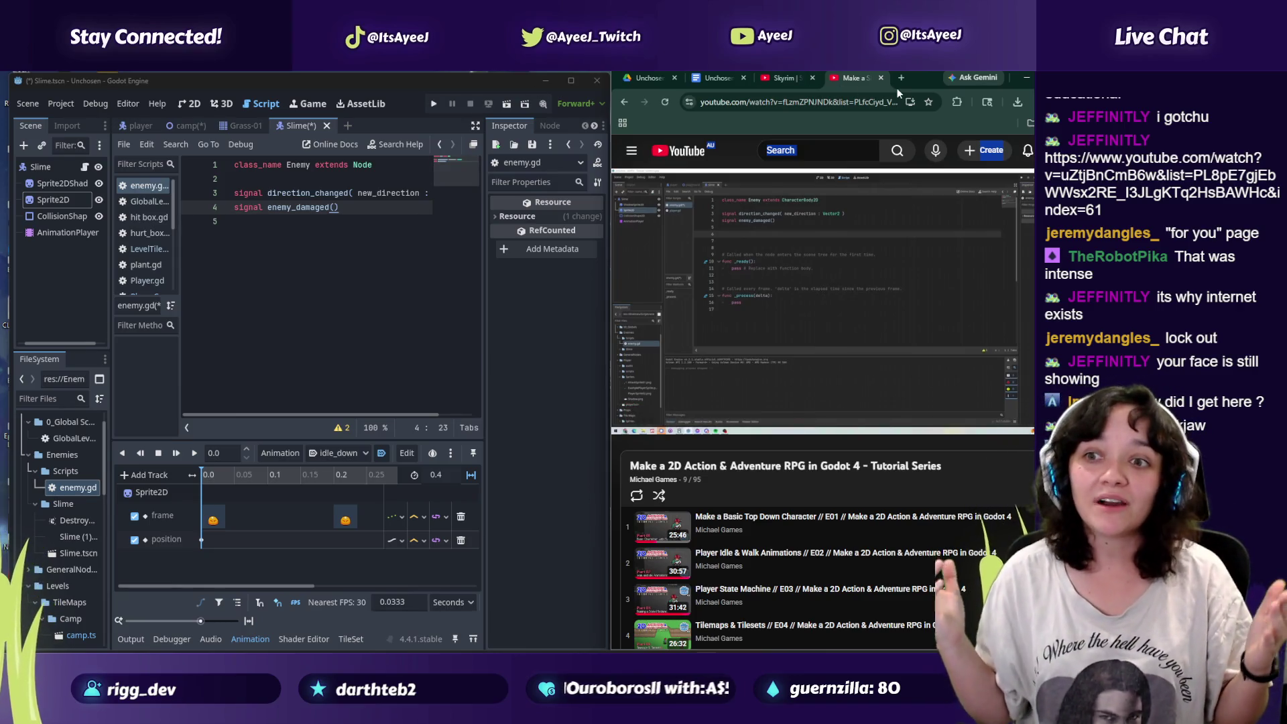
Pause the tutorial at 13:04 and bring up Player.gd in Godot's script editor for reference
{"action": "left_click", "coordinate": [871, 321]}
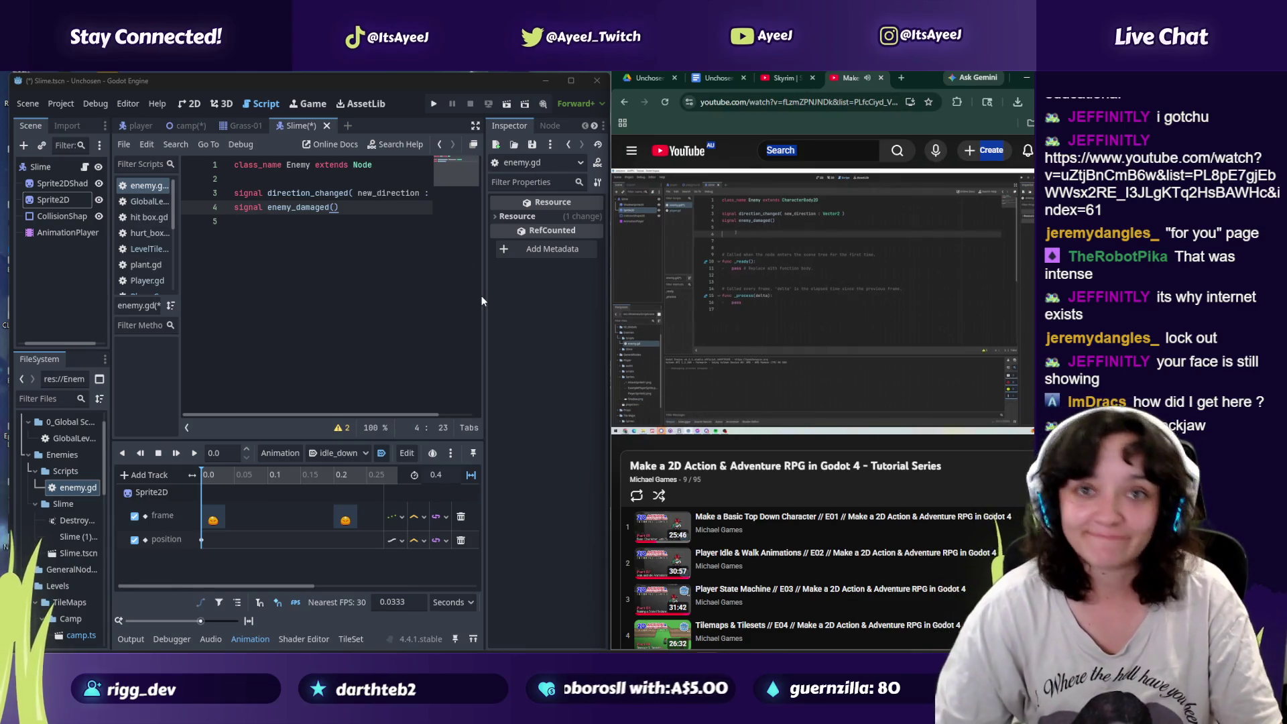
{"action": "left_click", "coordinate": [726, 276]}
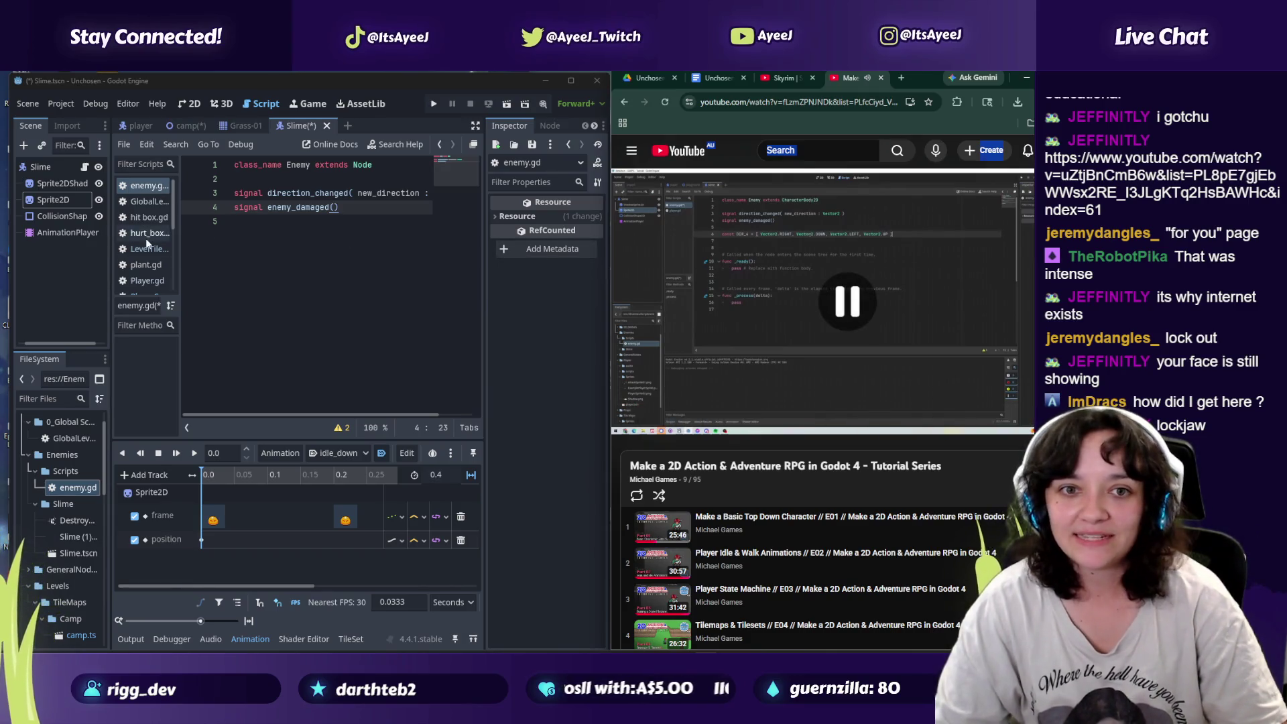
{"action": "left_click", "coordinate": [139, 276]}
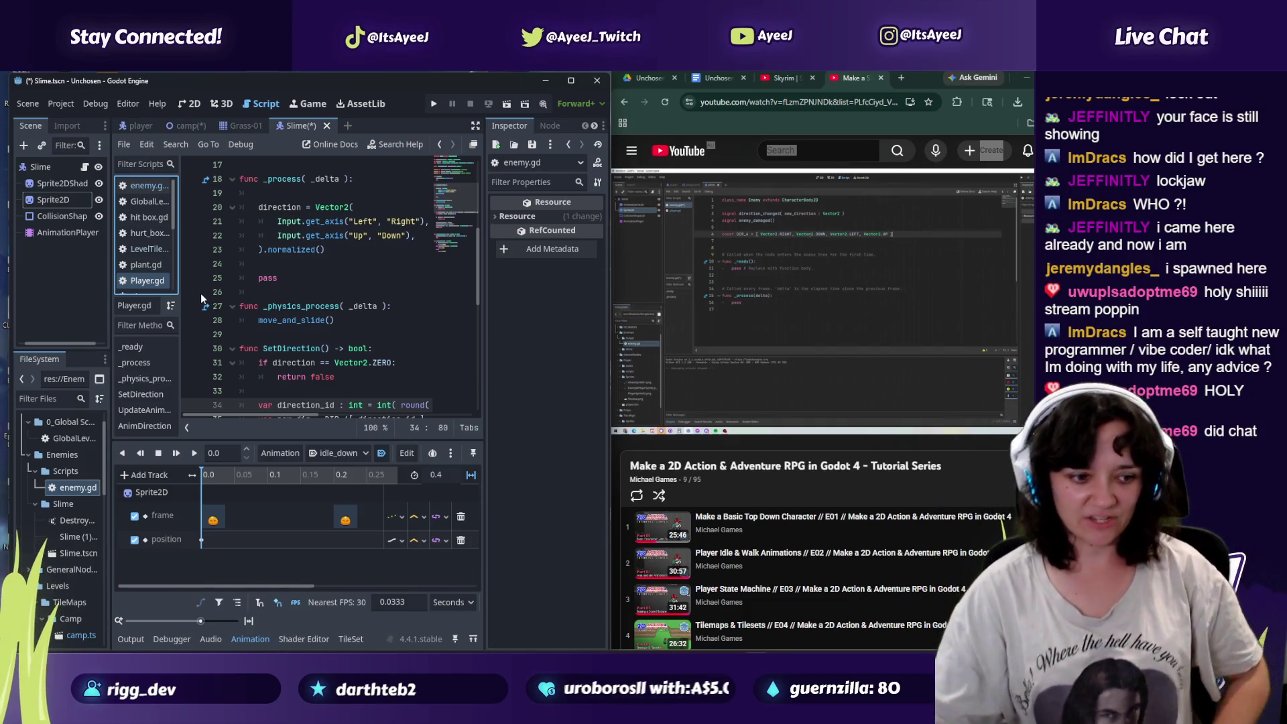
{"action": "mouse_move", "coordinate": [717, 348]}
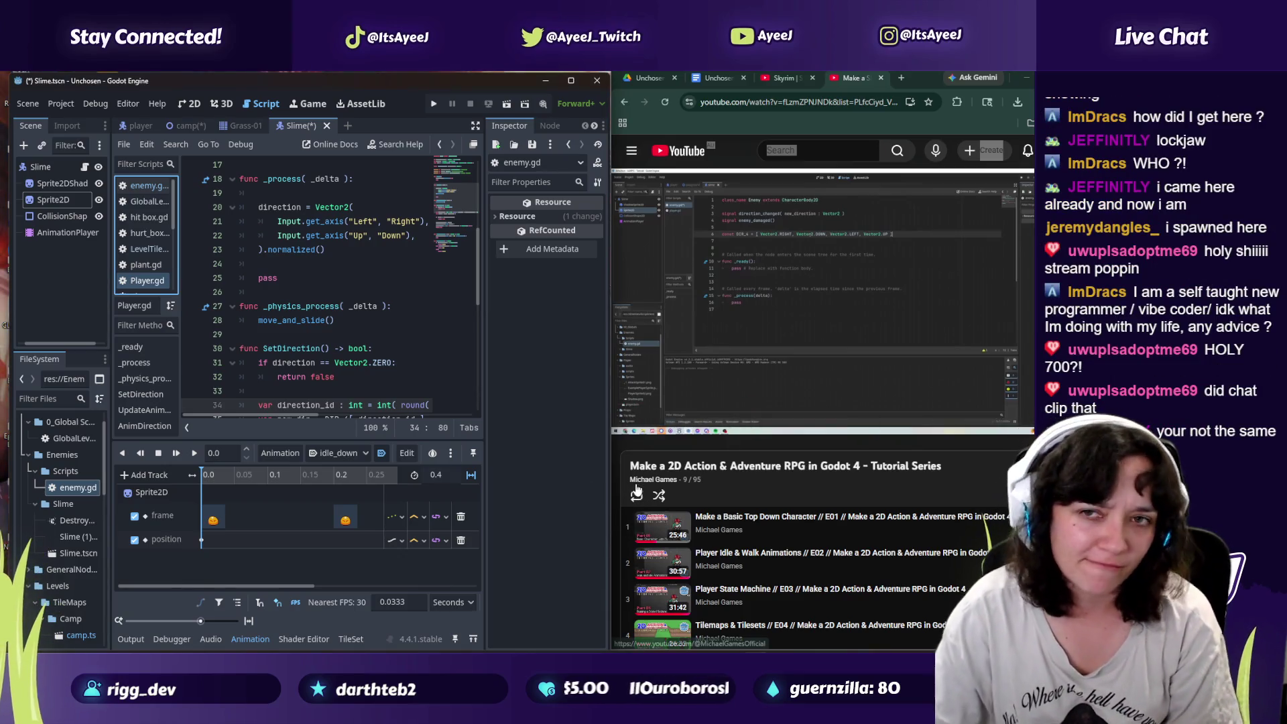
{"action": "mouse_move", "coordinate": [759, 323]}
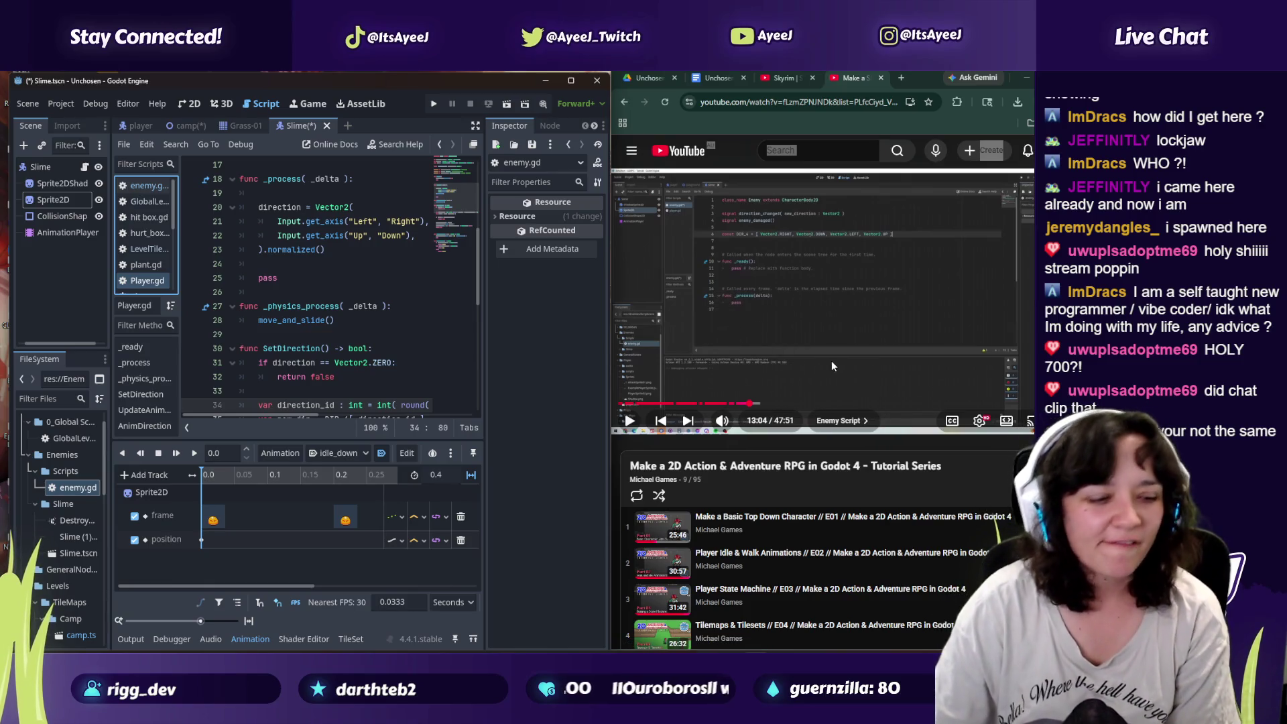
{"action": "left_click", "coordinate": [767, 261]}
{"action": "left_click", "coordinate": [770, 316]}
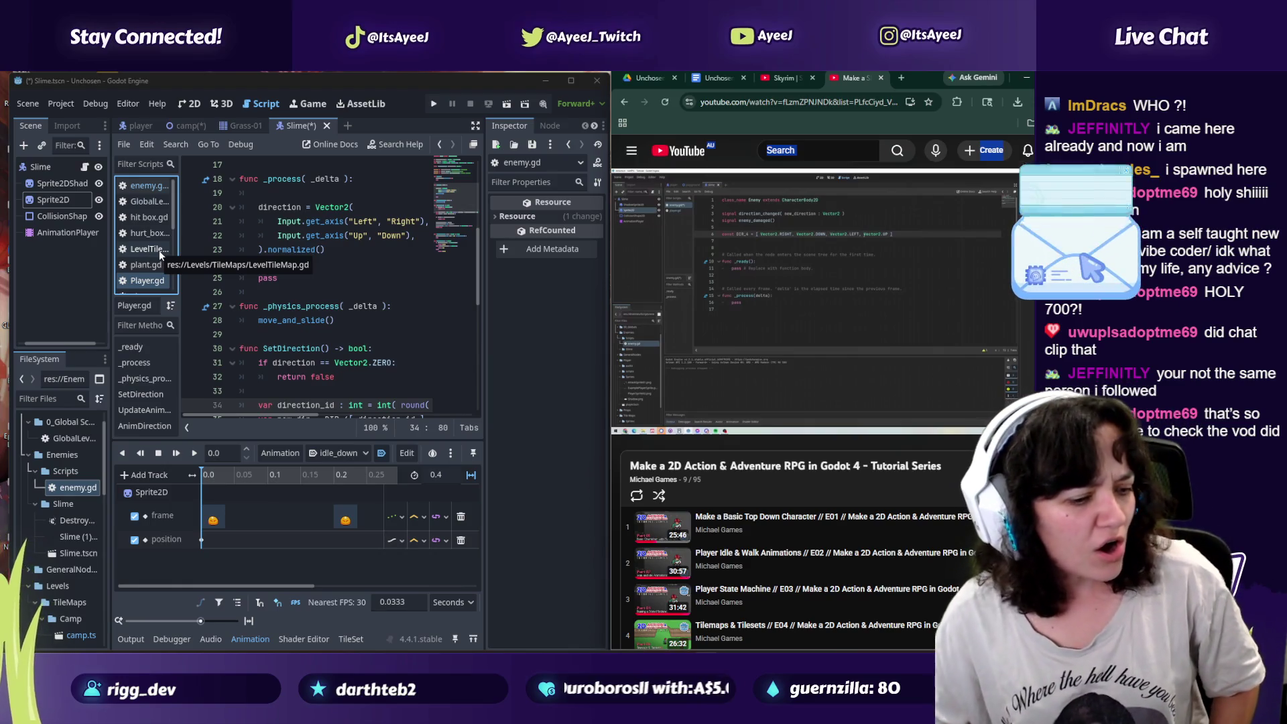
{"action": "mouse_move", "coordinate": [786, 79]}
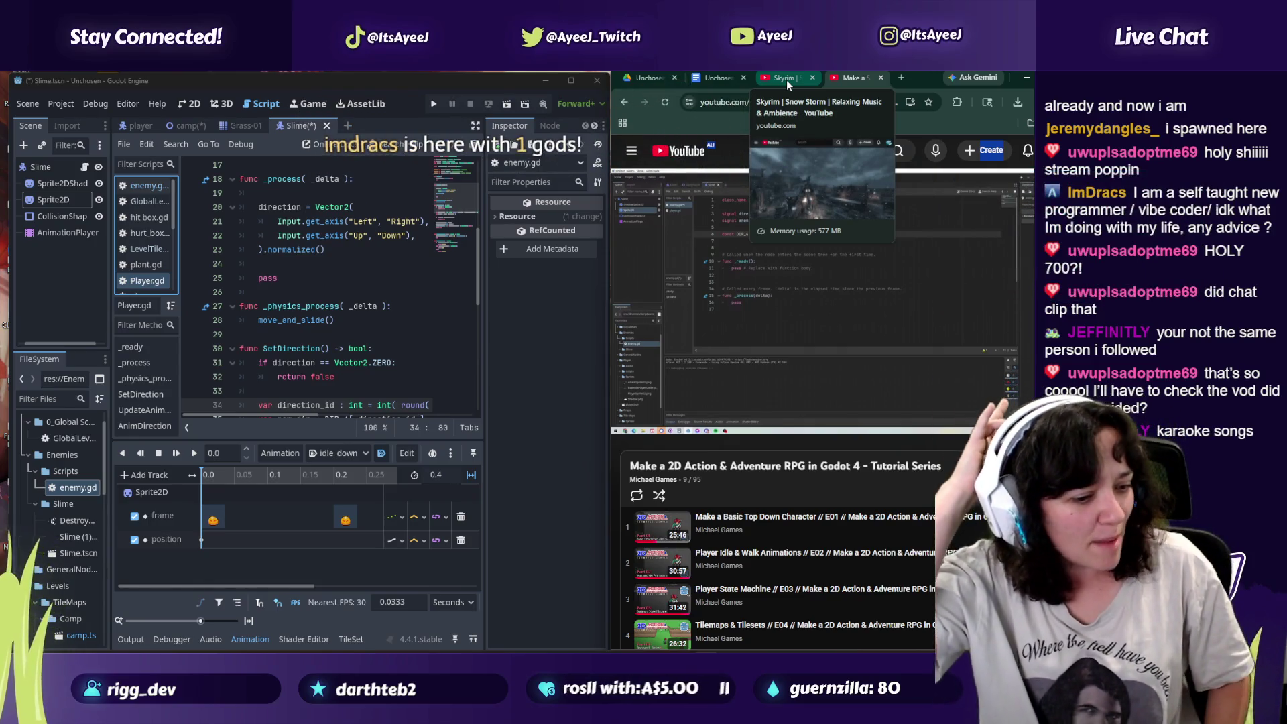
Open YouTube's home page in a new browser tab
{"action": "left_click", "coordinate": [790, 79]}
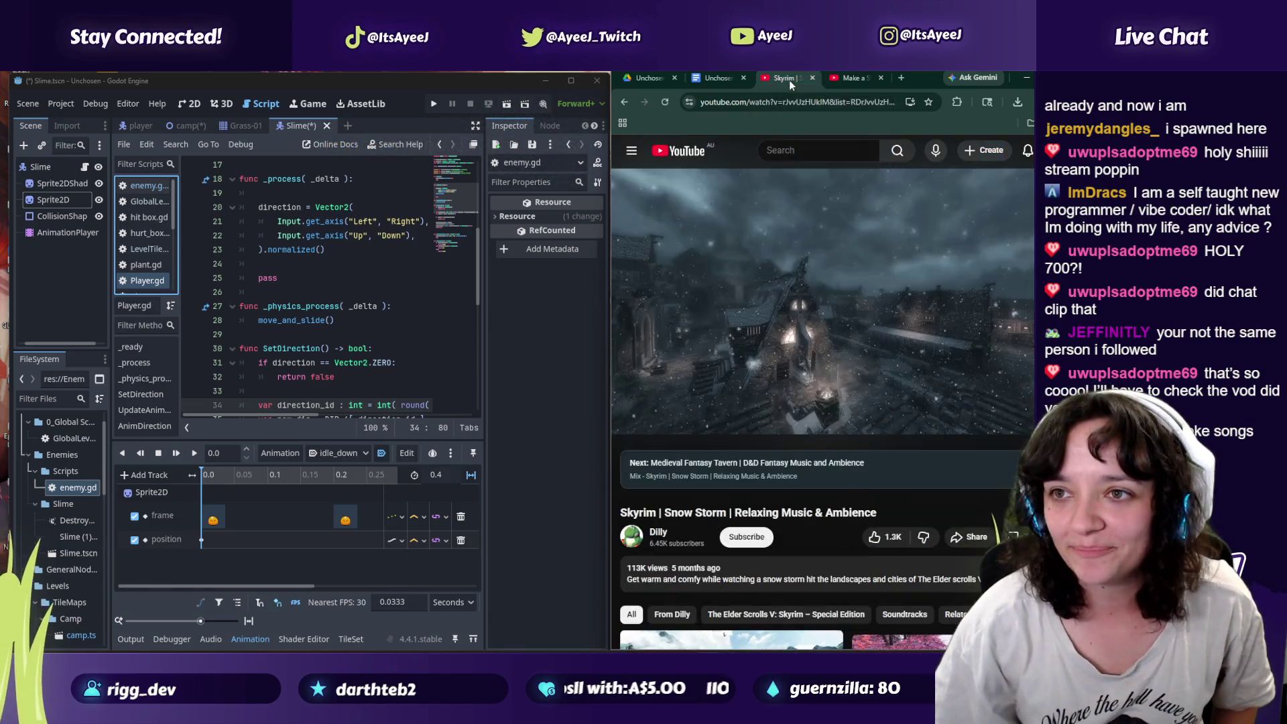
{"action": "left_click", "coordinate": [902, 78]}
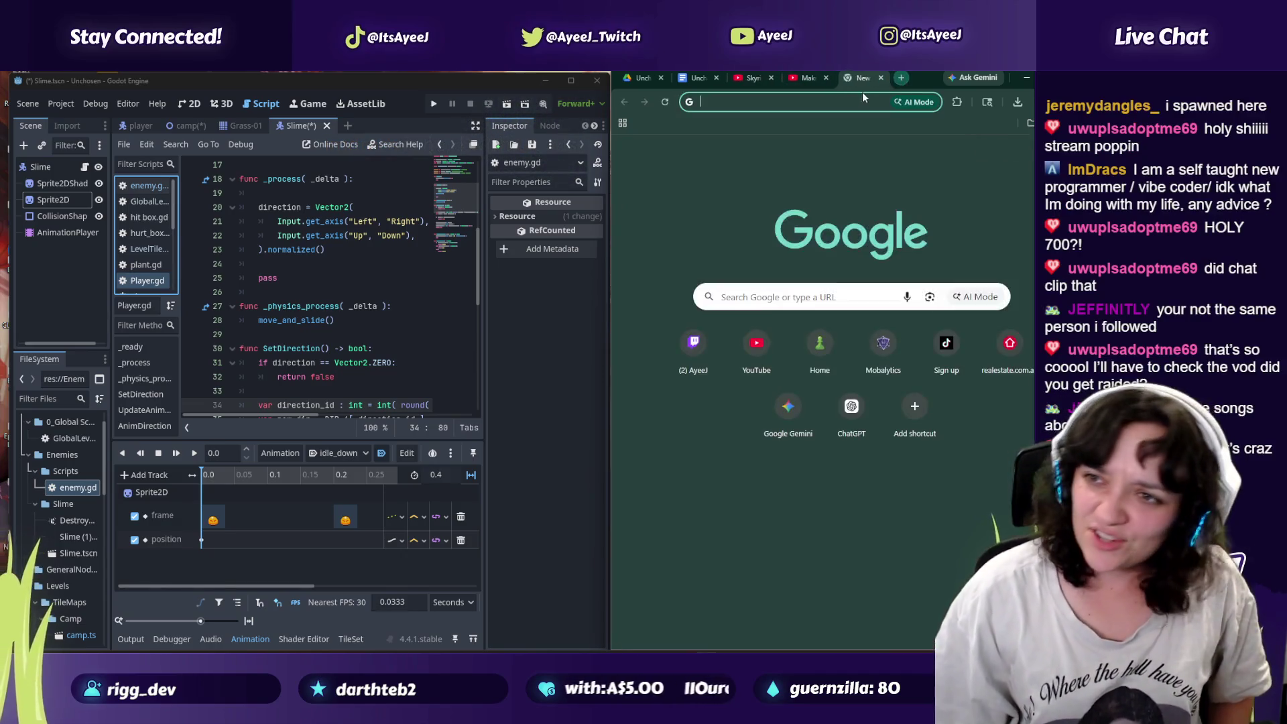
{"action": "left_click", "coordinate": [753, 341]}
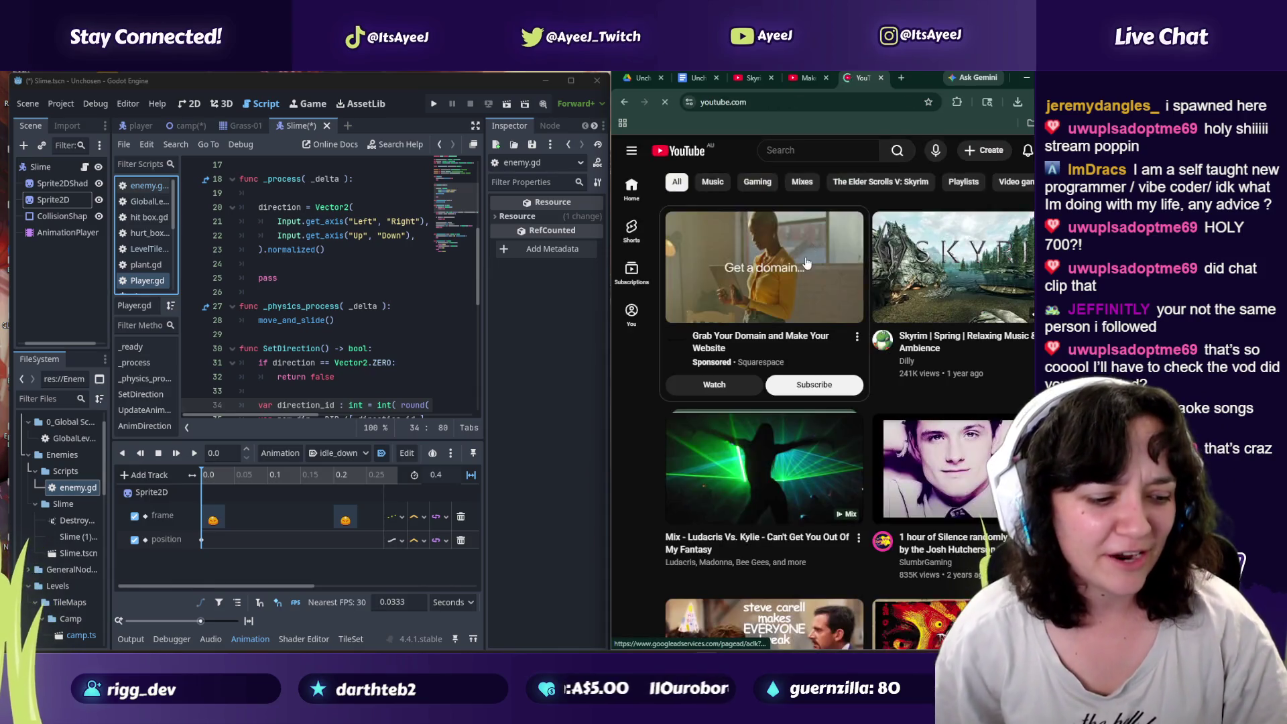
{"action": "scroll", "coordinate": [771, 362], "scroll_direction": "down", "scroll_amount": 10}
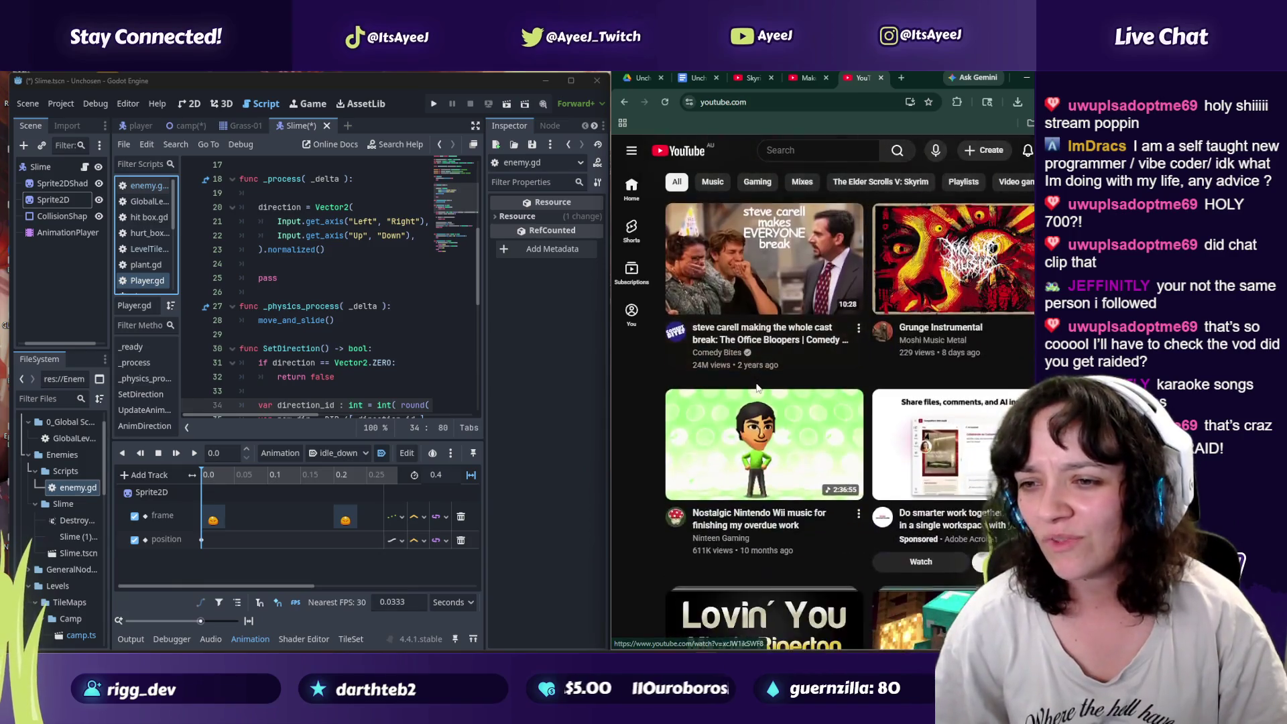
{"action": "scroll", "coordinate": [802, 322], "scroll_direction": "down", "scroll_amount": 5}
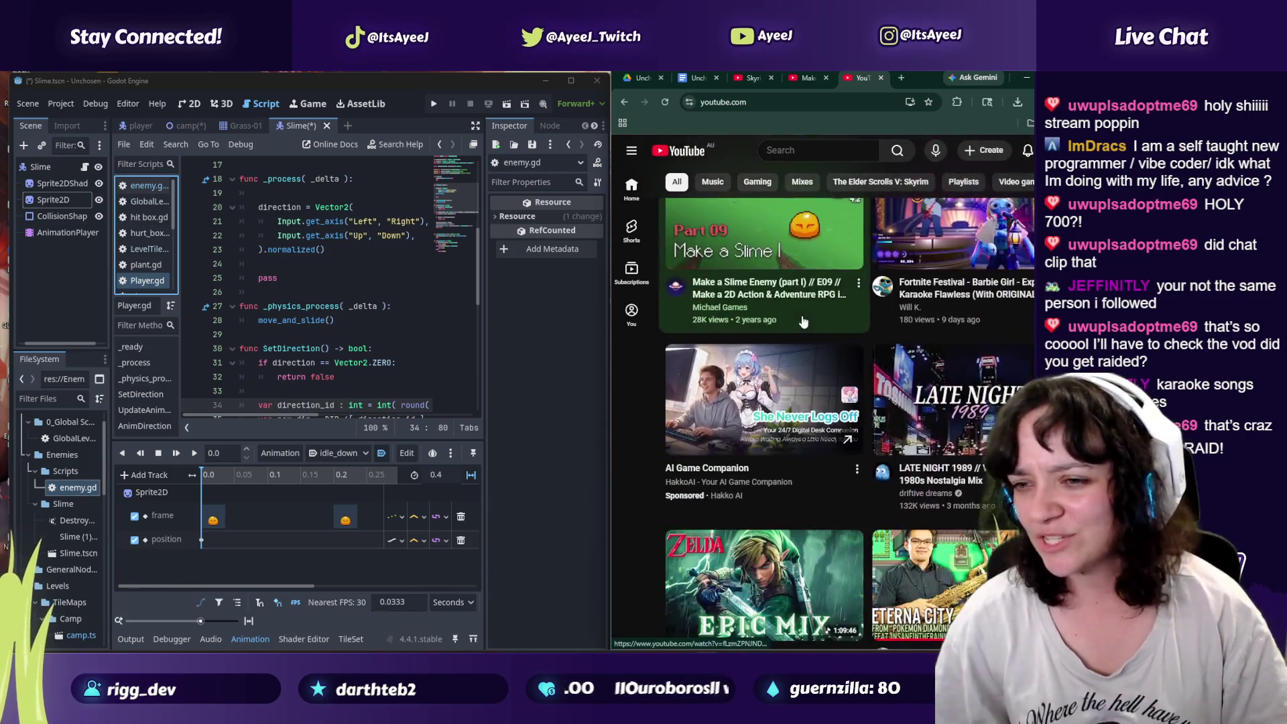
Search YouTube for 'karaoke', open Wheatus' Teenage Dirtbag karaoke version, and skip its ad
{"action": "left_click", "coordinate": [792, 149]}
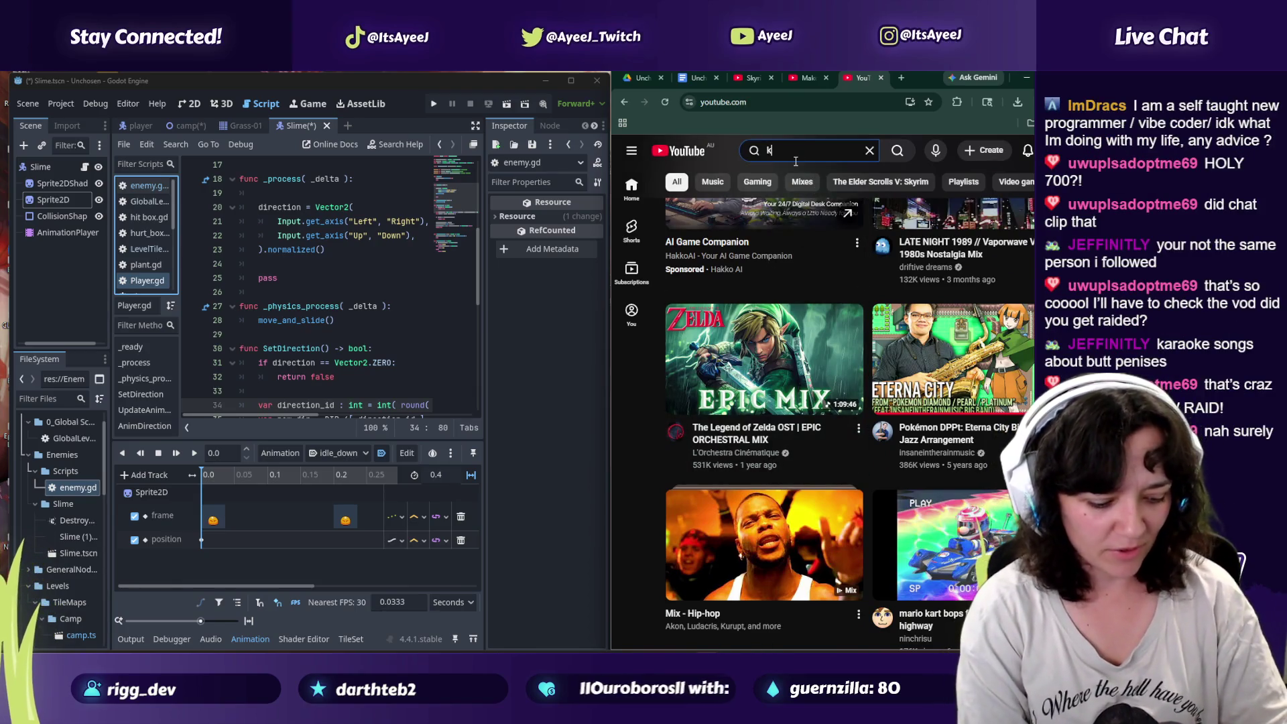
{"action": "type", "text": "araoke"}
{"action": "key", "text": "Return"}
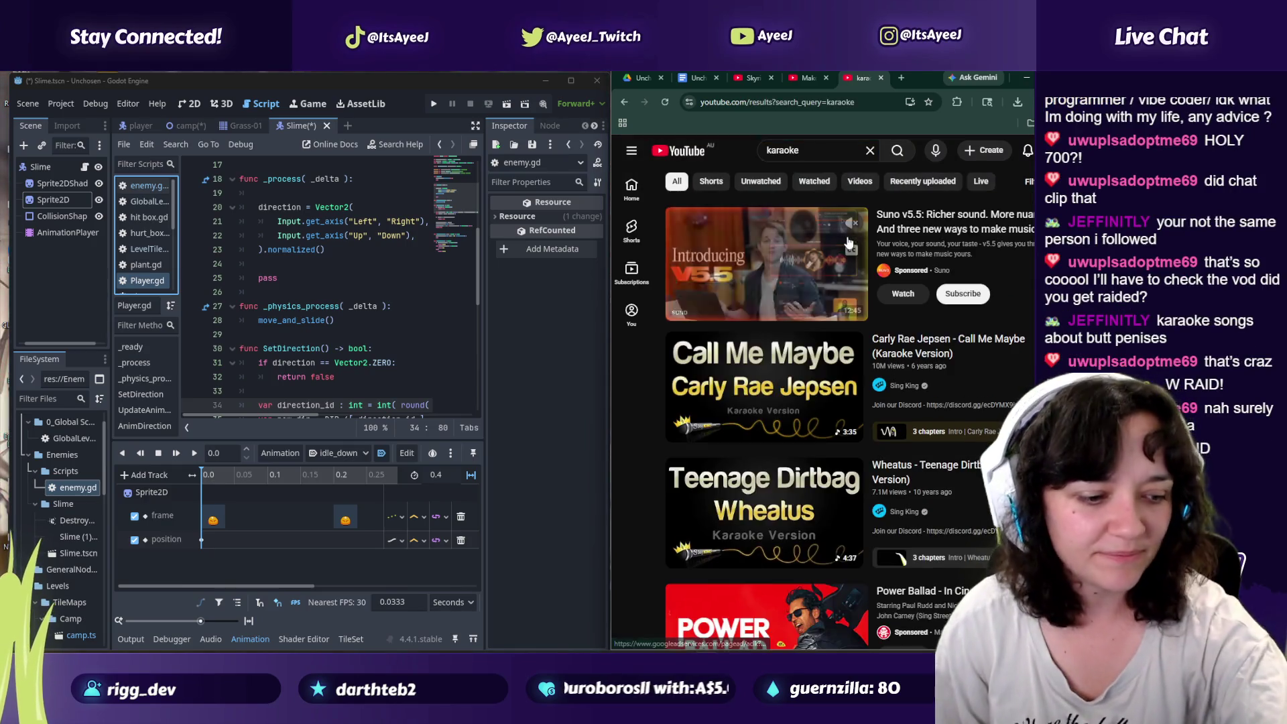
{"action": "scroll", "coordinate": [730, 409], "scroll_direction": "down", "scroll_amount": 8}
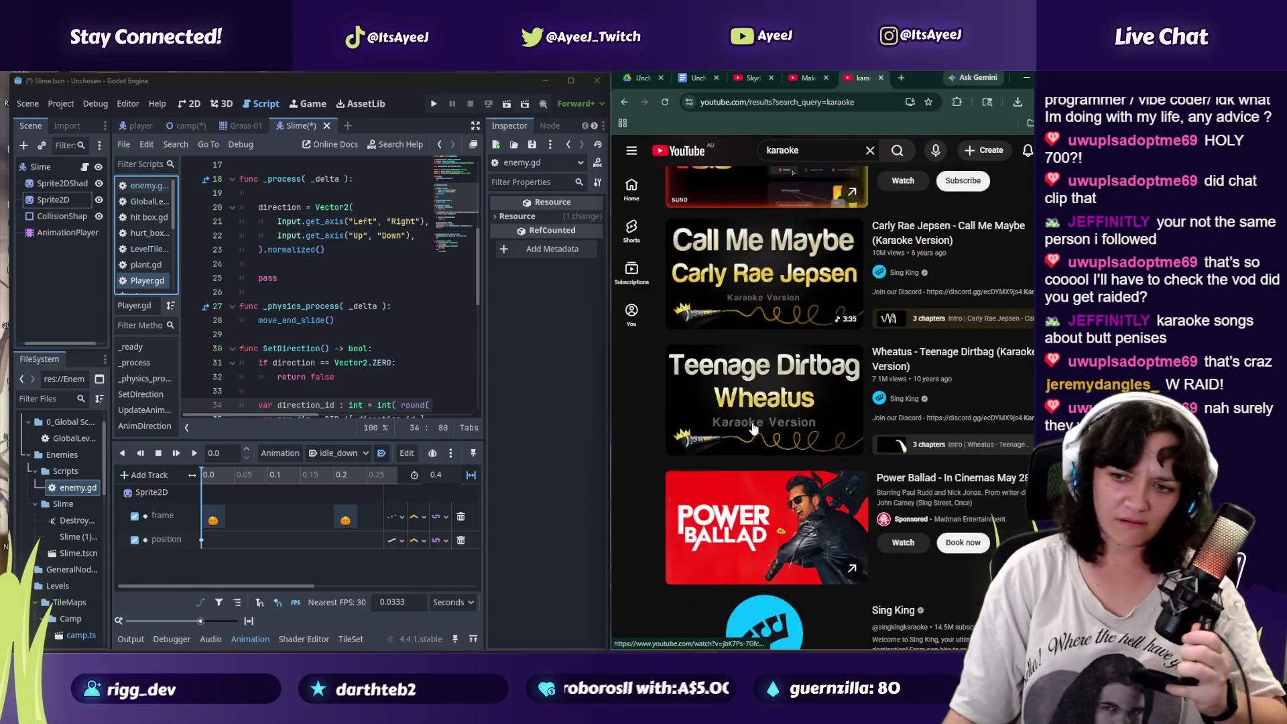
{"action": "scroll", "coordinate": [751, 426], "scroll_direction": "up", "scroll_amount": 4}
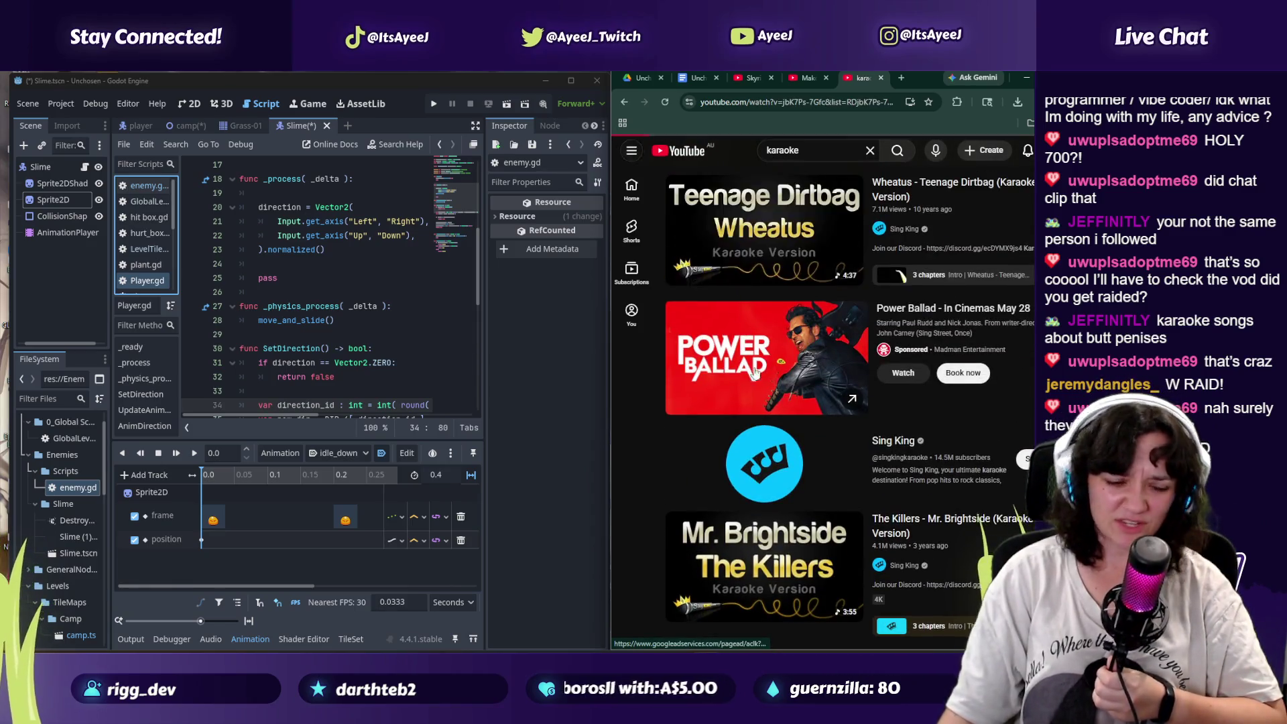
{"action": "left_click", "coordinate": [741, 281]}
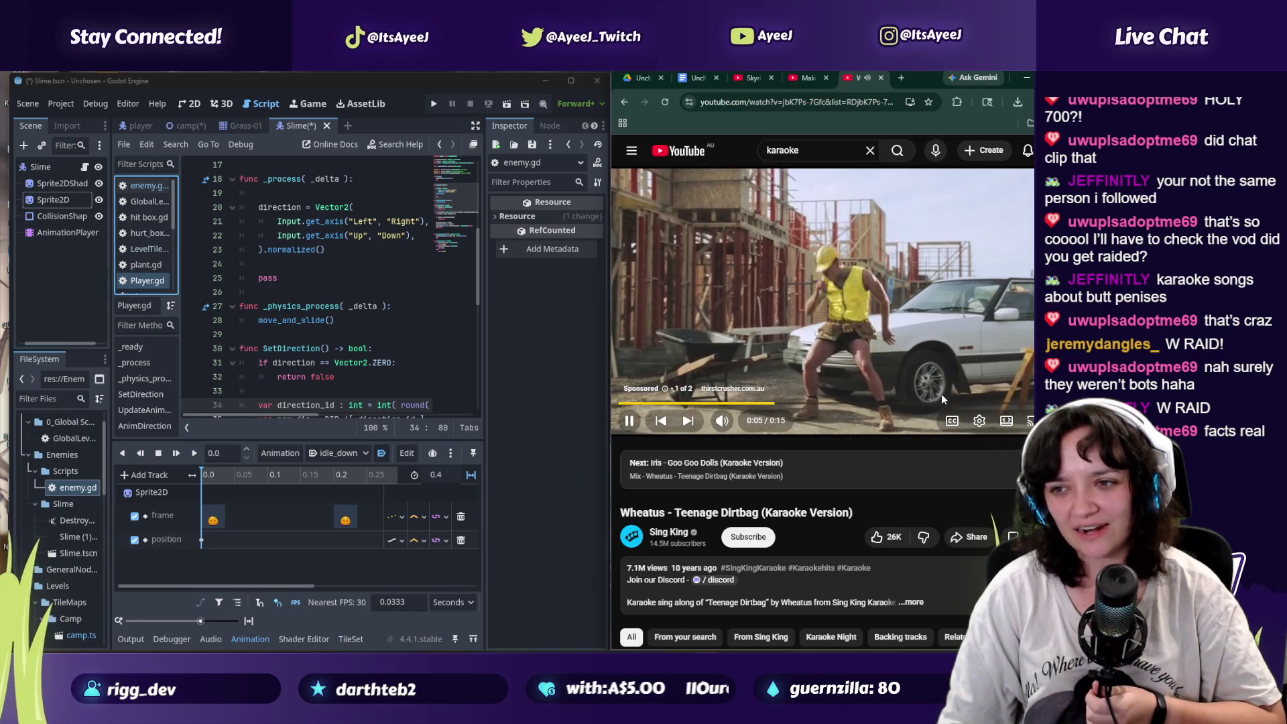
{"action": "mouse_move", "coordinate": [725, 424]}
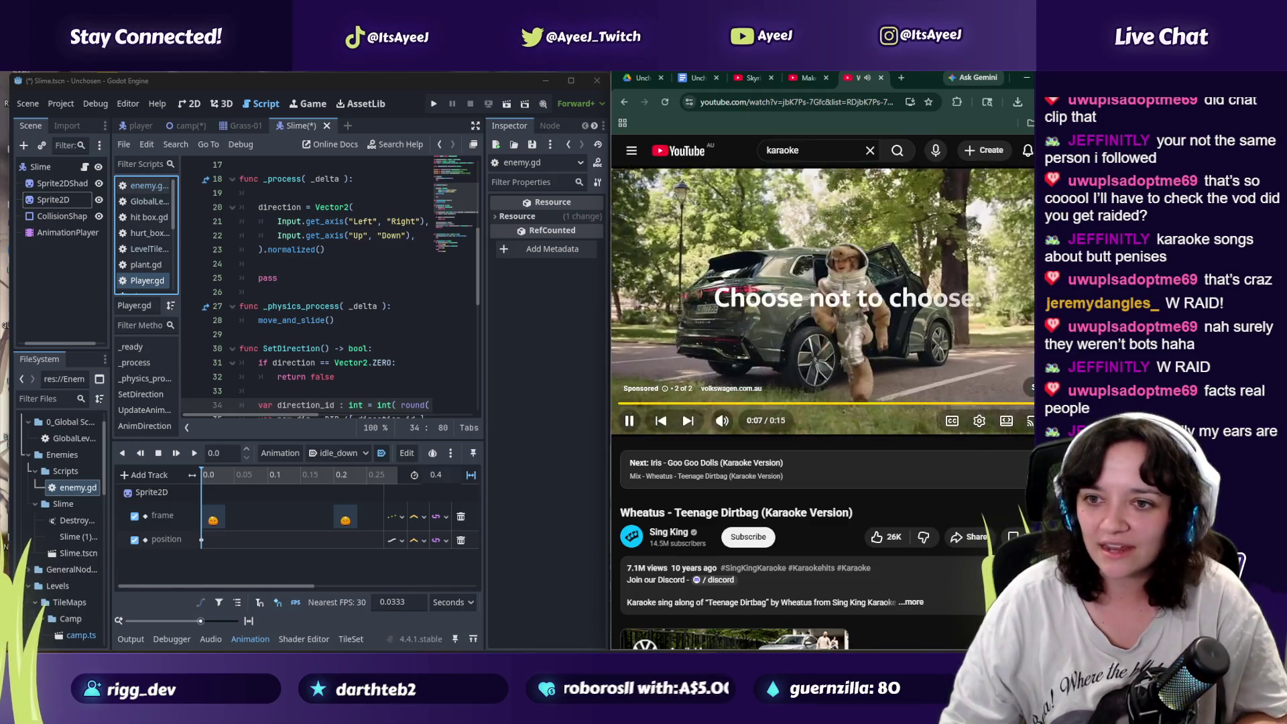
{"action": "left_click", "coordinate": [1033, 388]}
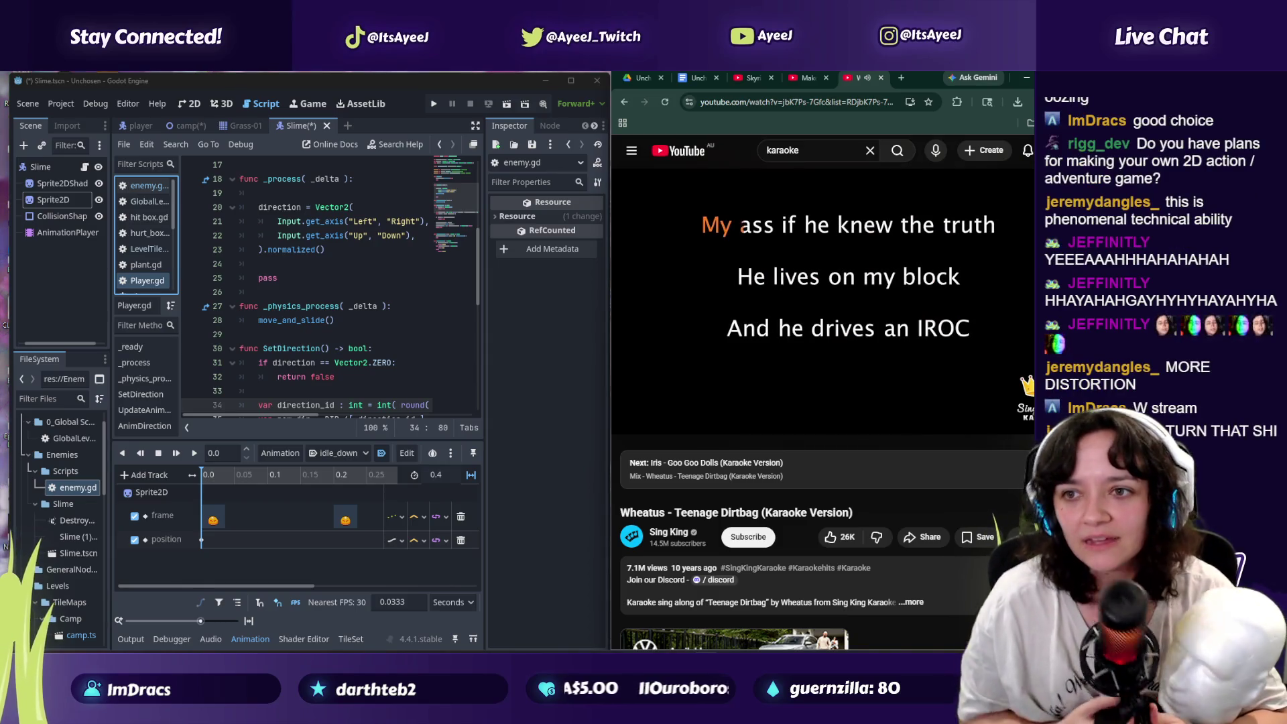
Let the Teenage Dirtbag karaoke video play on to 3:57 of 4:36
{"action": "mouse_move", "coordinate": [735, 425]}
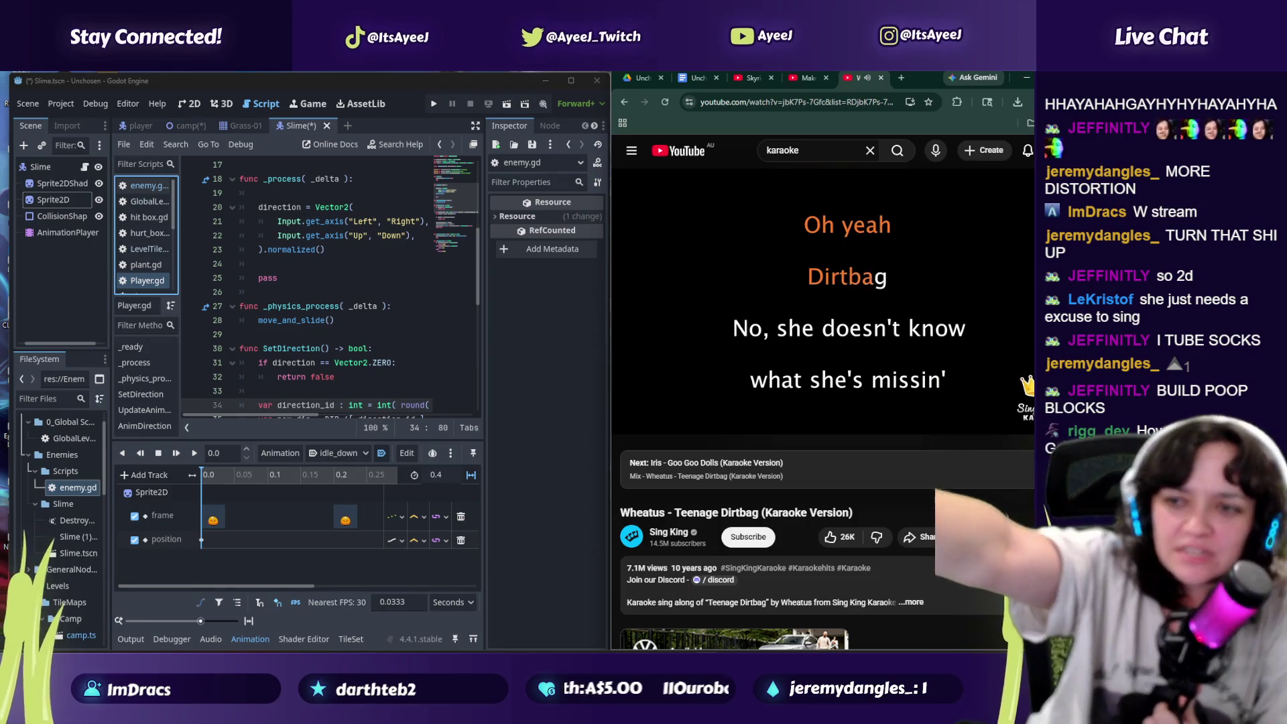
{"action": "mouse_move", "coordinate": [876, 305]}
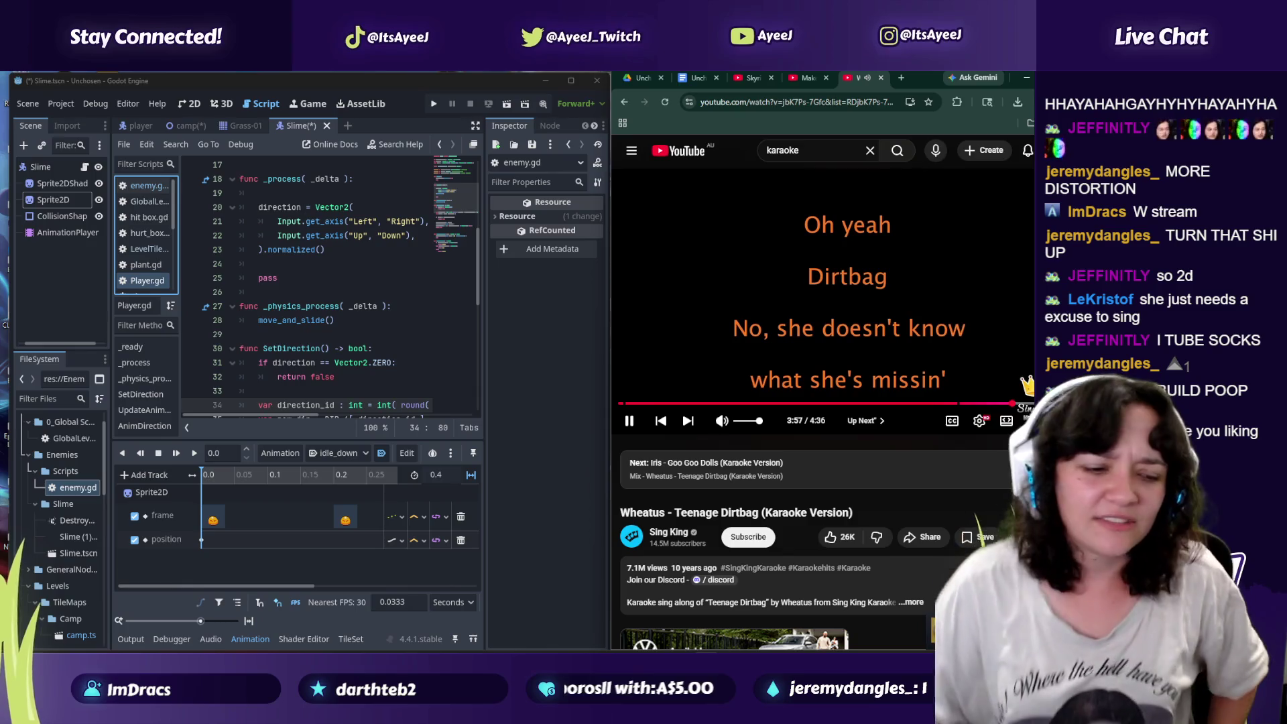
Close the karaoke tab and return to the Godot RPG tutorial's Enemy Script chapter at 13:06
{"action": "left_click", "coordinate": [881, 78]}
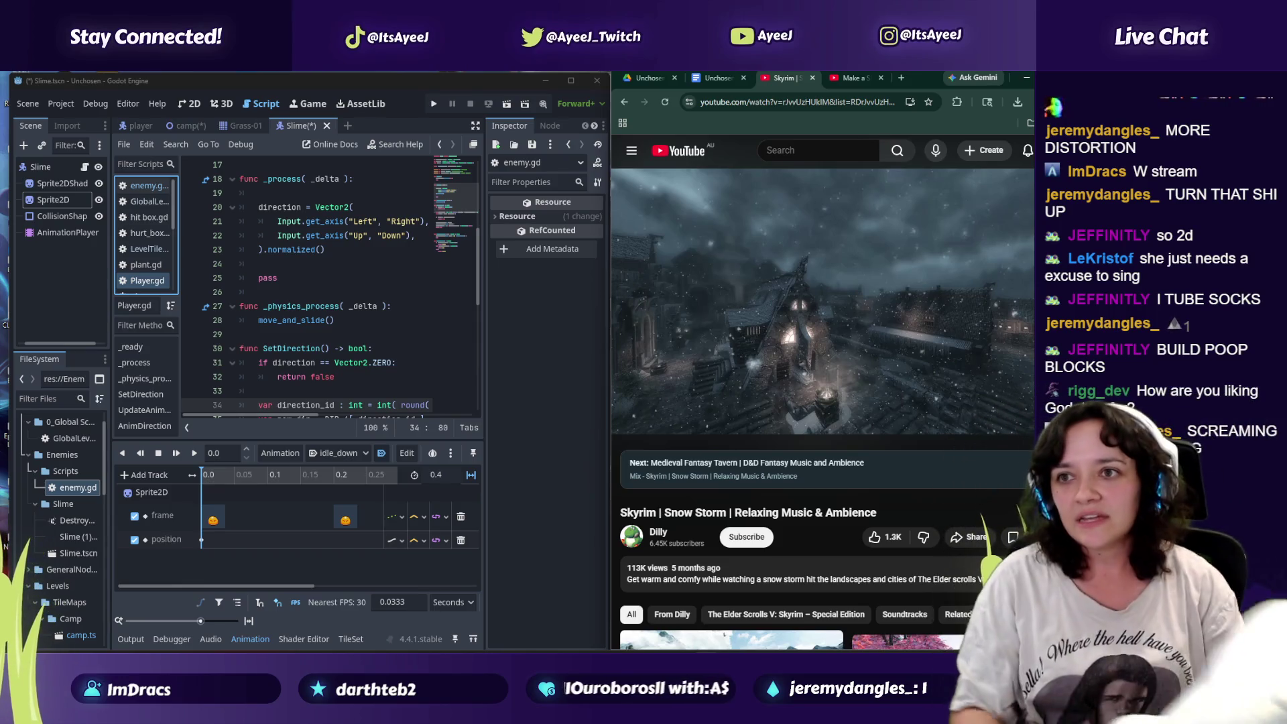
{"action": "left_click", "coordinate": [859, 80]}
{"action": "mouse_move", "coordinate": [740, 369]}
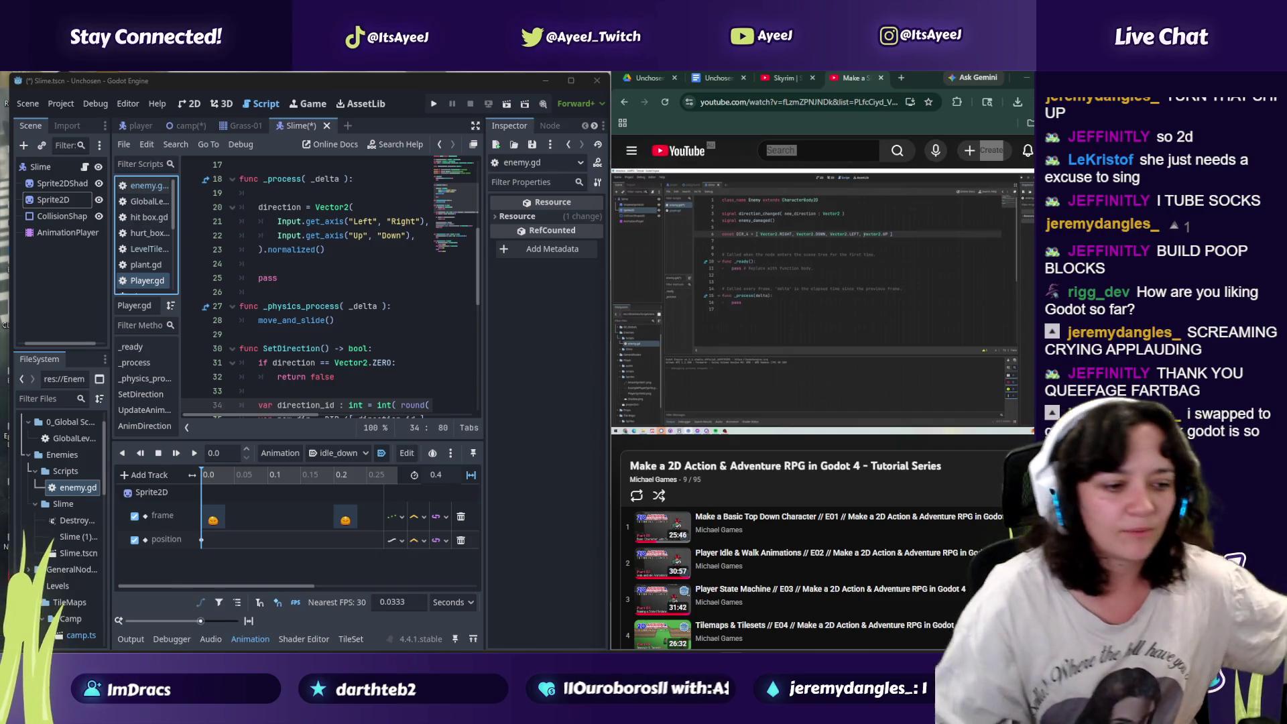
{"action": "left_click", "coordinate": [833, 287]}
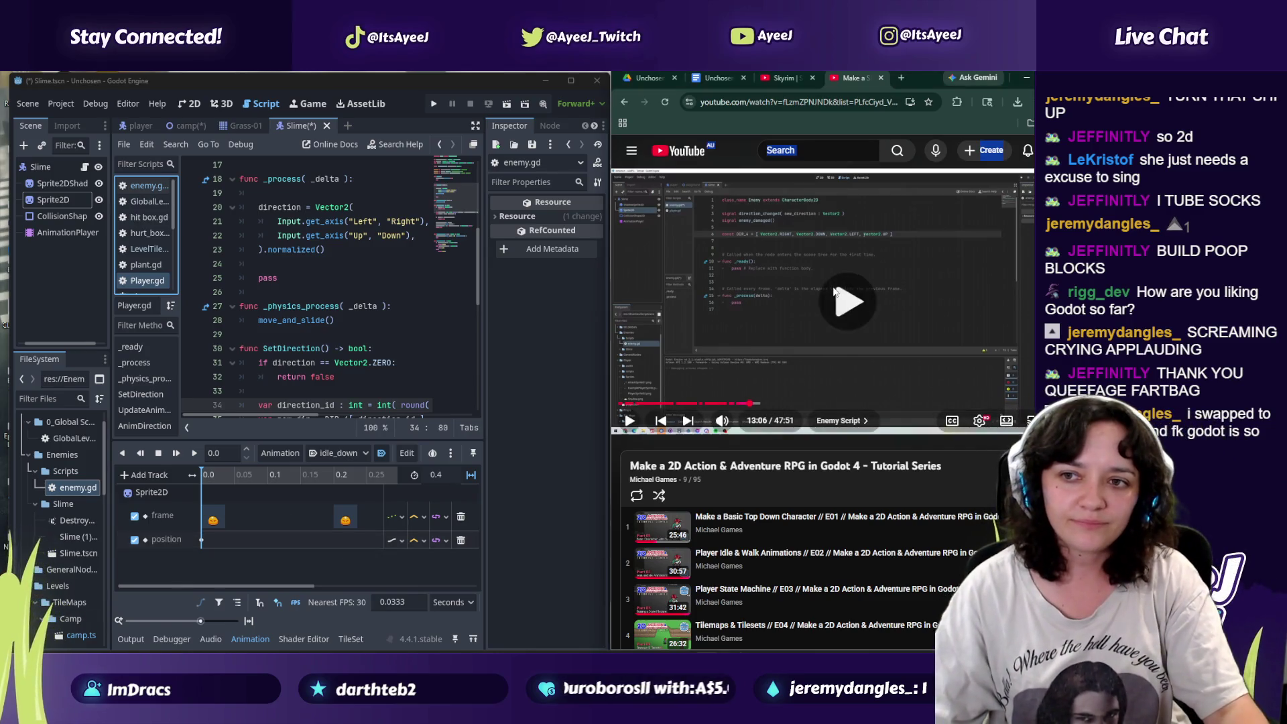
Pause the tutorial on the DIR_4 enemy code and widen Godot's script list to show full file names
{"action": "left_click", "coordinate": [694, 346]}
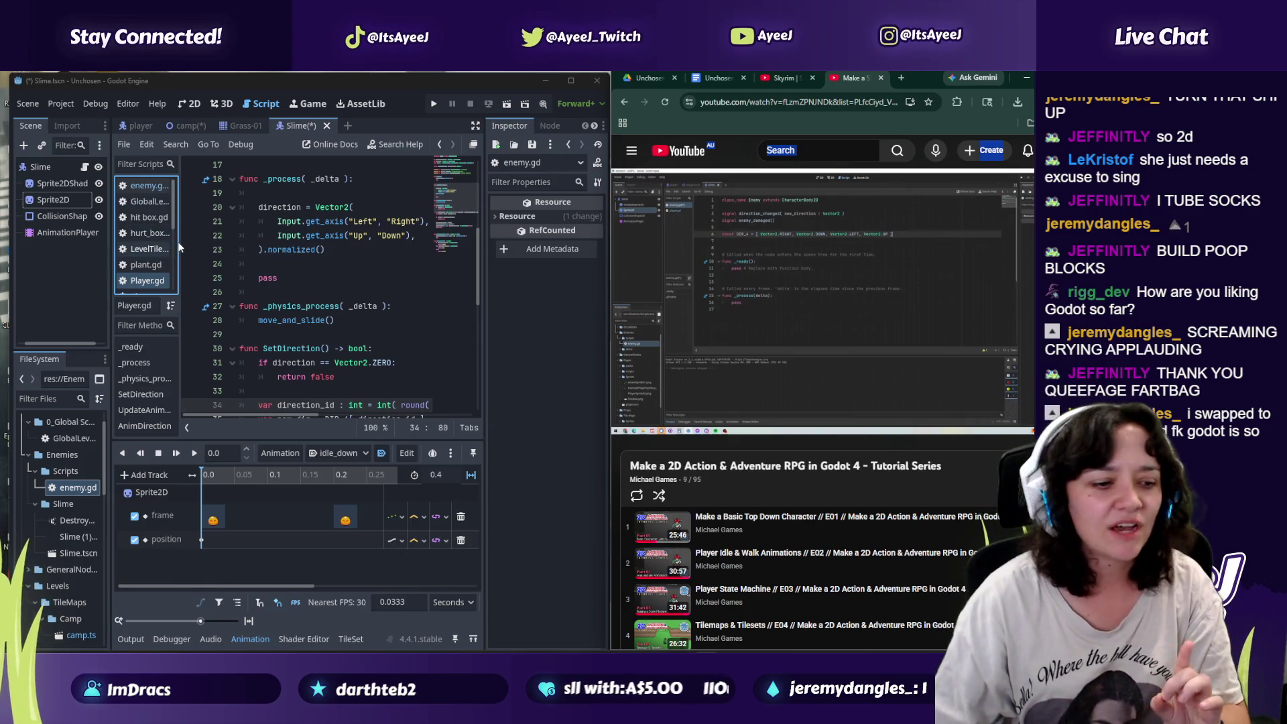
{"action": "left_click_drag", "start_coordinate": [180, 236], "coordinate": [209, 236]}
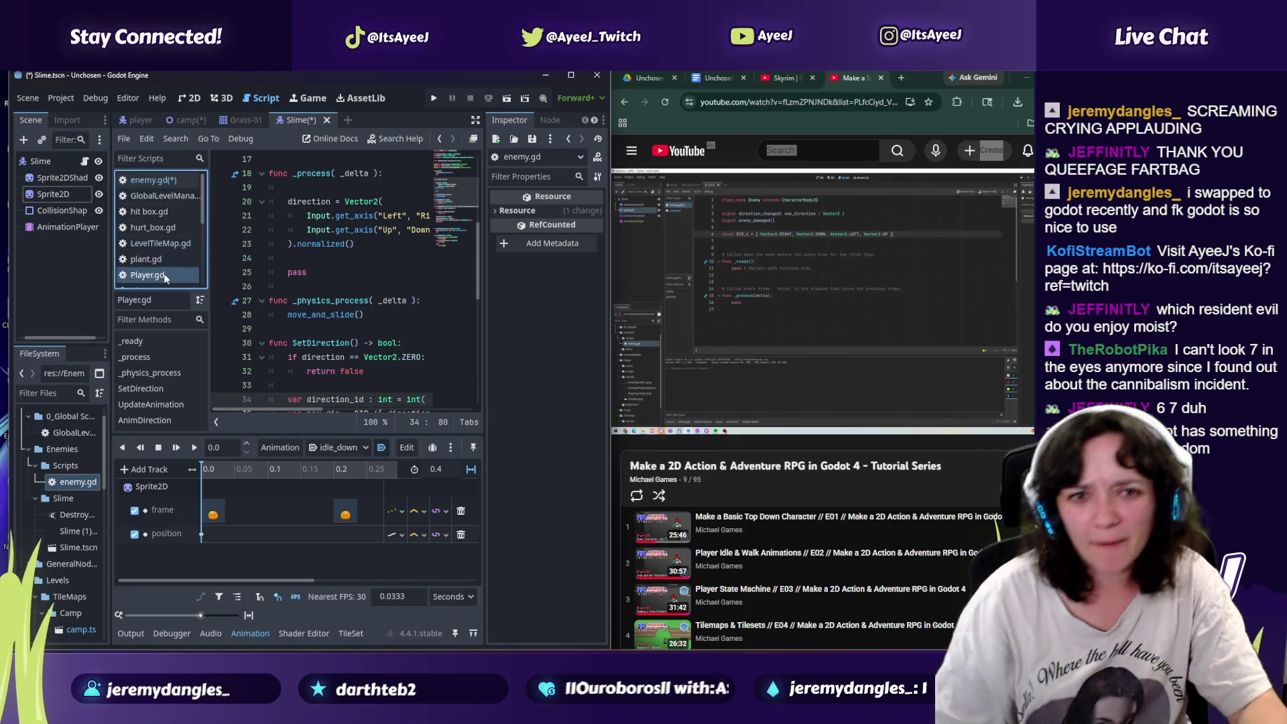
Scroll Player.gd back to the top and place the caret on its const DIR_4 line
{"action": "scroll", "coordinate": [150, 244], "scroll_direction": "down", "scroll_amount": 1}
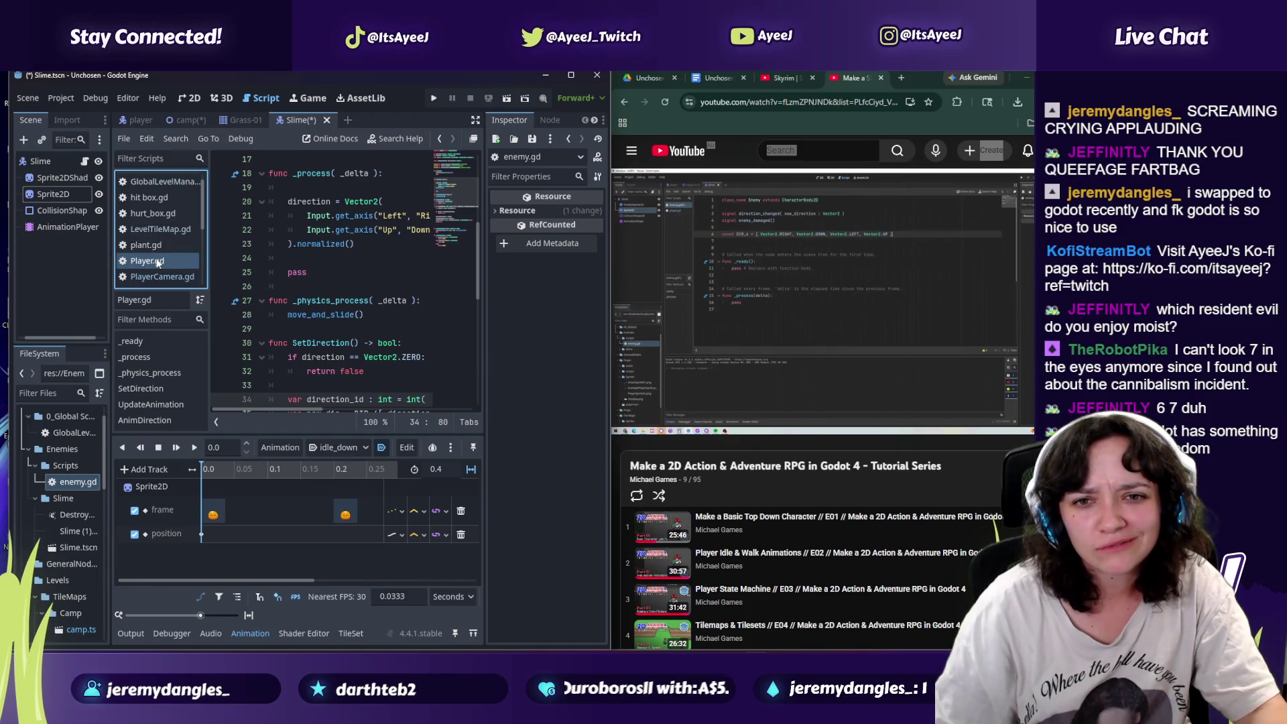
{"action": "scroll", "coordinate": [332, 302], "scroll_direction": "down", "scroll_amount": 5}
{"action": "scroll", "coordinate": [327, 276], "scroll_direction": "down", "scroll_amount": 3}
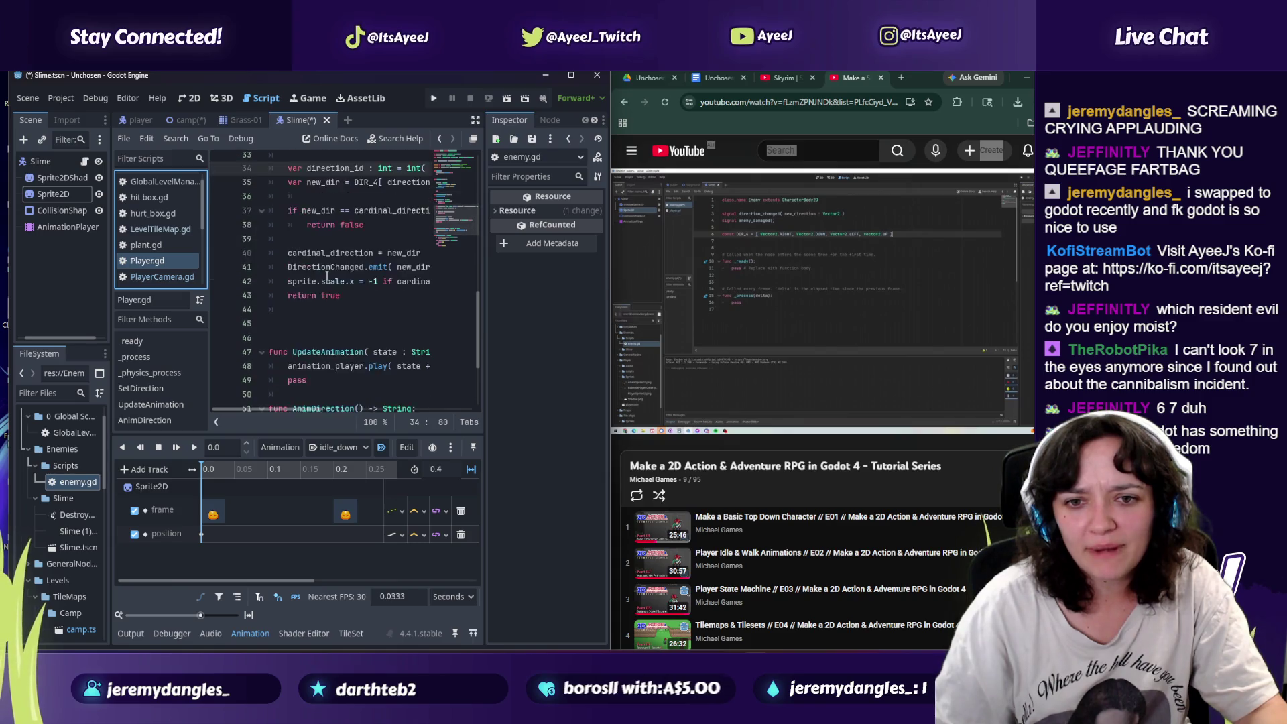
{"action": "scroll", "coordinate": [326, 278], "scroll_direction": "up", "scroll_amount": 11}
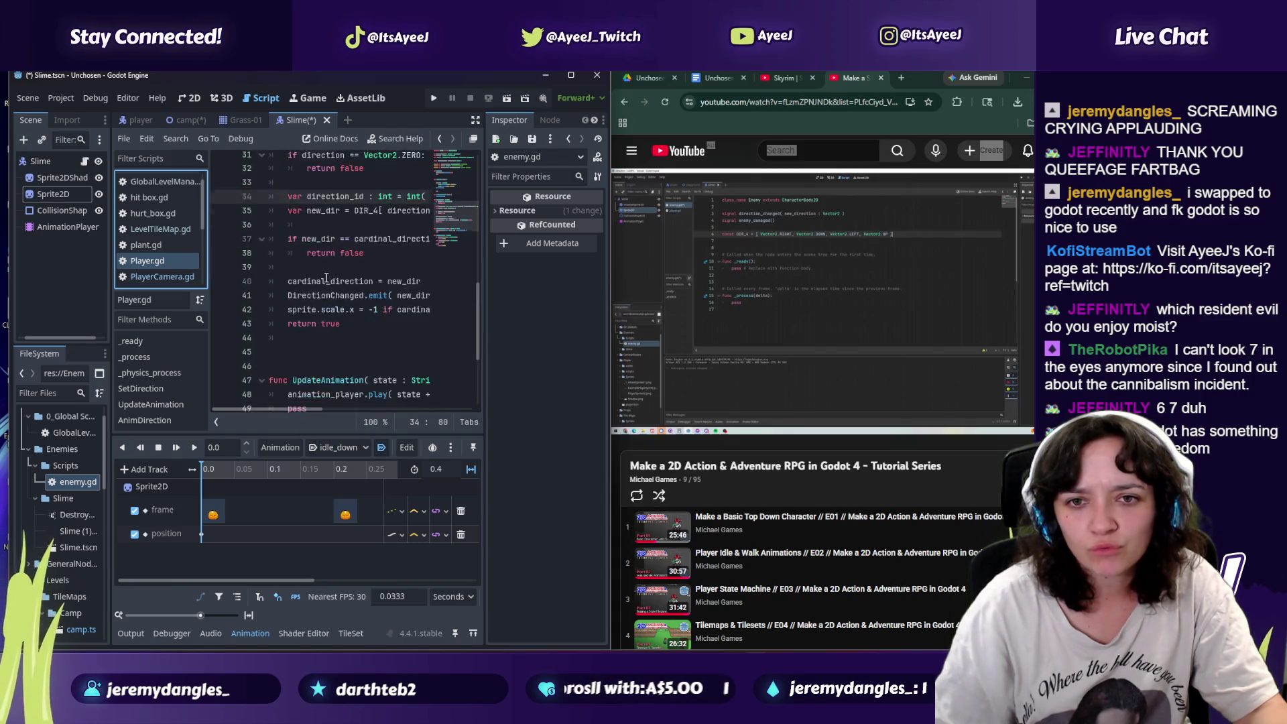
{"action": "scroll", "coordinate": [326, 277], "scroll_direction": "up", "scroll_amount": 3}
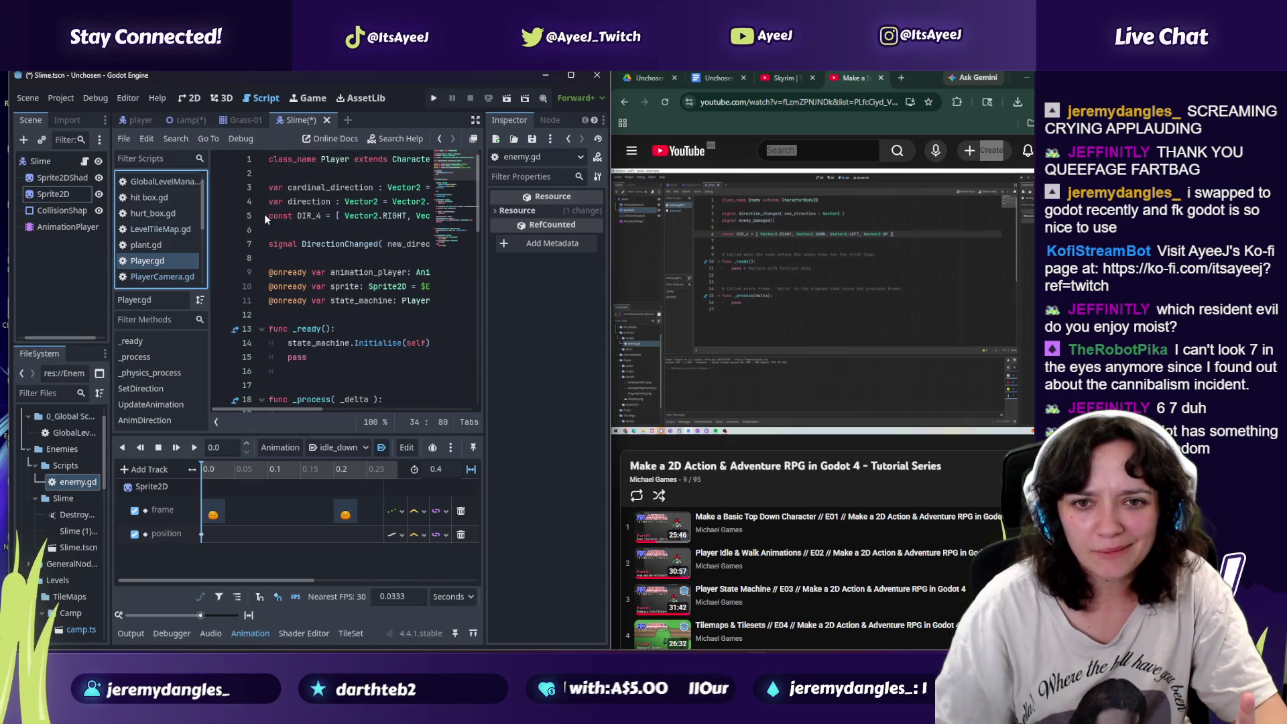
{"action": "left_click", "coordinate": [396, 215]}
Copy Player.gd's const DIR_4 line, check the tutorial up to 13:17, then return to enemy.gd
{"action": "left_click_drag", "start_coordinate": [270, 217], "coordinate": [442, 215]}
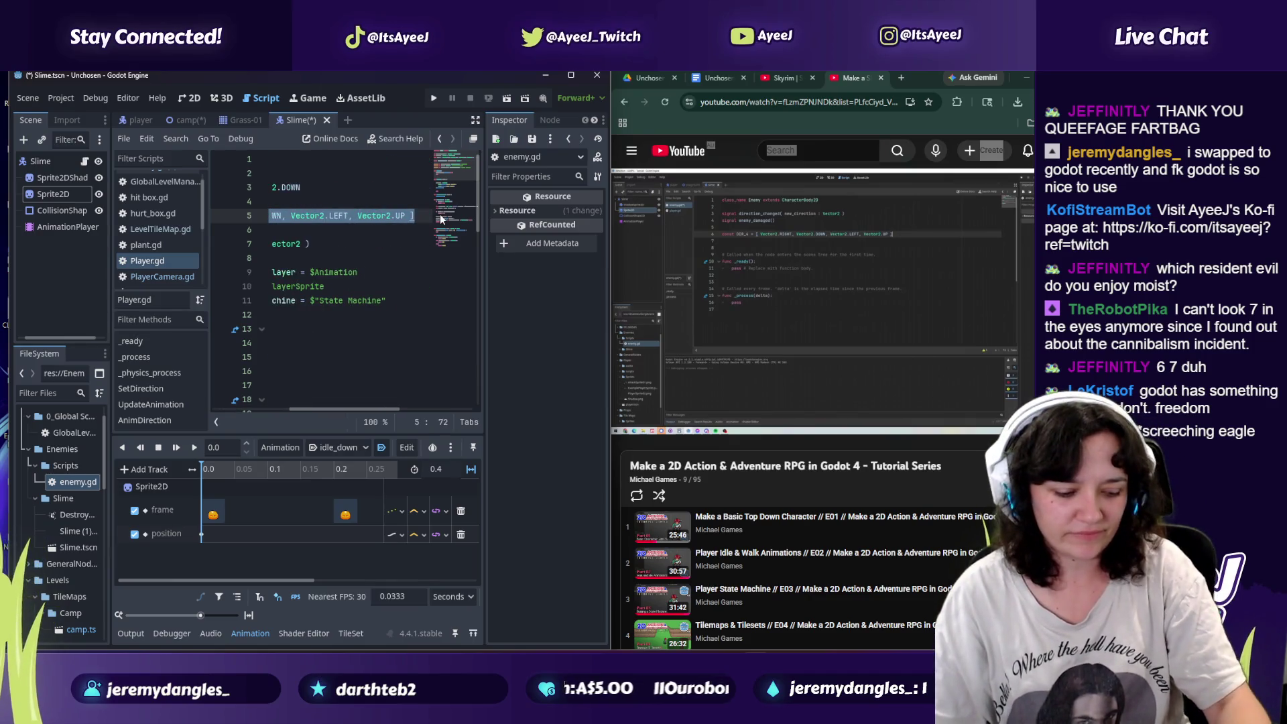
{"action": "left_click", "coordinate": [714, 302]}
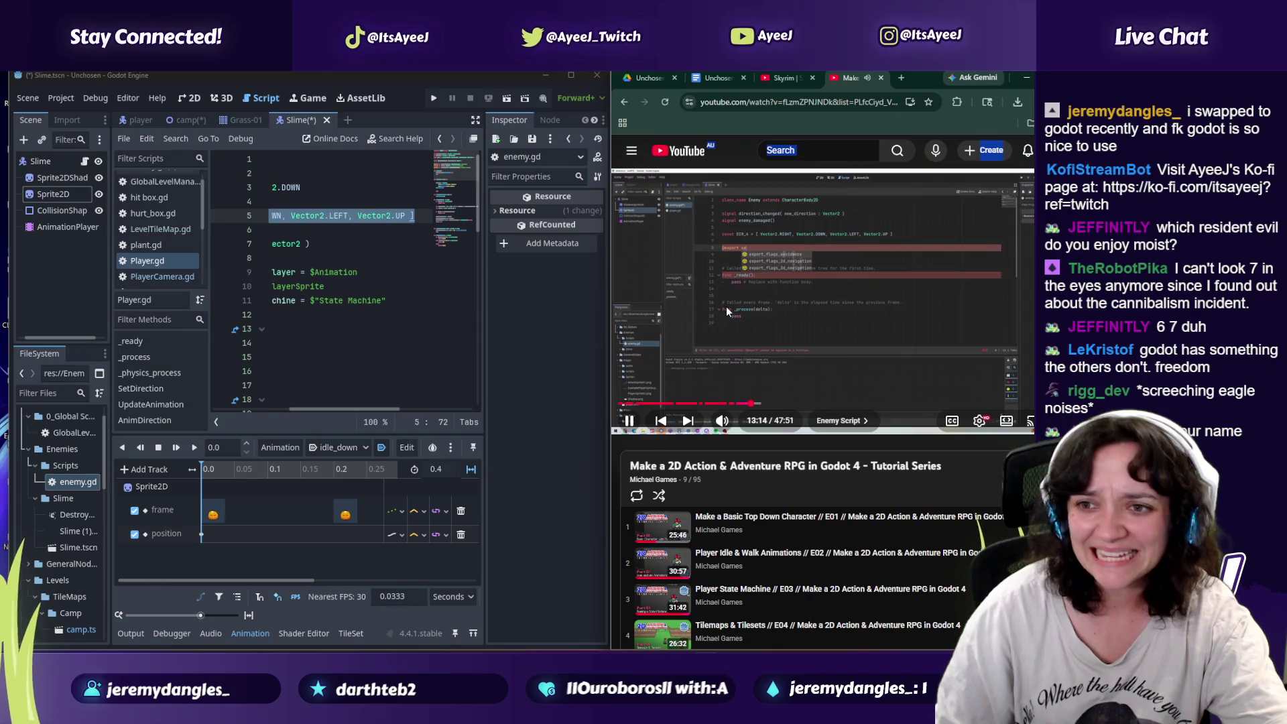
{"action": "left_click", "coordinate": [727, 311]}
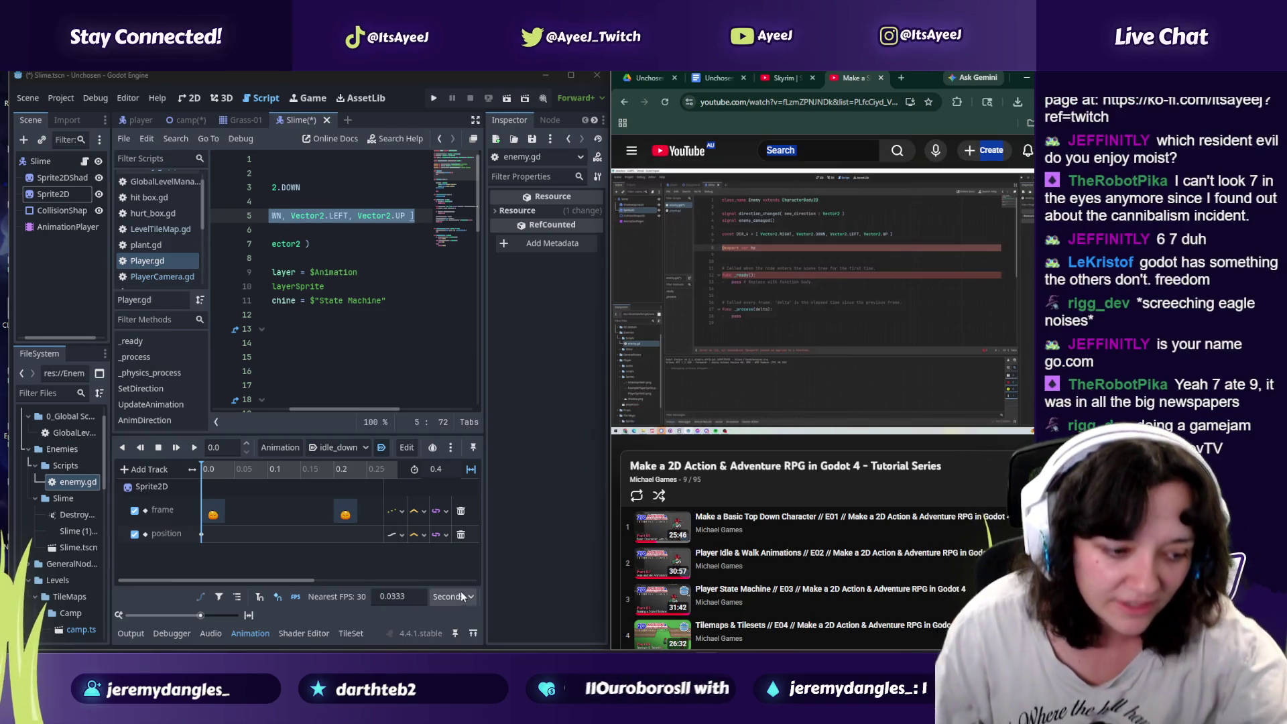
{"action": "left_click", "coordinate": [734, 323]}
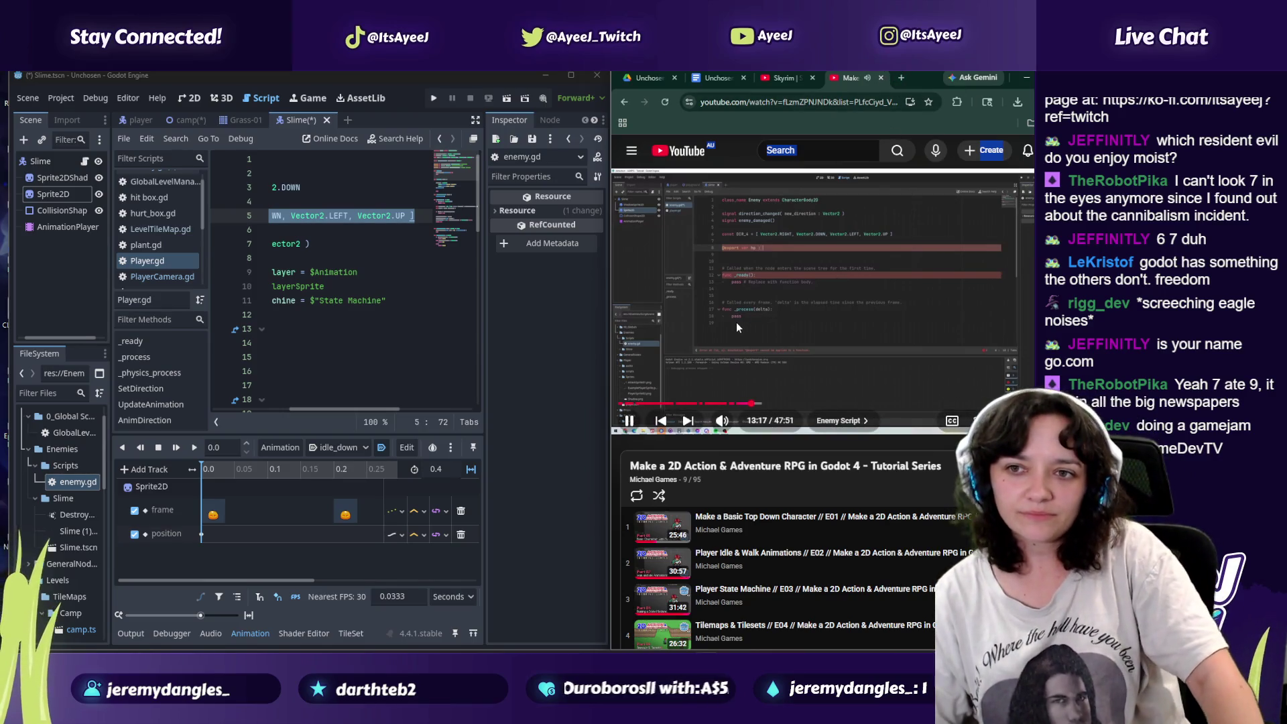
{"action": "left_click", "coordinate": [736, 321]}
{"action": "scroll", "coordinate": [133, 209], "scroll_direction": "up", "scroll_amount": 1}
{"action": "left_click", "coordinate": [152, 180]}
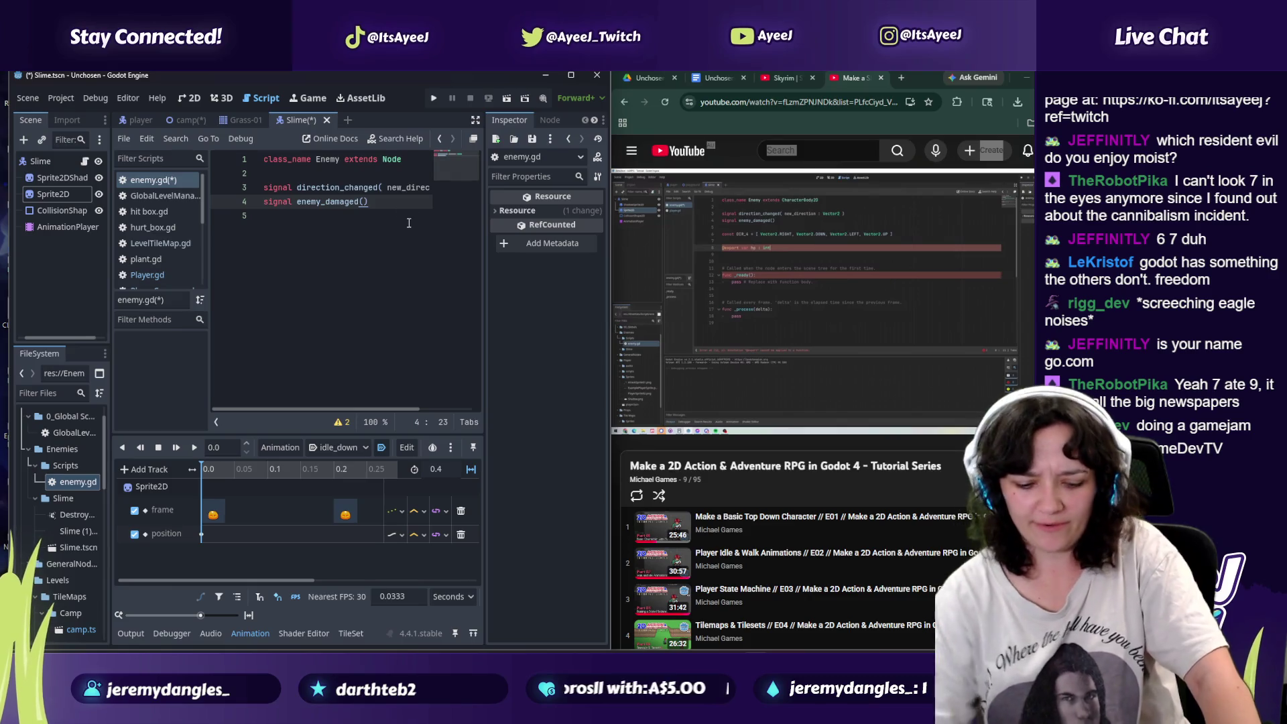
Paste const DIR_4 = [Vector2.RIGHT, Vector2.DOWN, Vector2.LEFT, Vector2.UP] into enemy.gd
{"action": "key", "text": "Return"}
{"action": "type", "text": "const DIR_4 = [ Vector2.RIGHT, Vector2.DOWN, Vector2.LEFT, Vector2.UP ]"}
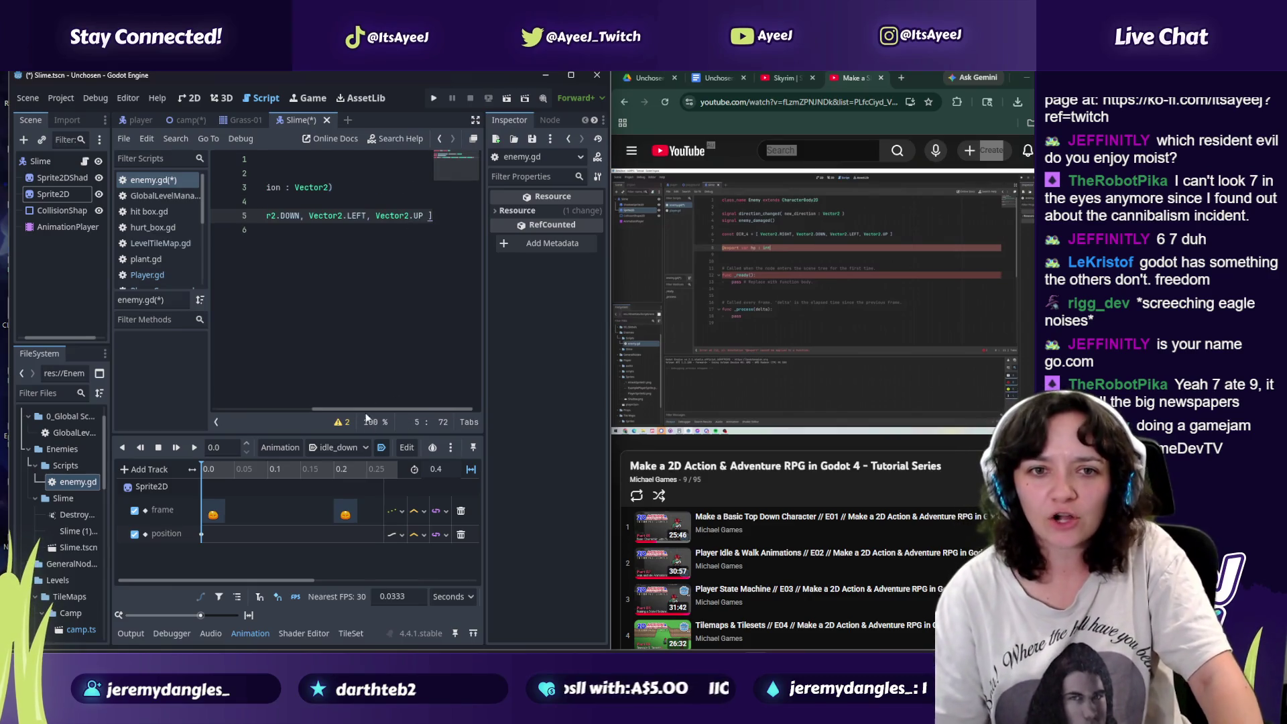
{"action": "left_click_drag", "start_coordinate": [377, 409], "coordinate": [238, 408]}
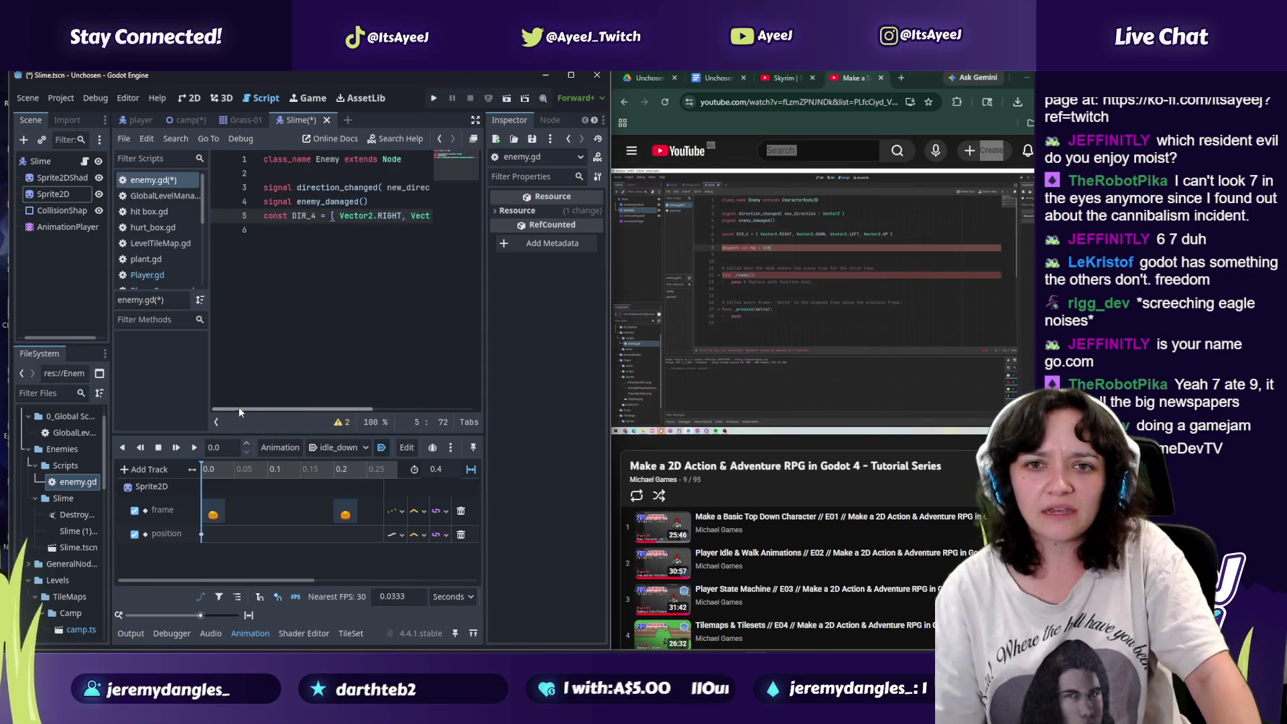
Separate DIR_4 from the signals with a blank line, add an empty line below, and check the tutorial
{"action": "left_click", "coordinate": [379, 201]}
{"action": "key", "text": "Return"}
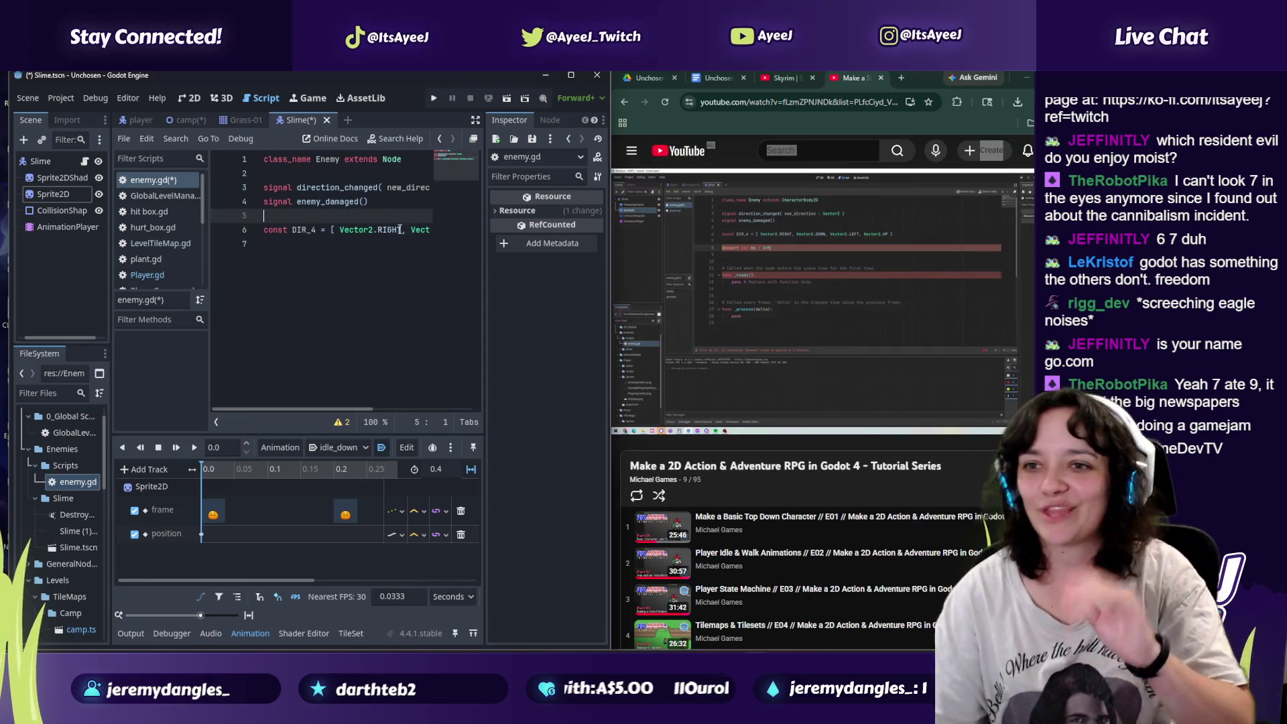
{"action": "left_click", "coordinate": [285, 248]}
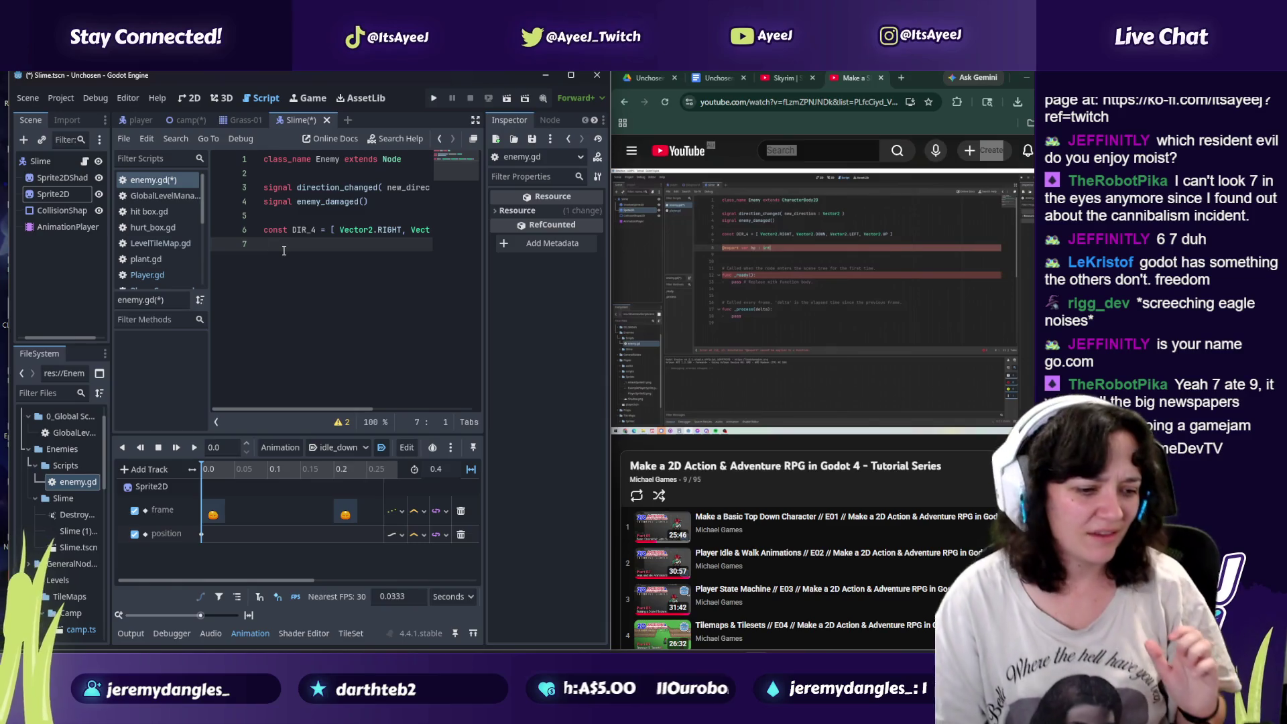
{"action": "key", "text": "Return"}
{"action": "left_click", "coordinate": [722, 325]}
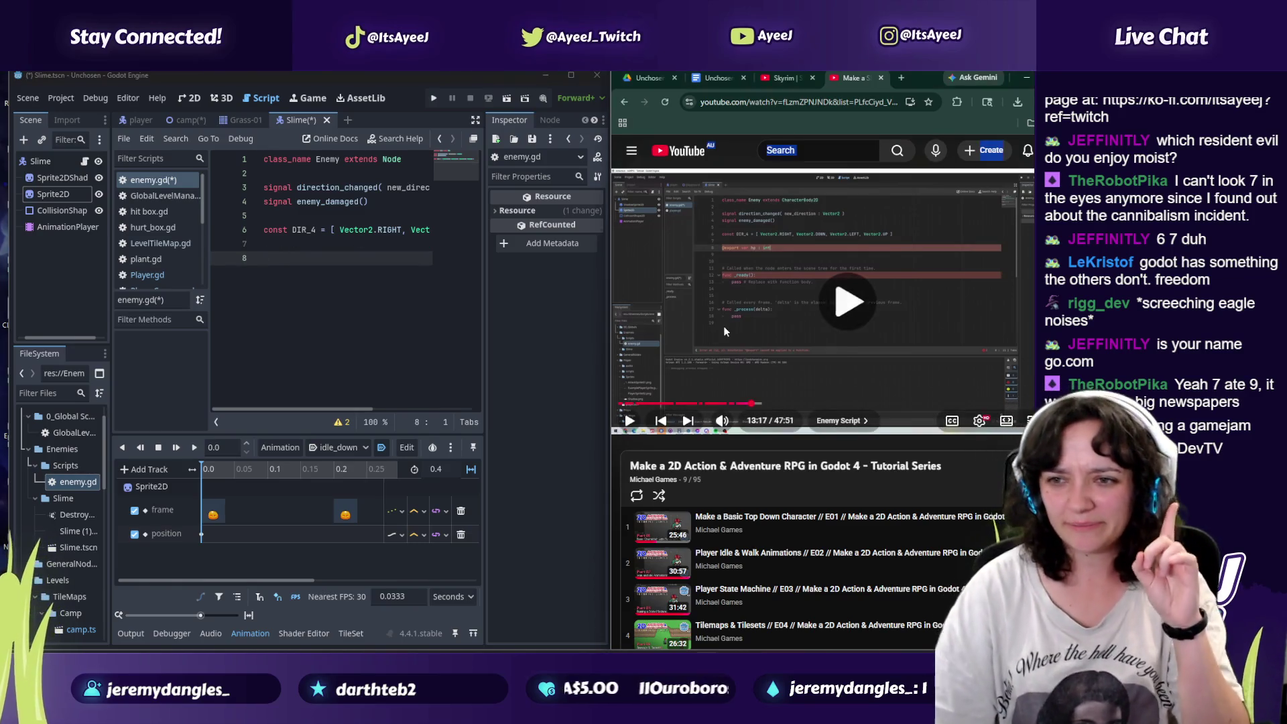
{"action": "left_click", "coordinate": [714, 331]}
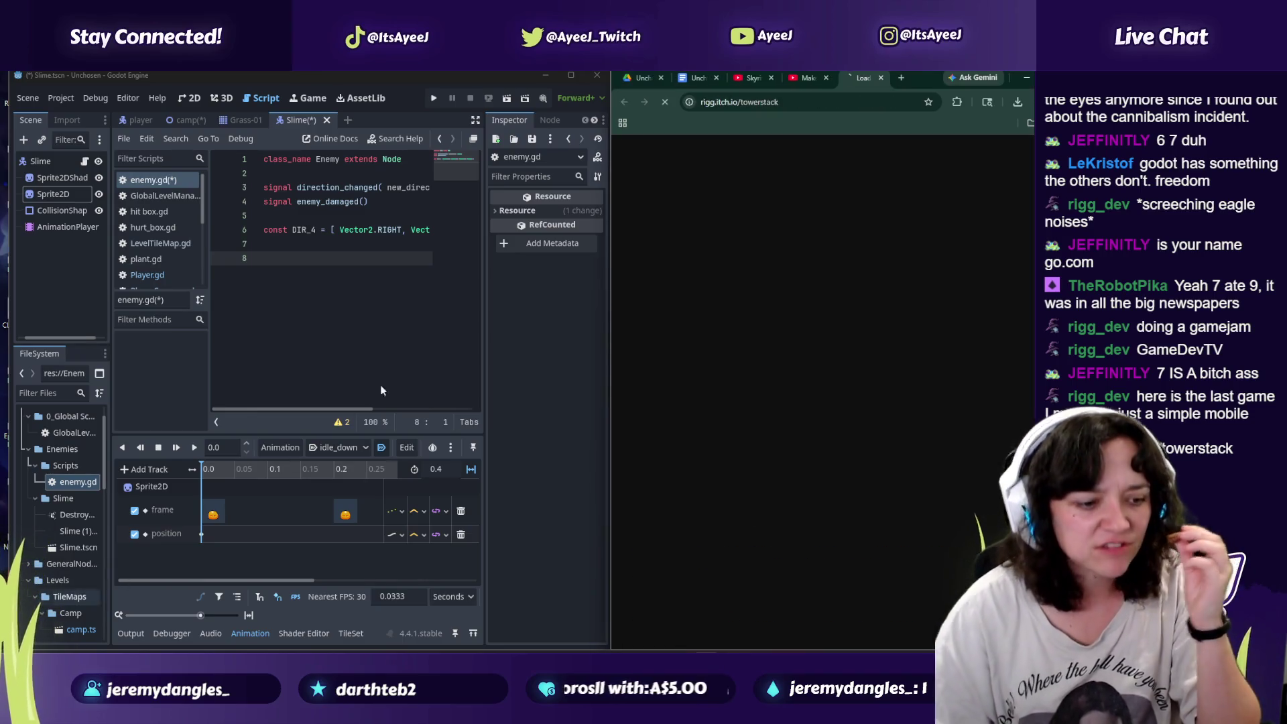
Launch the TowerStack web game in a maximized window and start a round
{"action": "left_click", "coordinate": [838, 453]}
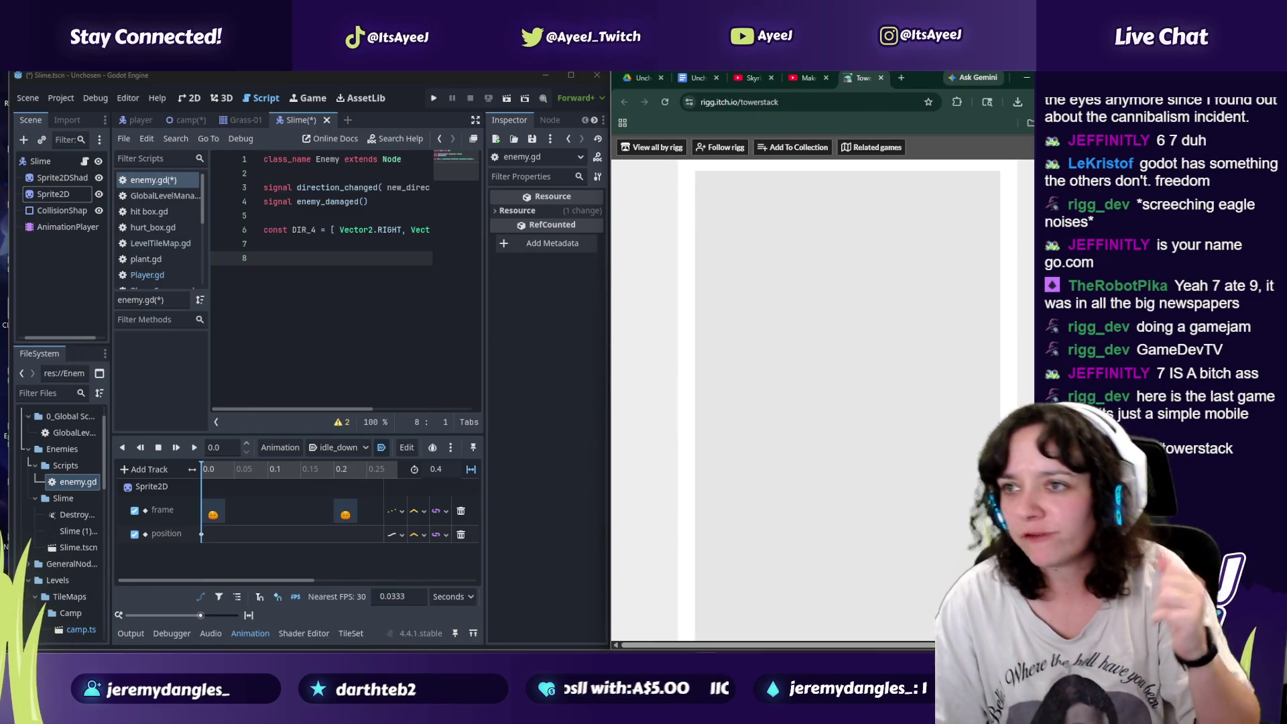
{"action": "key", "text": "super+Up"}
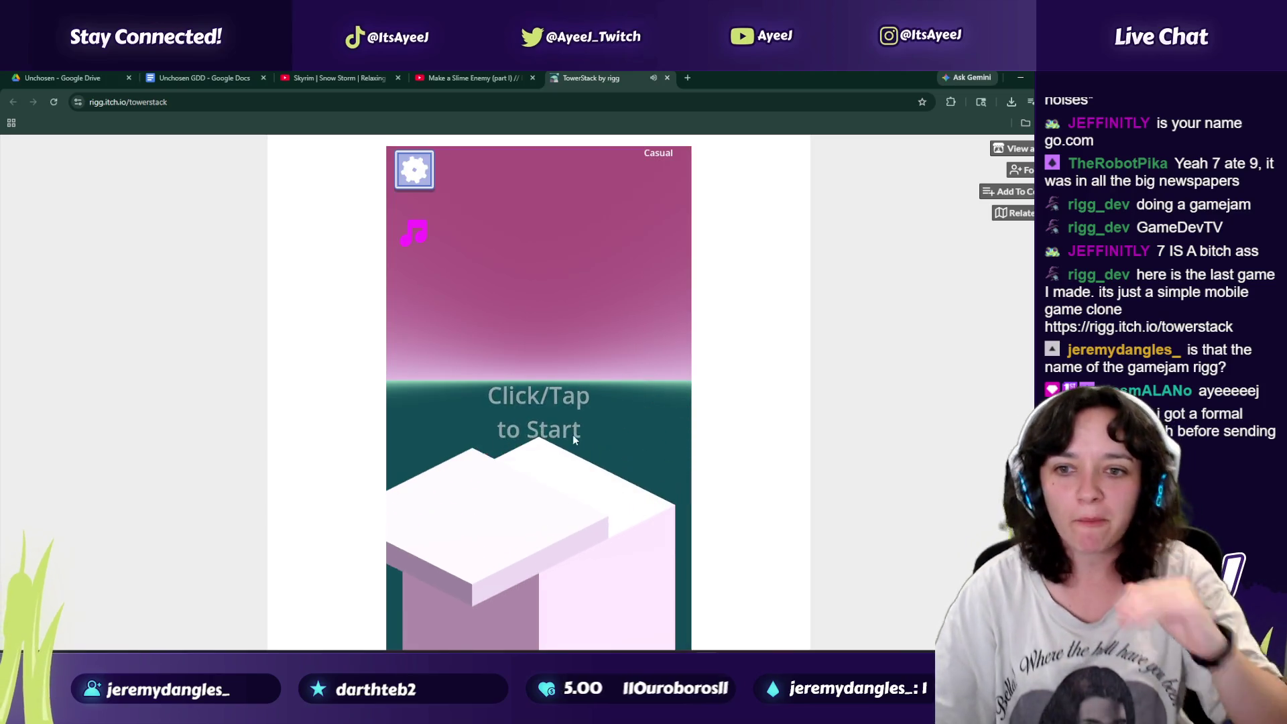
{"action": "left_click", "coordinate": [572, 449]}
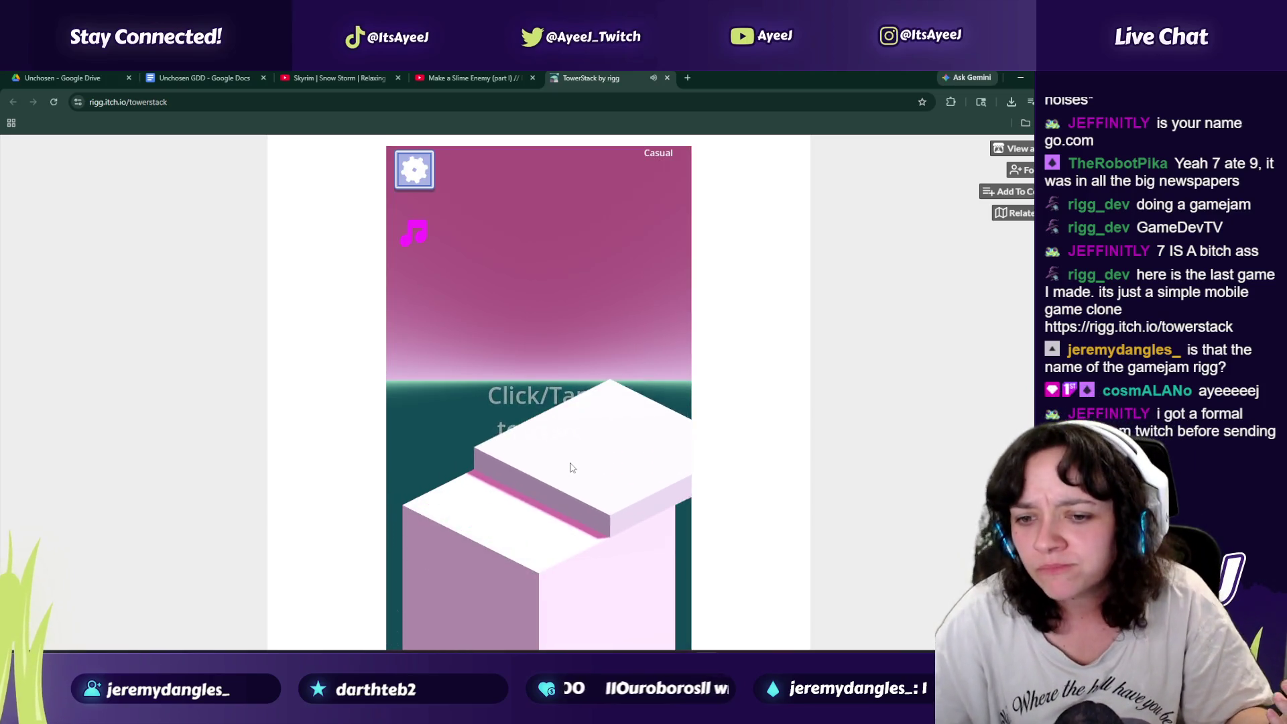
Drop each sliding block onto the tower until game over, reaching a new best score of 44
{"action": "left_click", "coordinate": [572, 467]}
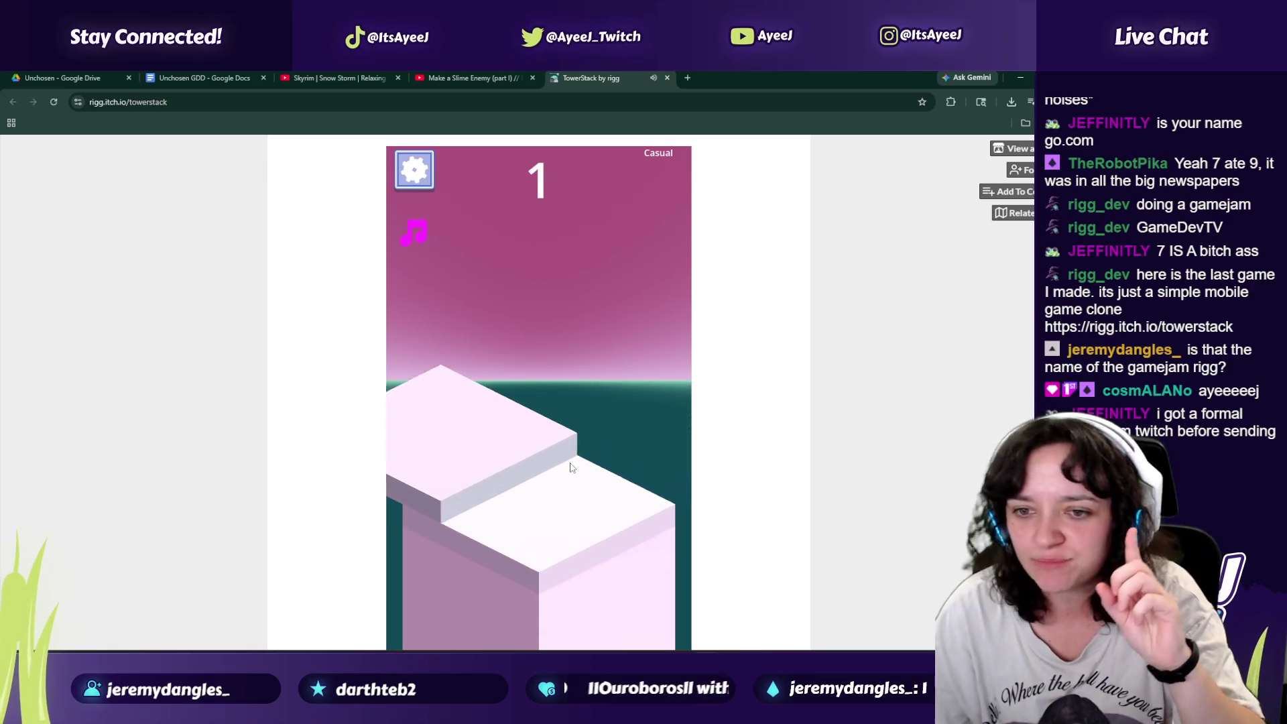
{"action": "left_click", "coordinate": [572, 467]}
{"action": "left_click", "coordinate": [571, 467]}
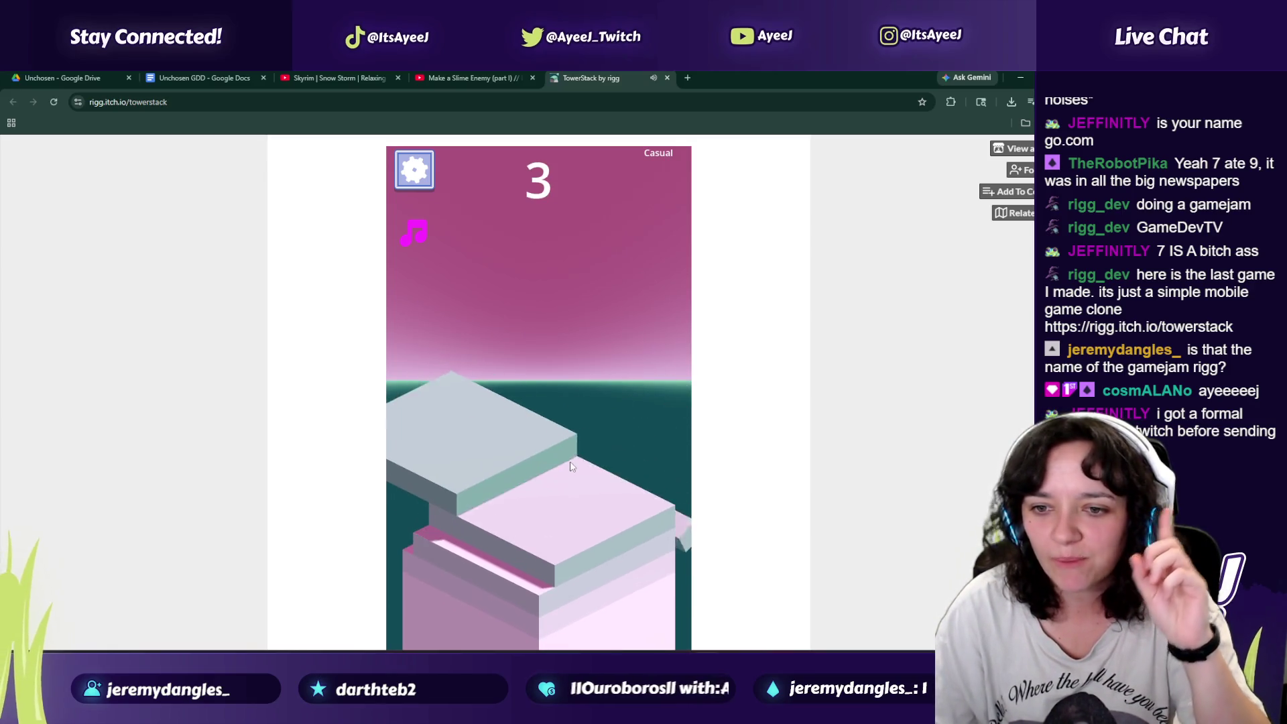
{"action": "left_click", "coordinate": [571, 466]}
{"action": "left_click", "coordinate": [571, 467]}
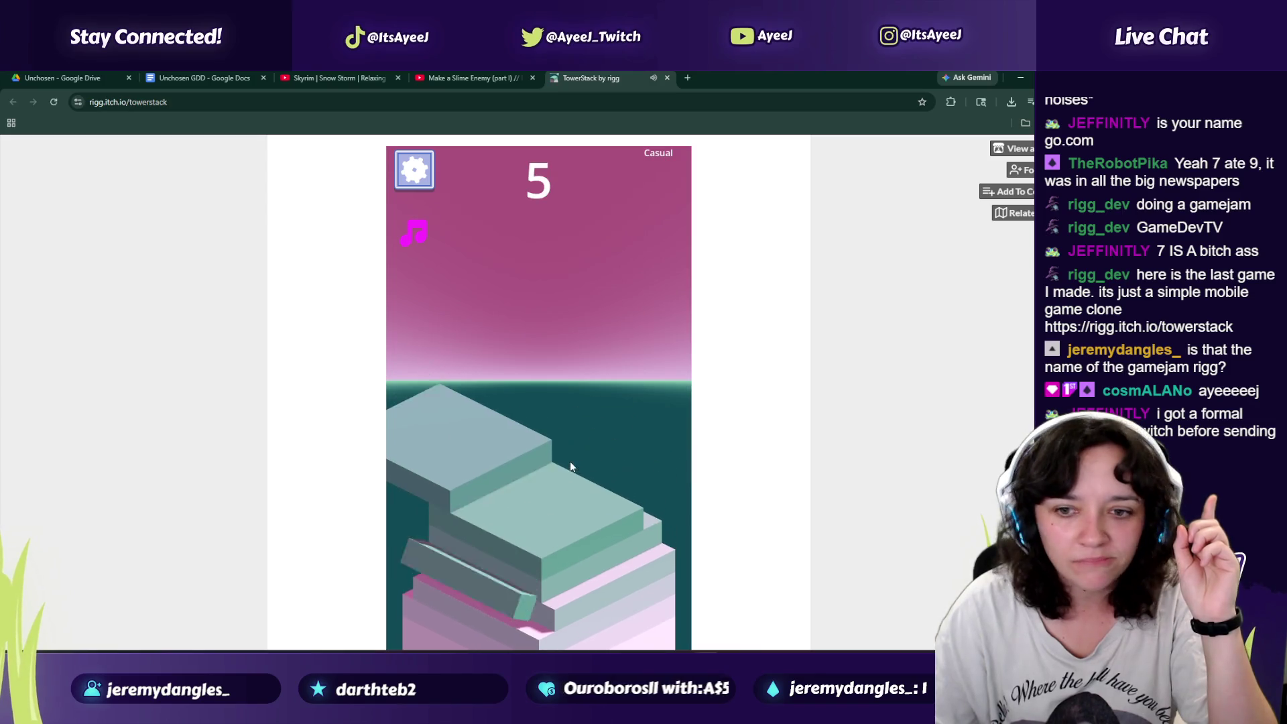
{"action": "left_click", "coordinate": [571, 463]}
{"action": "left_click", "coordinate": [570, 462]}
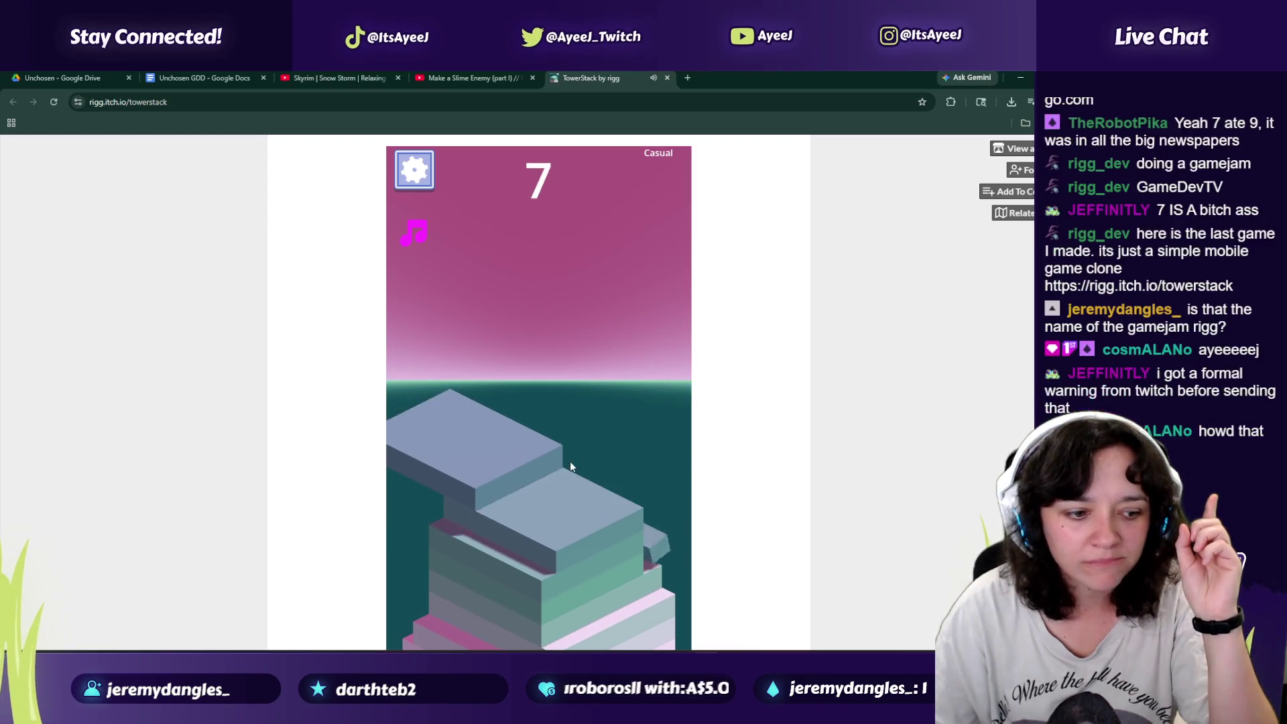
{"action": "left_click", "coordinate": [570, 466]}
{"action": "left_click", "coordinate": [570, 466]}
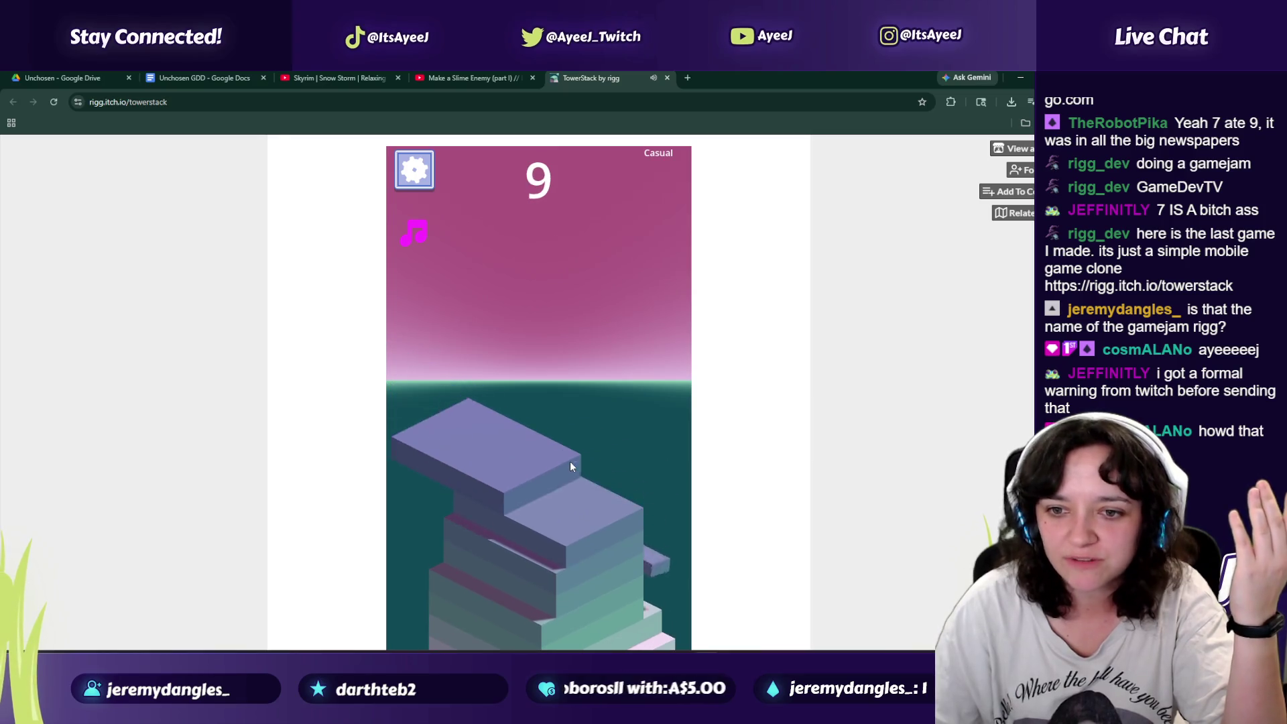
{"action": "left_click", "coordinate": [570, 464]}
{"action": "left_click", "coordinate": [570, 464]}
{"action": "left_click", "coordinate": [570, 466]}
{"action": "left_click", "coordinate": [570, 466]}
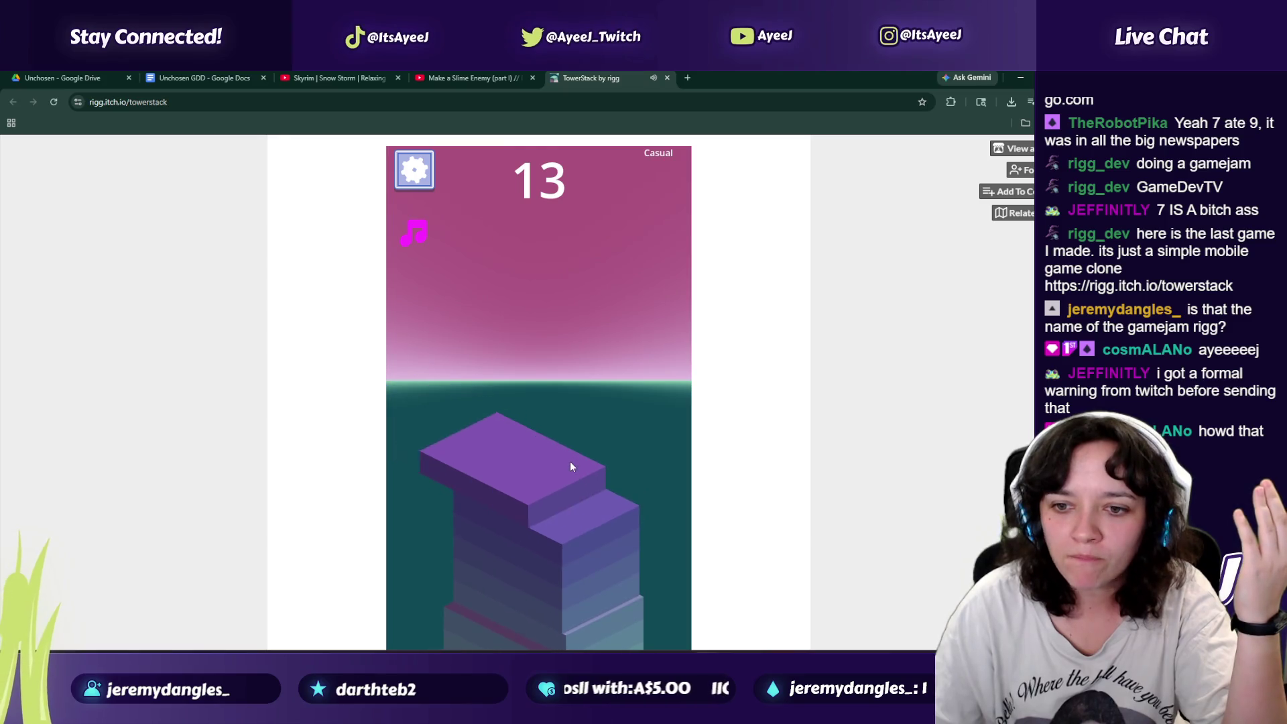
{"action": "left_click", "coordinate": [570, 466]}
{"action": "left_click", "coordinate": [570, 466]}
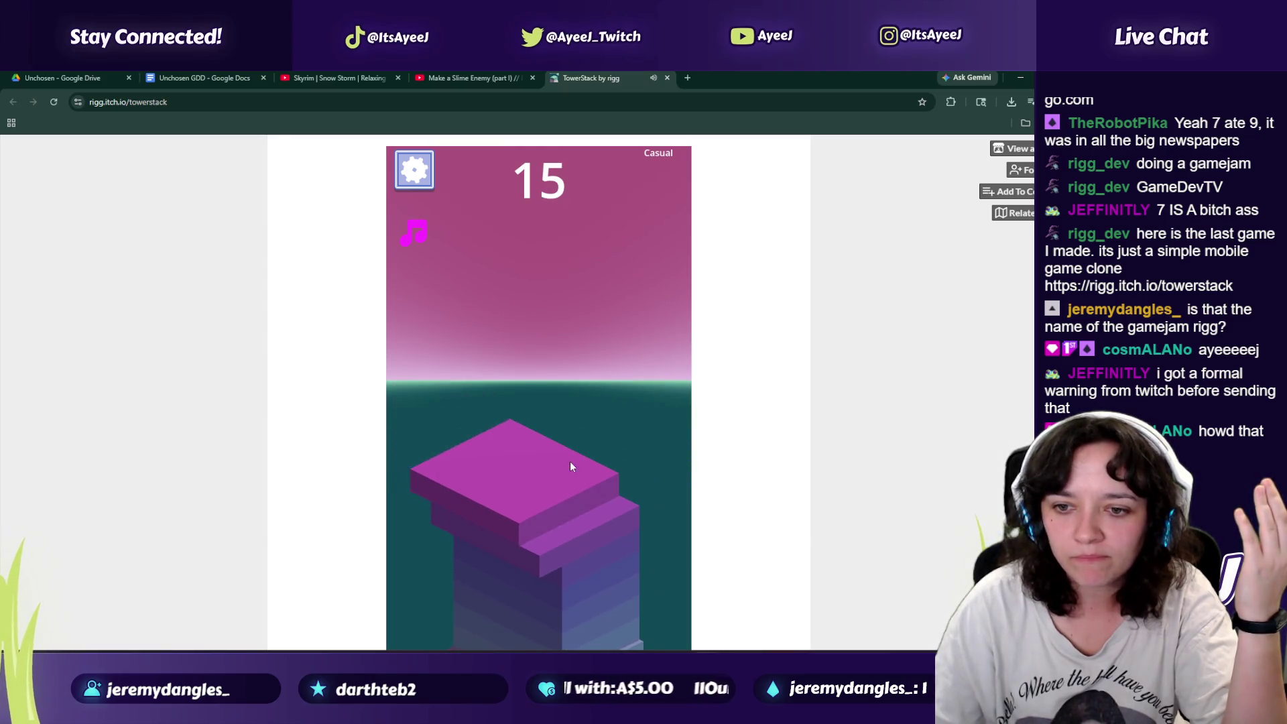
{"action": "left_click", "coordinate": [571, 465]}
{"action": "left_click", "coordinate": [571, 465]}
{"action": "left_click", "coordinate": [571, 466]}
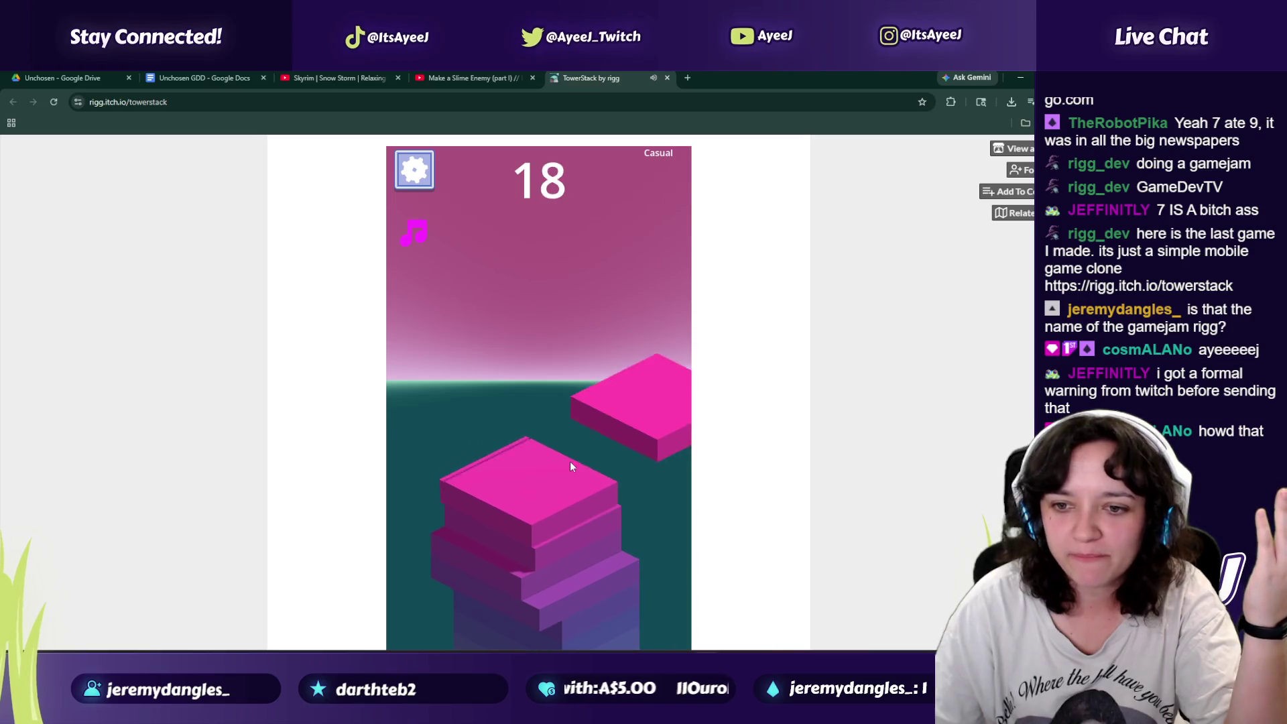
{"action": "left_click", "coordinate": [571, 465]}
{"action": "left_click", "coordinate": [571, 466]}
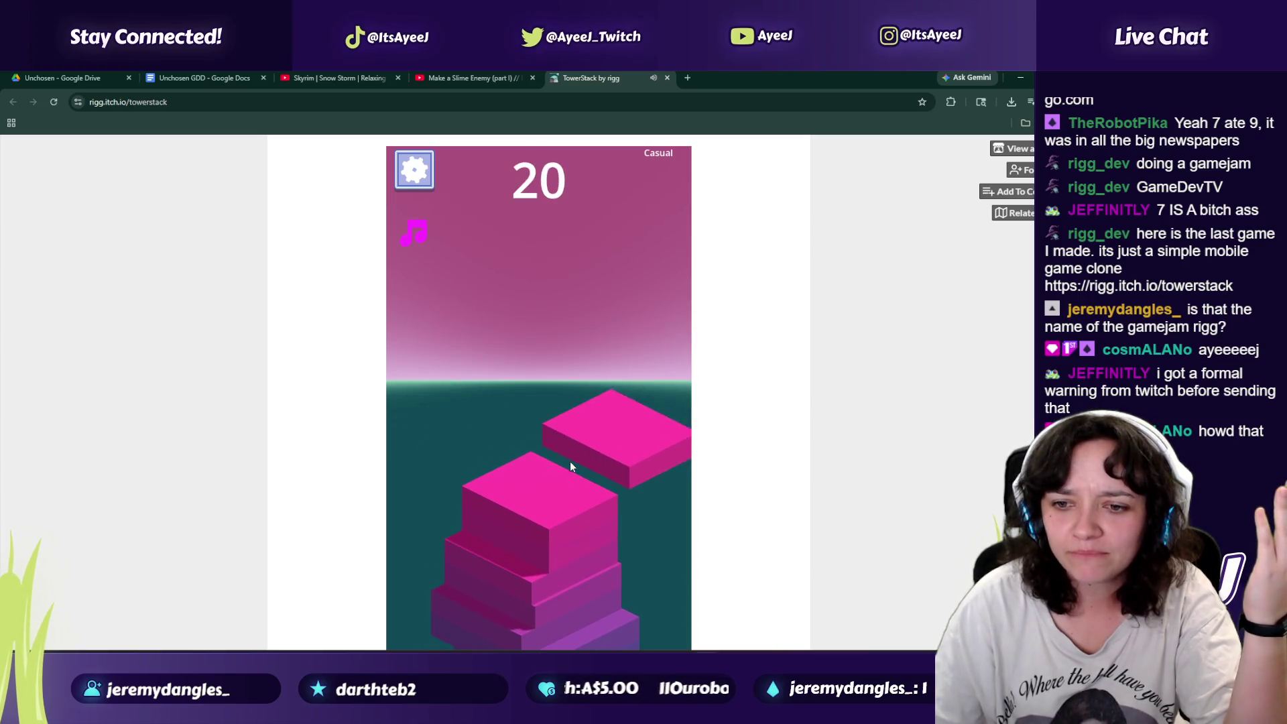
{"action": "left_click", "coordinate": [570, 463]}
{"action": "left_click", "coordinate": [569, 462]}
{"action": "left_click", "coordinate": [571, 462]}
{"action": "left_click", "coordinate": [570, 463]}
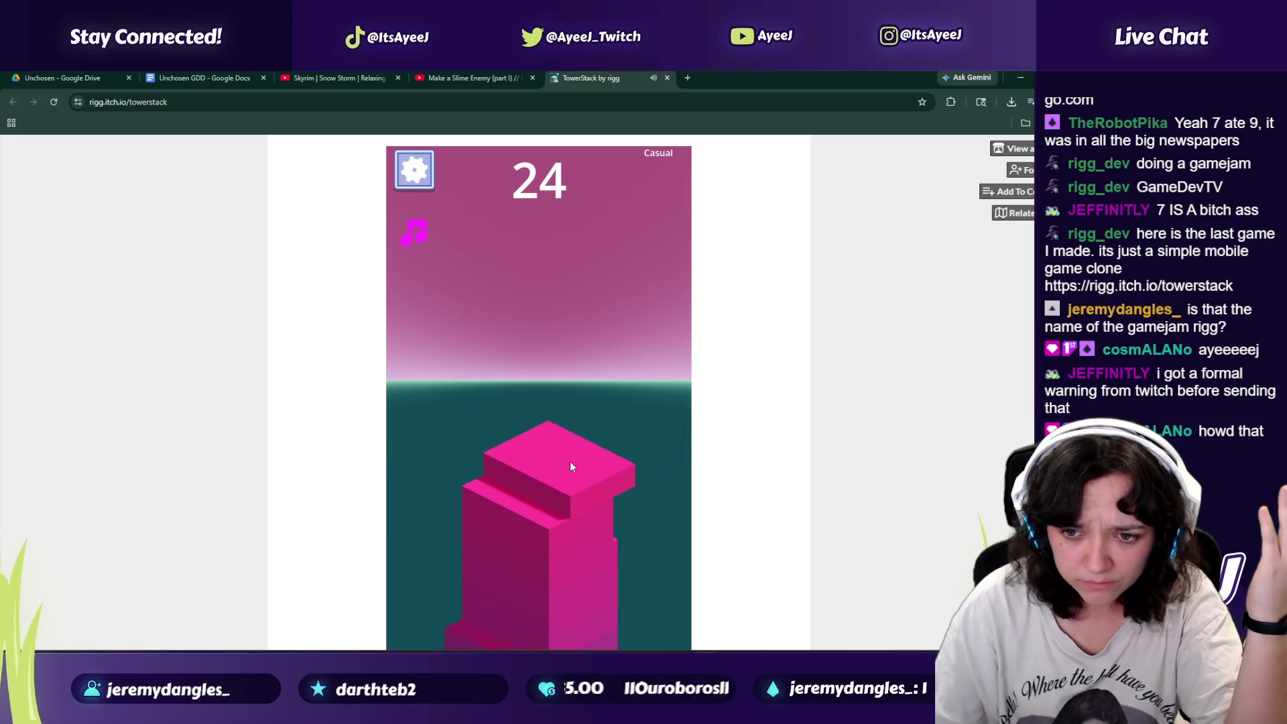
{"action": "left_click", "coordinate": [570, 466]}
{"action": "left_click", "coordinate": [570, 465]}
{"action": "left_click", "coordinate": [570, 466]}
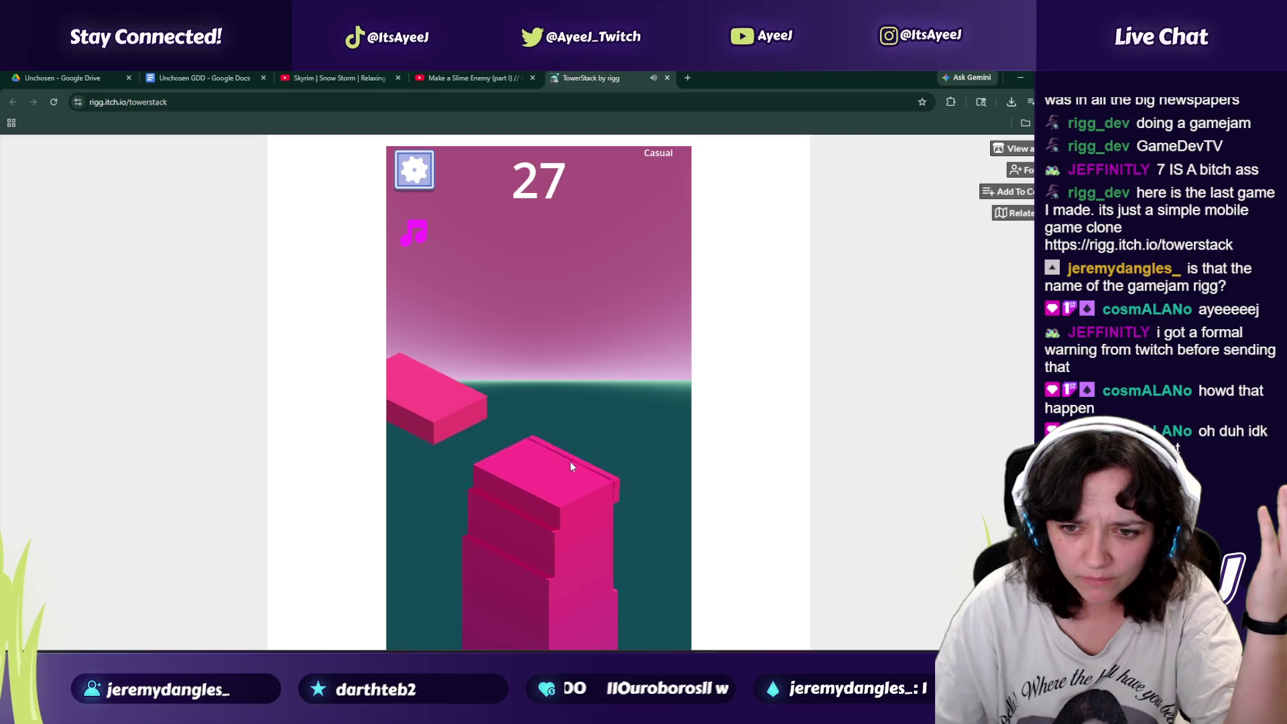
{"action": "left_click", "coordinate": [570, 462]}
{"action": "left_click", "coordinate": [569, 462]}
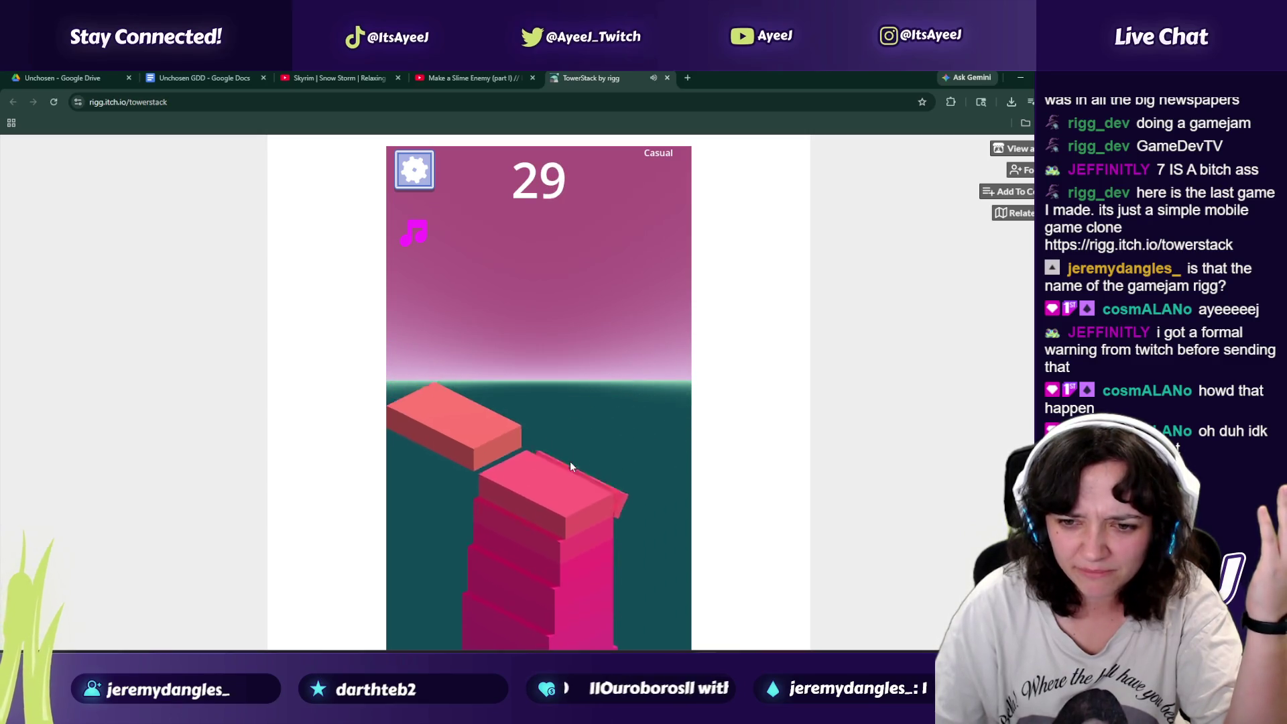
{"action": "left_click", "coordinate": [570, 467]}
{"action": "left_click", "coordinate": [569, 466]}
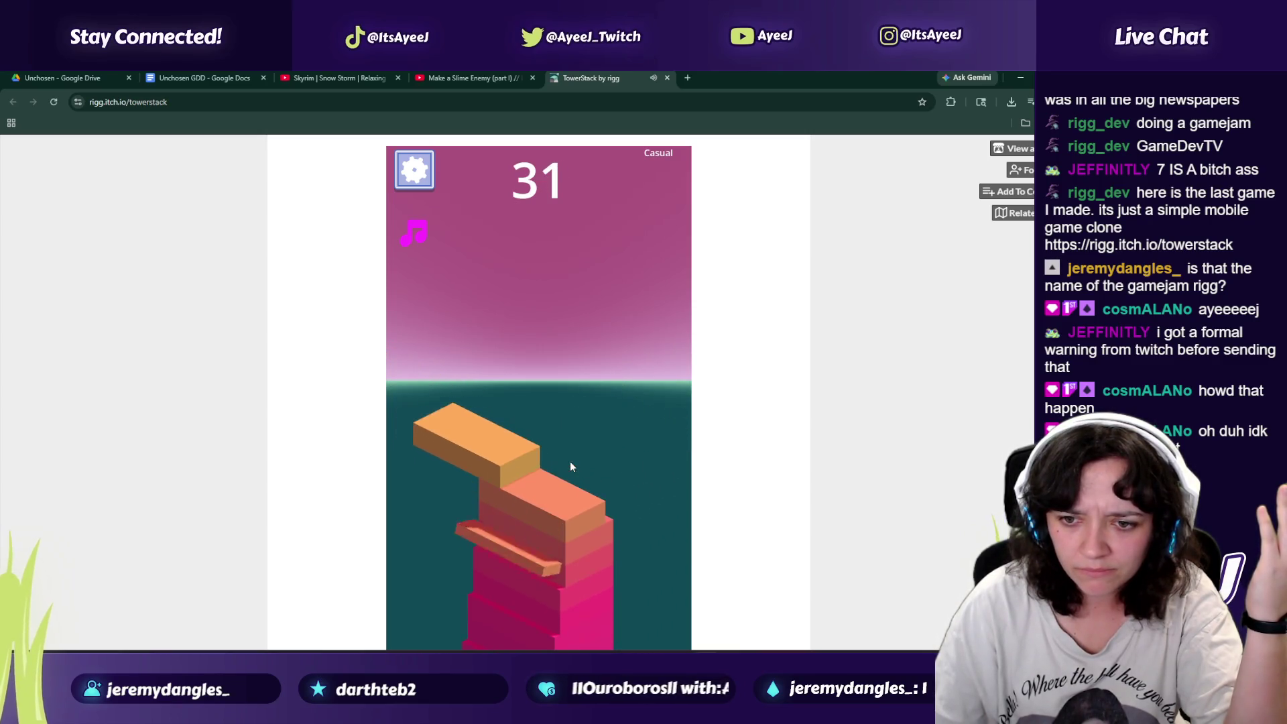
{"action": "left_click", "coordinate": [570, 467]}
{"action": "left_click", "coordinate": [570, 466]}
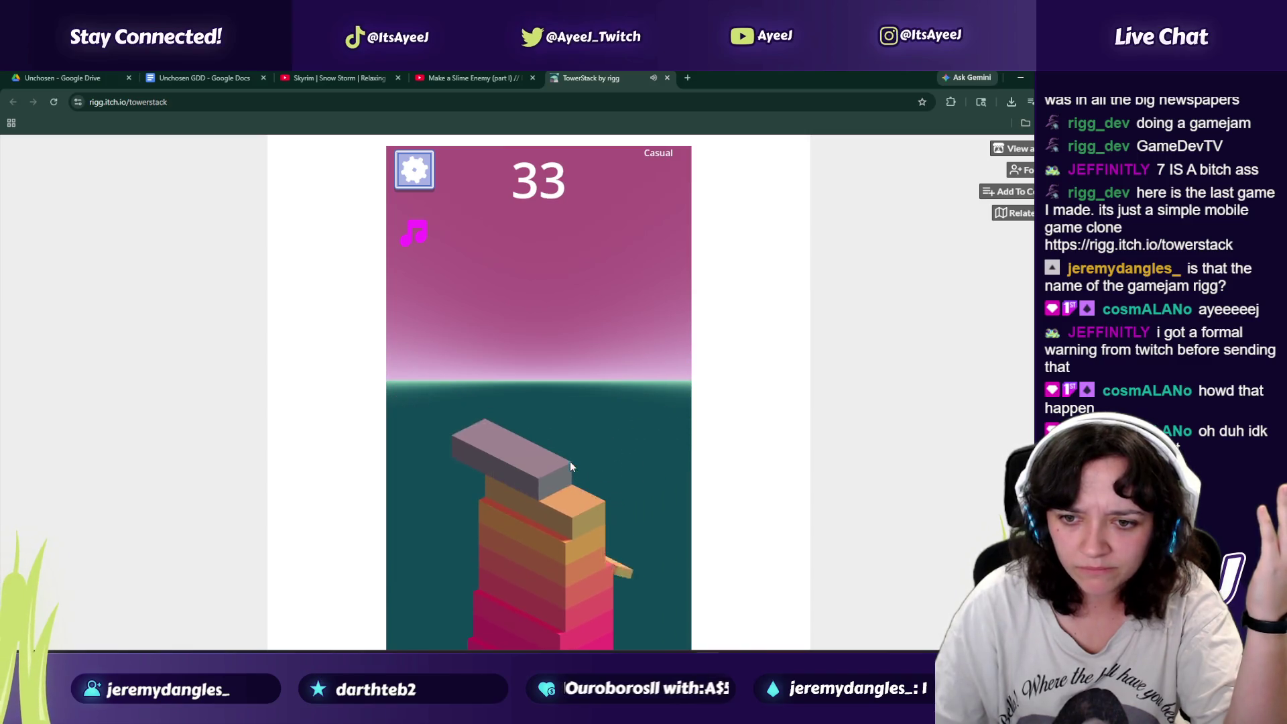
{"action": "left_click", "coordinate": [570, 466]}
{"action": "left_click", "coordinate": [571, 467]}
{"action": "left_click", "coordinate": [570, 466]}
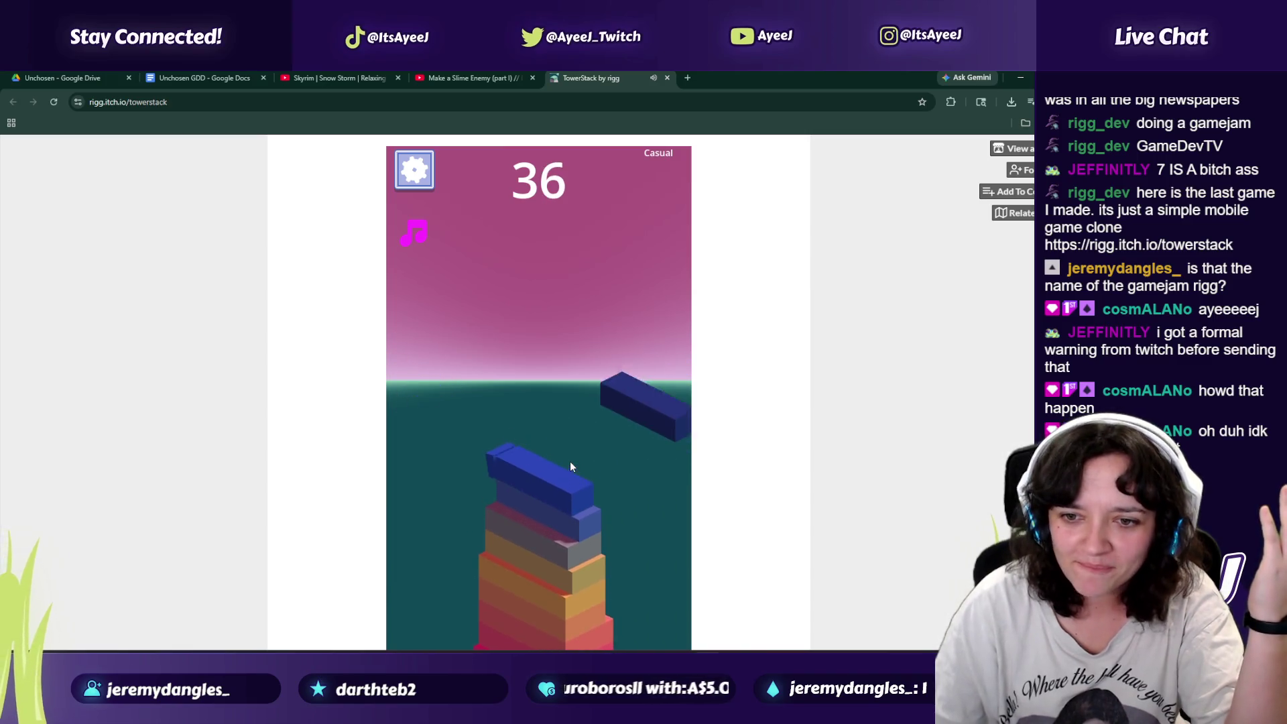
{"action": "left_click", "coordinate": [570, 466]}
{"action": "left_click", "coordinate": [571, 466]}
{"action": "left_click", "coordinate": [571, 466]}
{"action": "left_click", "coordinate": [570, 466]}
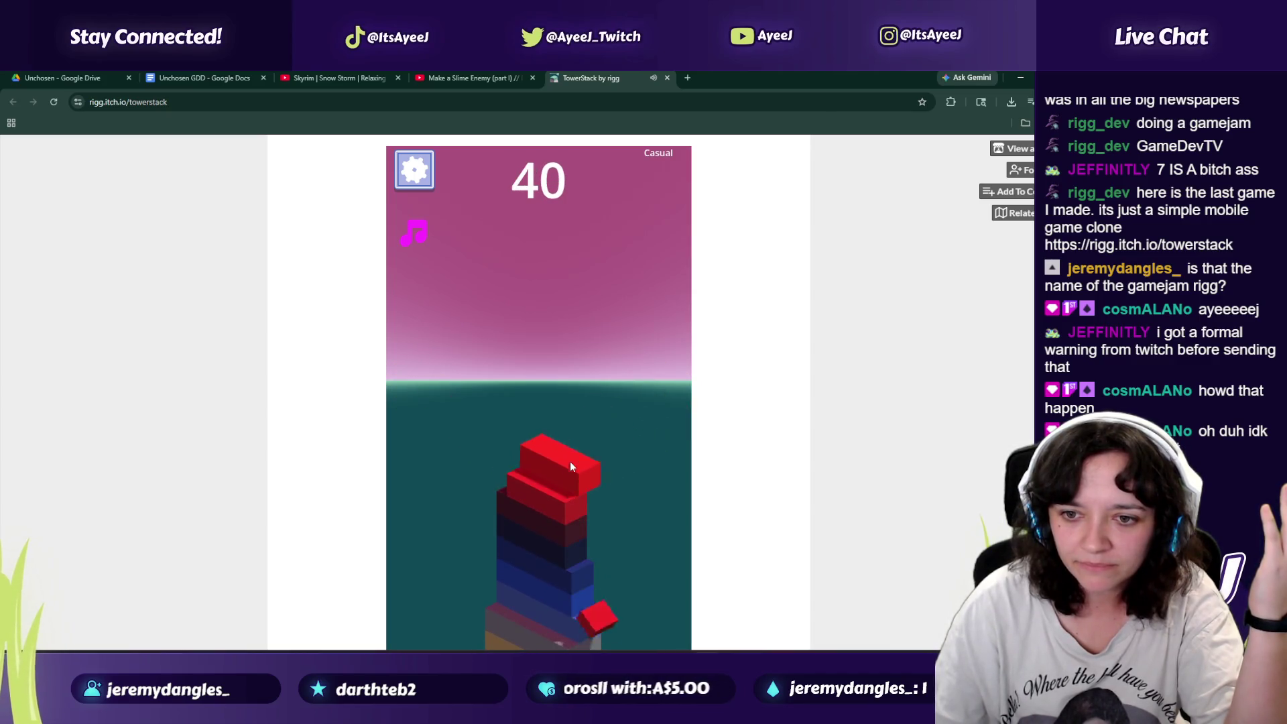
{"action": "left_click", "coordinate": [571, 466]}
{"action": "left_click", "coordinate": [571, 466]}
{"action": "left_click", "coordinate": [570, 466]}
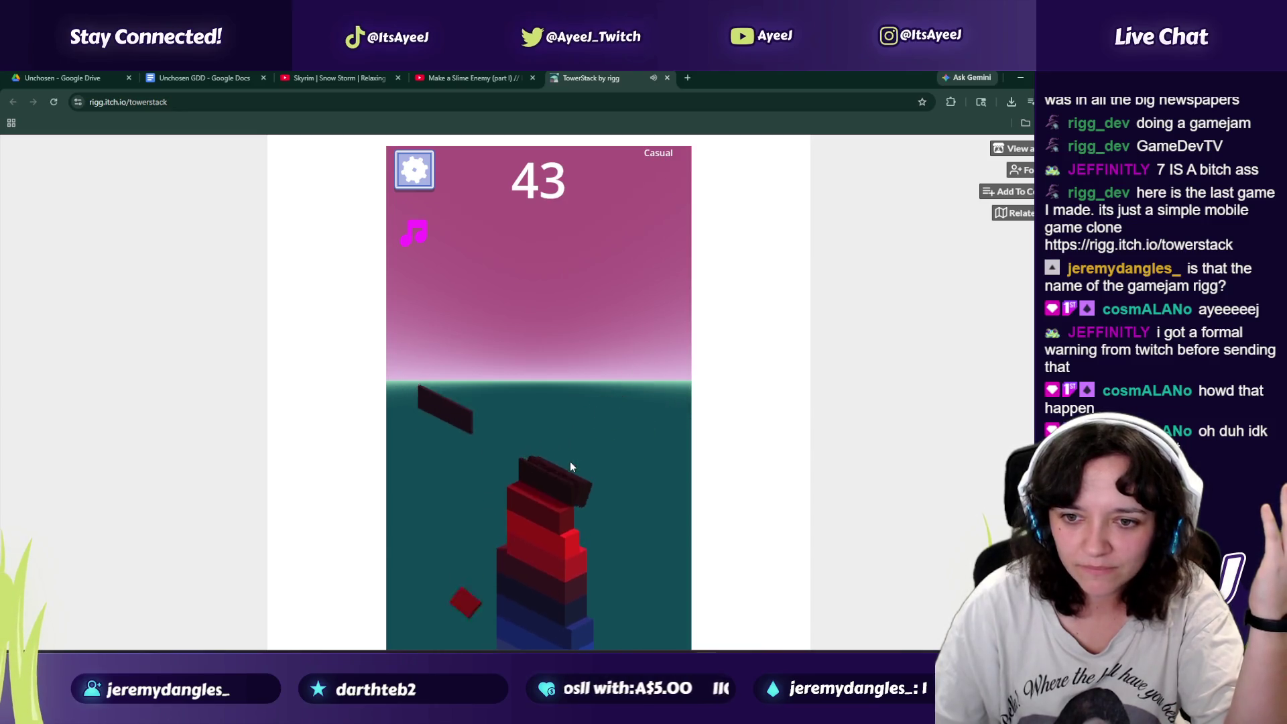
{"action": "left_click", "coordinate": [570, 462]}
{"action": "left_click", "coordinate": [570, 463]}
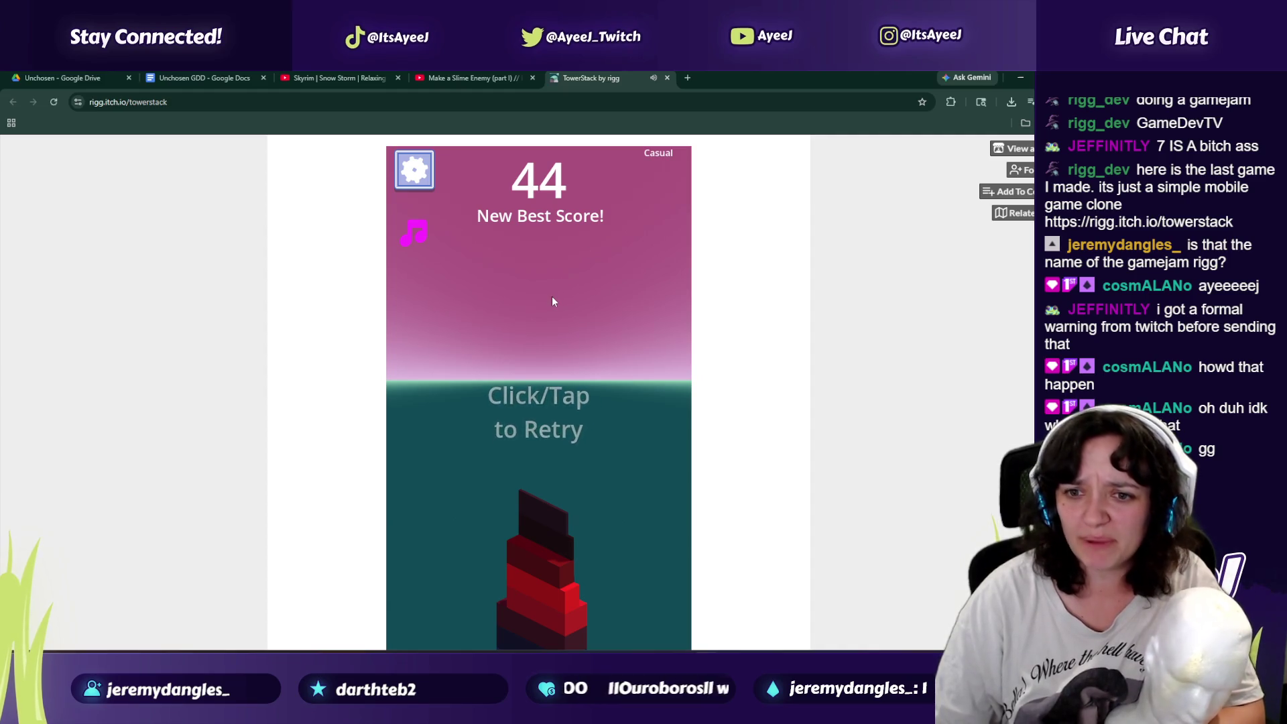
Retry TowerStack, drop the first block, then close the game tab
{"action": "left_click", "coordinate": [532, 409]}
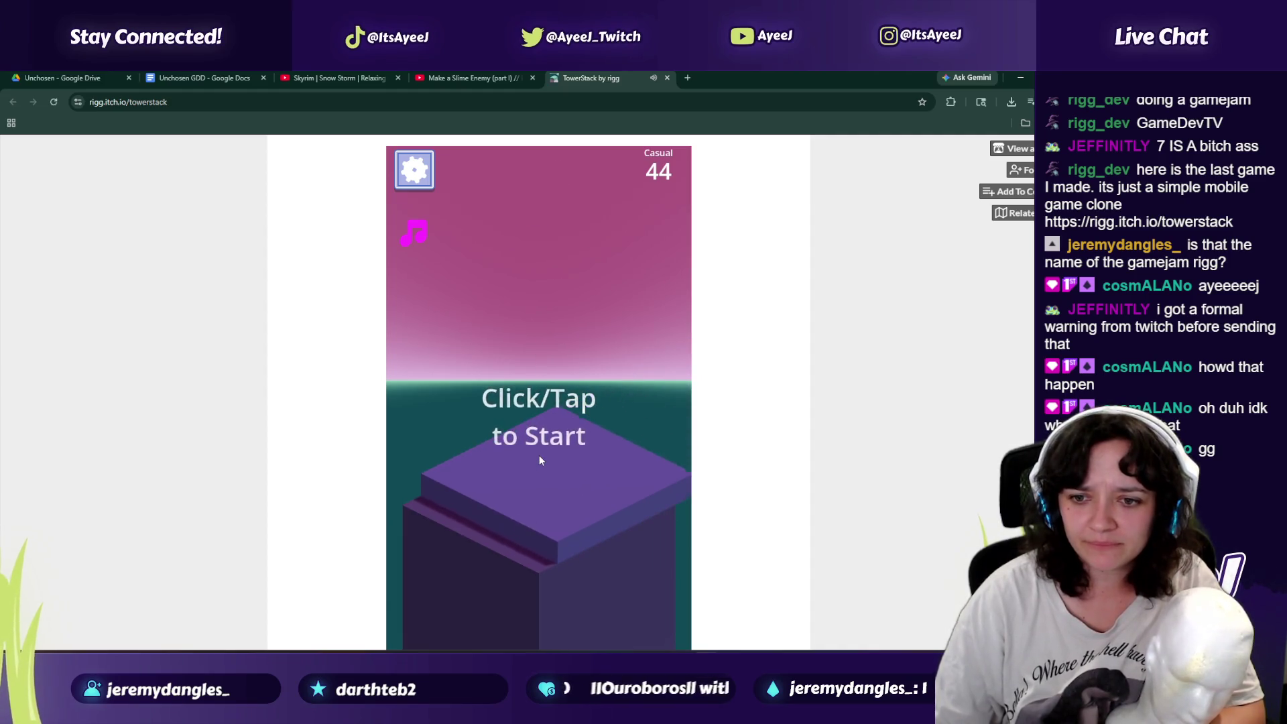
{"action": "left_click", "coordinate": [539, 454]}
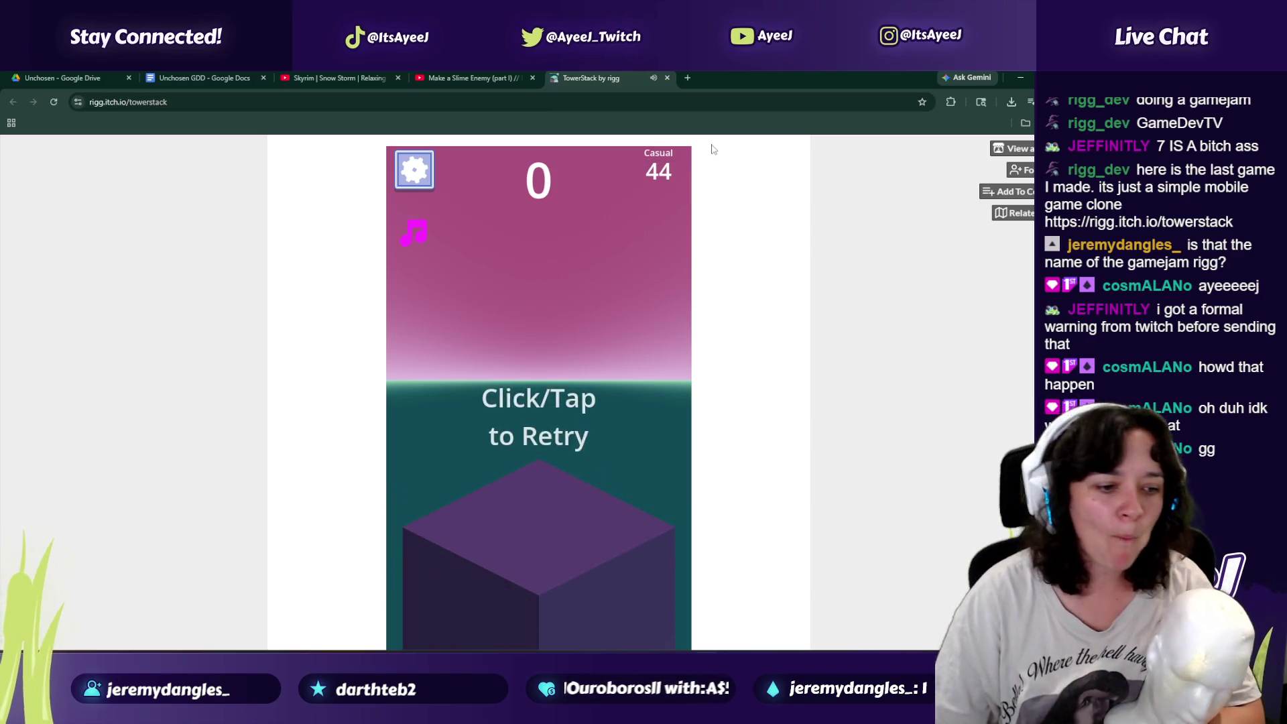
{"action": "left_click", "coordinate": [667, 78]}
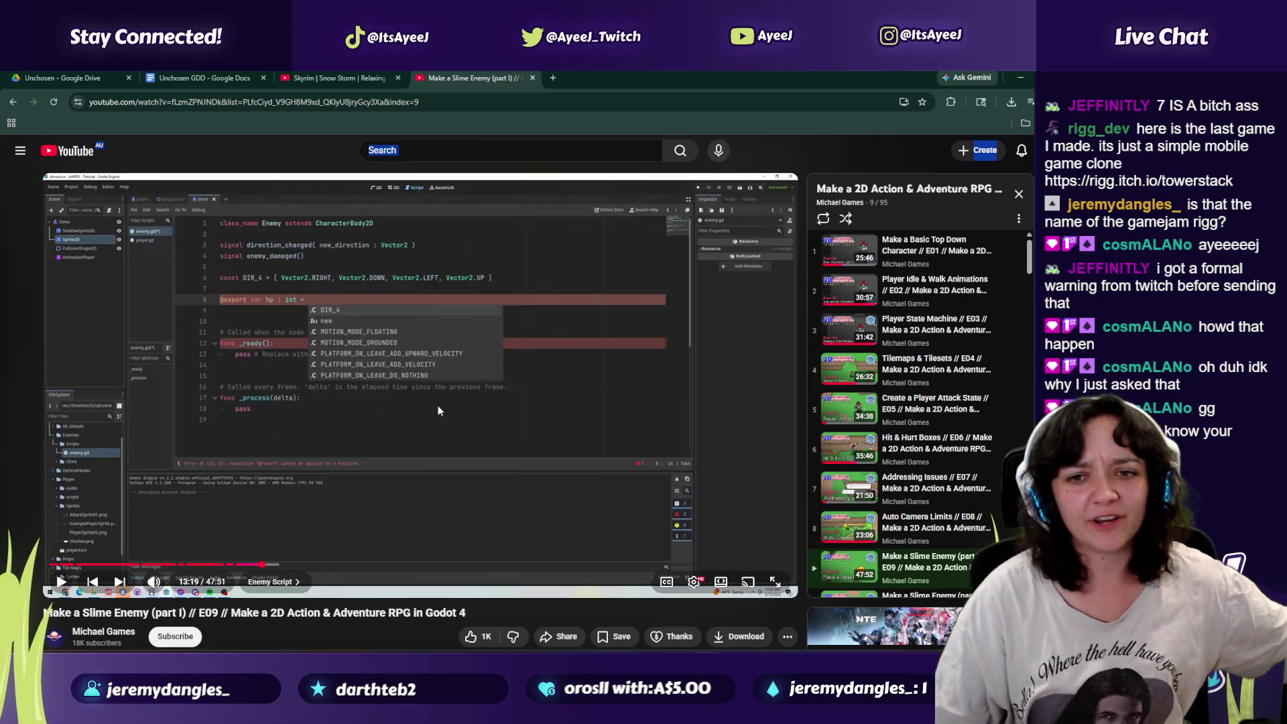
Resize Chrome to sit beside Godot and briefly play the tutorial around 13:20
{"action": "left_click", "coordinate": [1020, 82]}
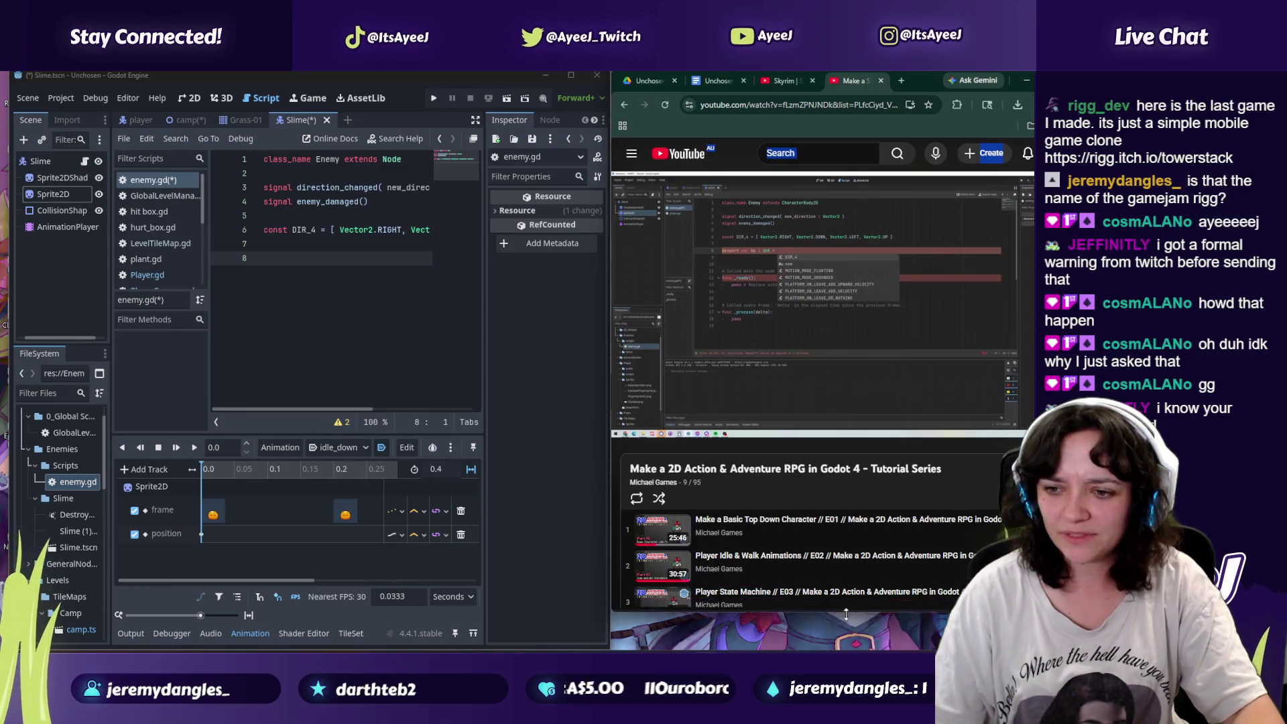
{"action": "mouse_move", "coordinate": [794, 352]}
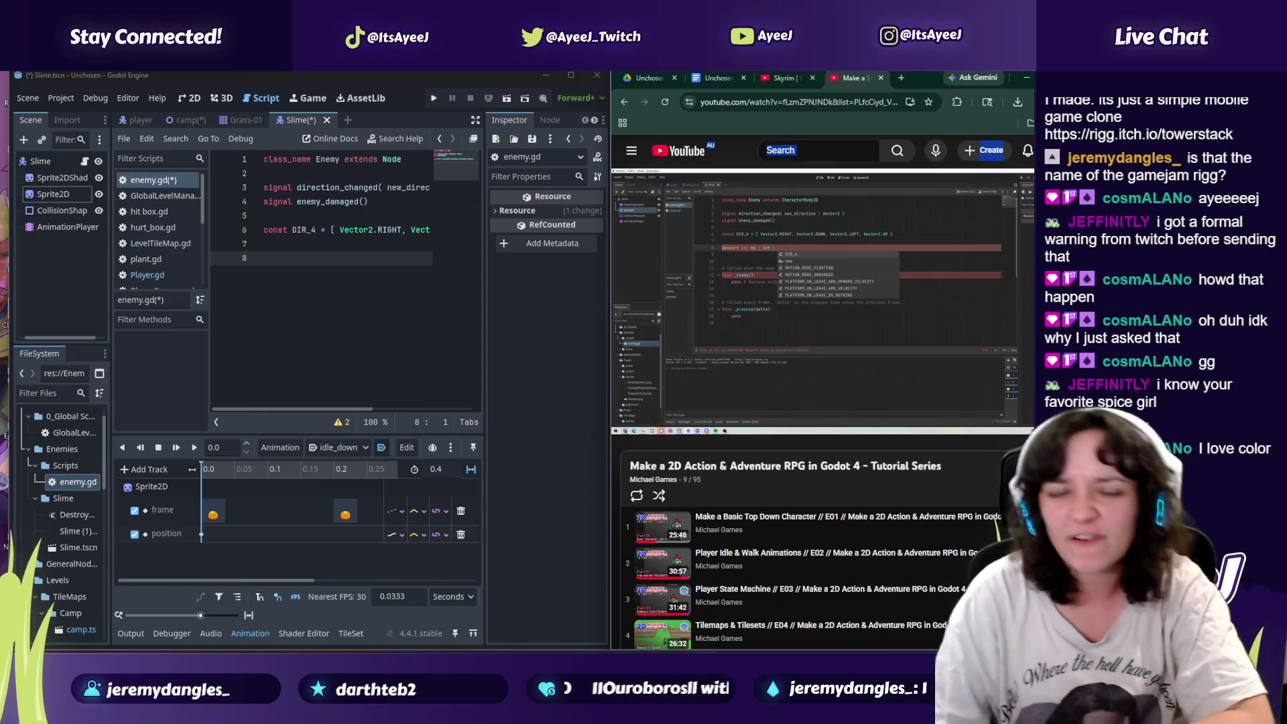
{"action": "left_click", "coordinate": [762, 313]}
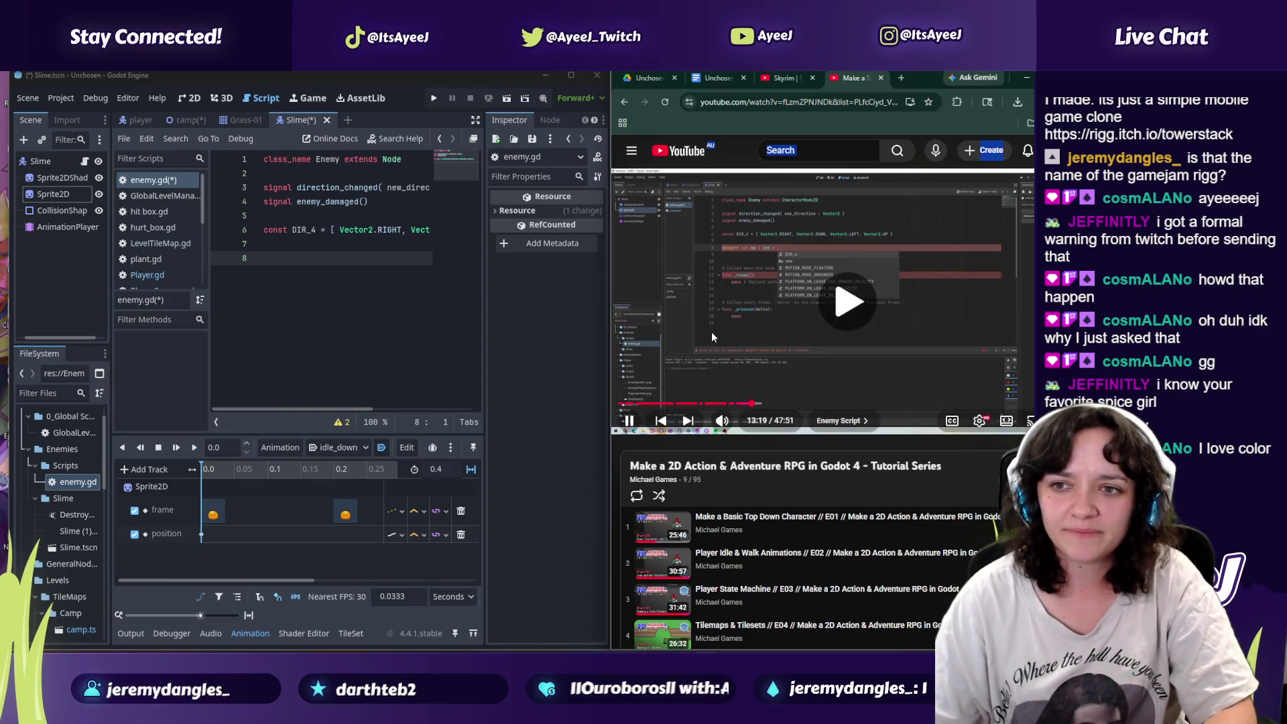
{"action": "left_click", "coordinate": [786, 336]}
Search Google Images for 'sporty spice' and open the Spice Girls group photo's source page
{"action": "left_click", "coordinate": [902, 78]}
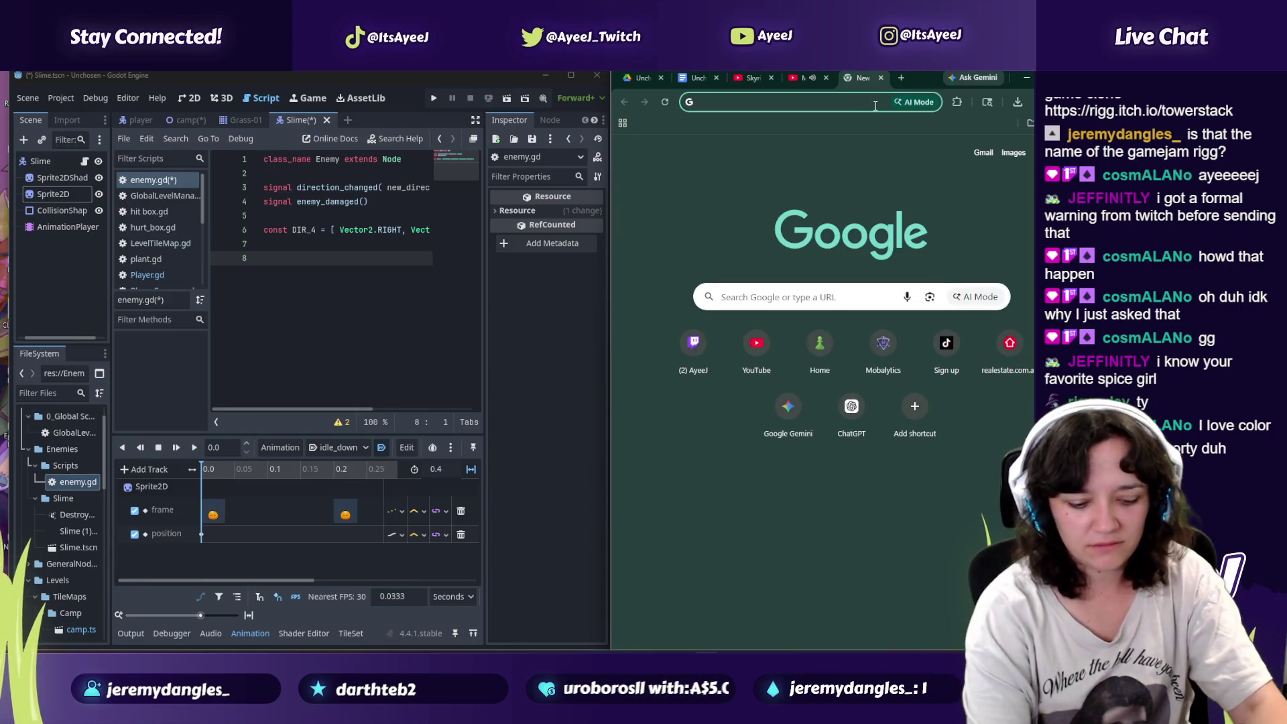
{"action": "type", "text": "sporty spice"}
{"action": "key", "text": "Return"}
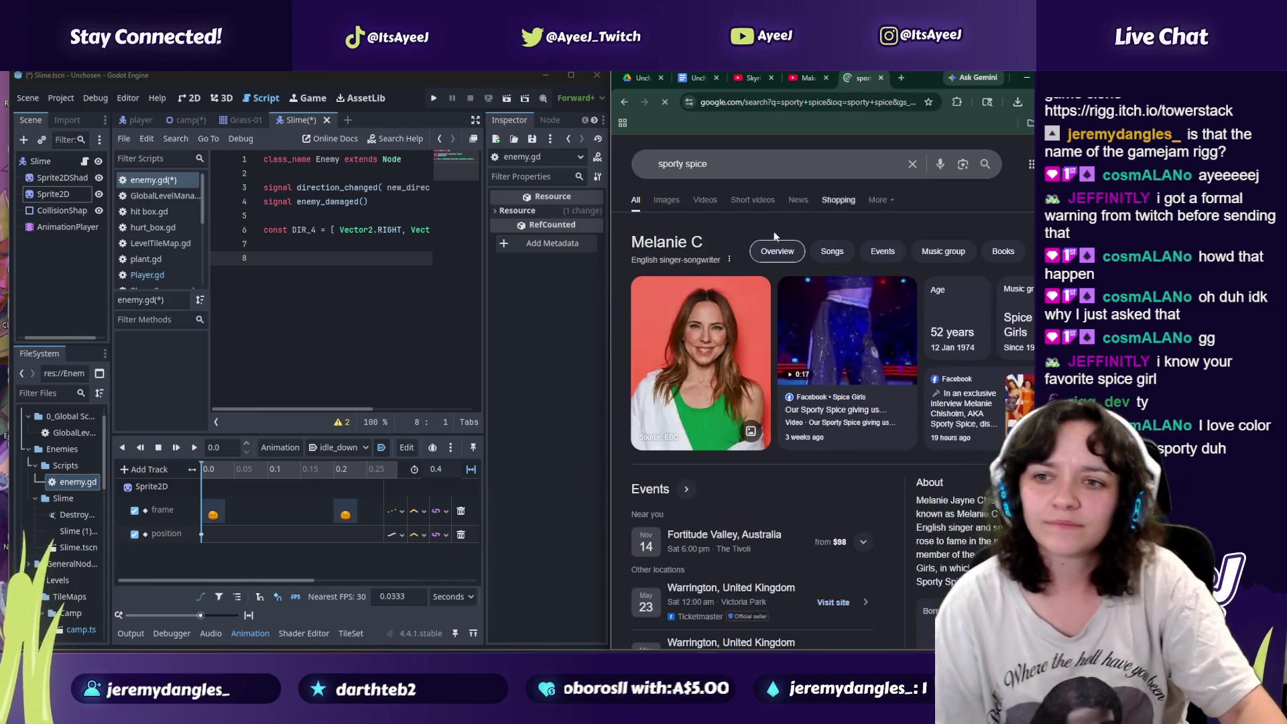
{"action": "left_click", "coordinate": [674, 201]}
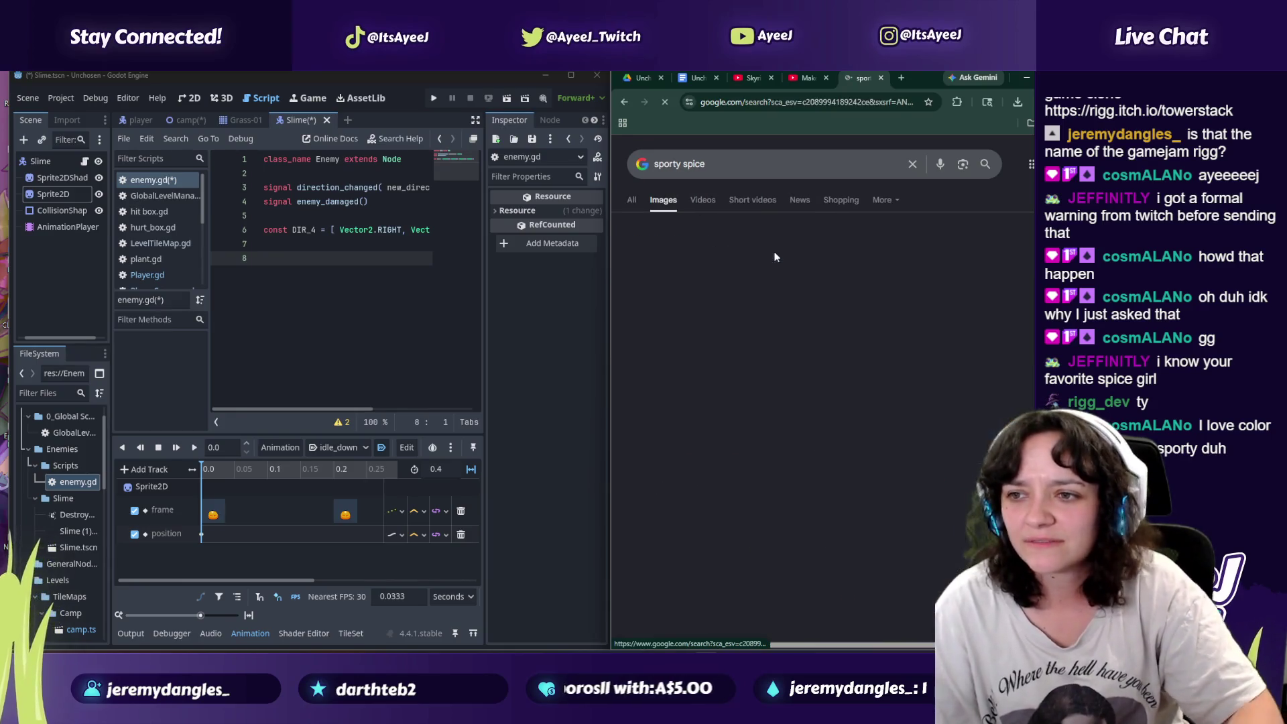
{"action": "left_click", "coordinate": [966, 303]}
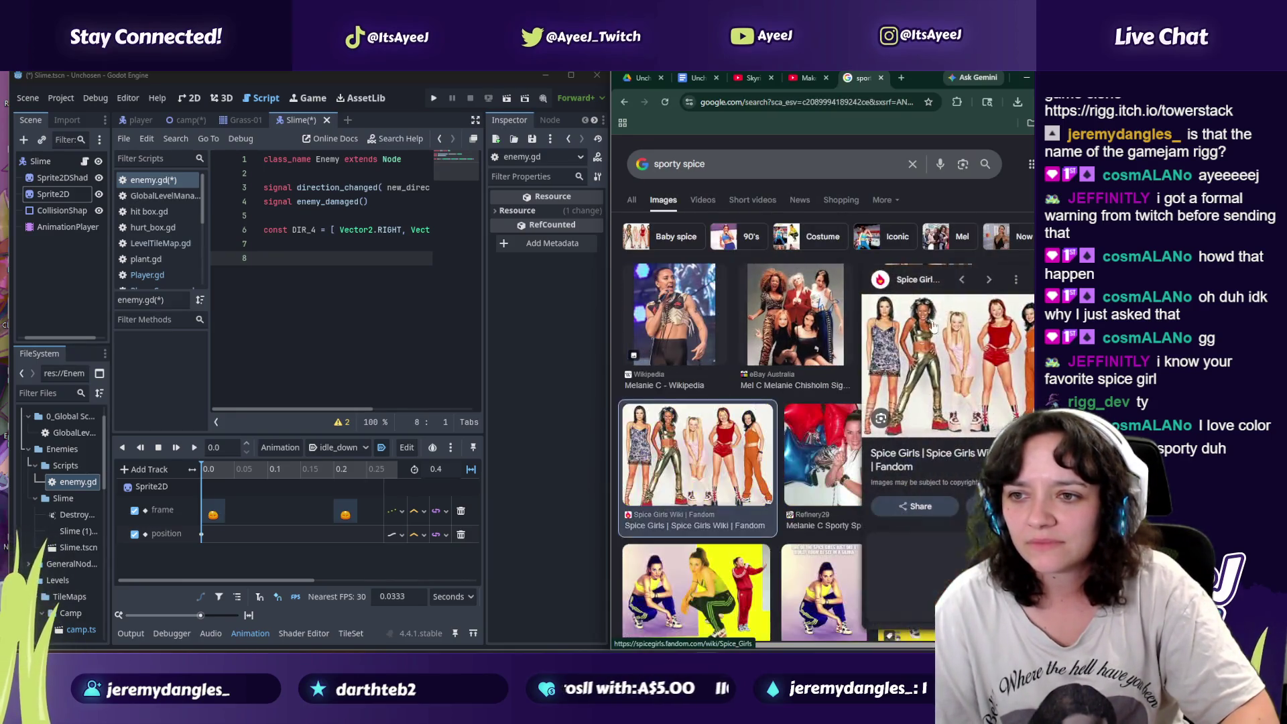
{"action": "left_click", "coordinate": [990, 439]}
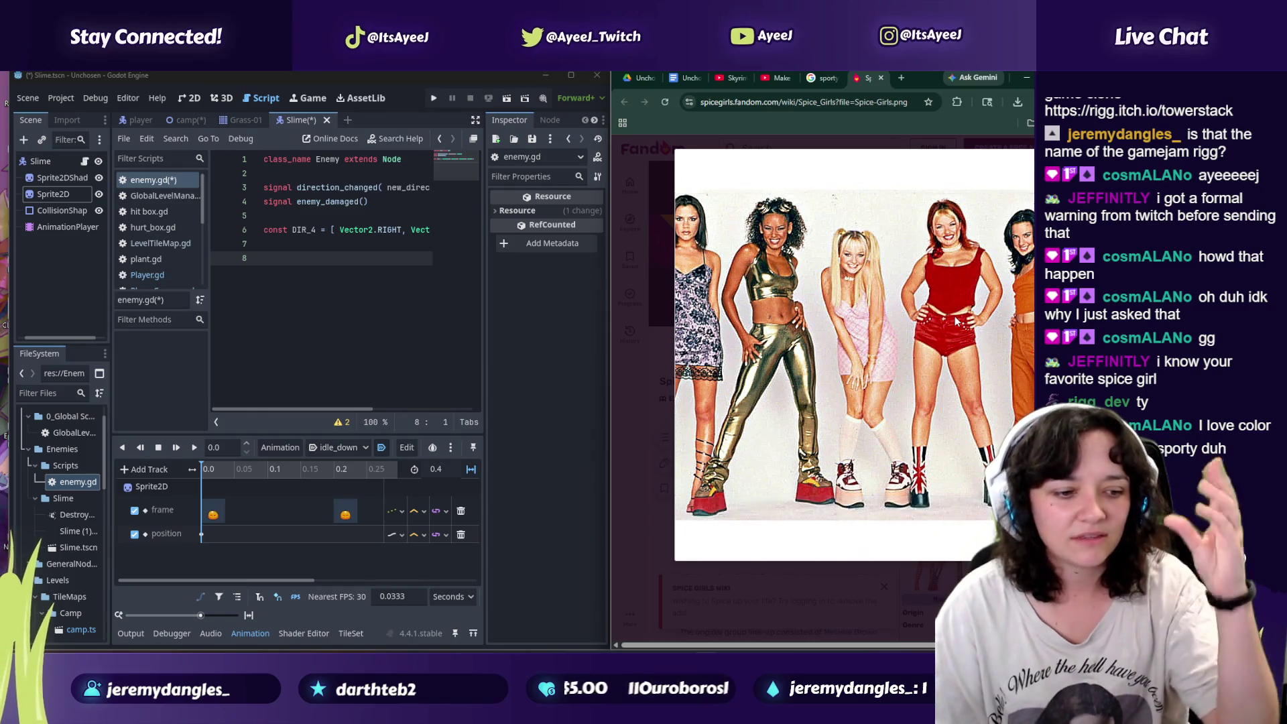
Close the enlarged image view, then close the wiki tab and the image results tab
{"action": "mouse_move", "coordinate": [965, 315]}
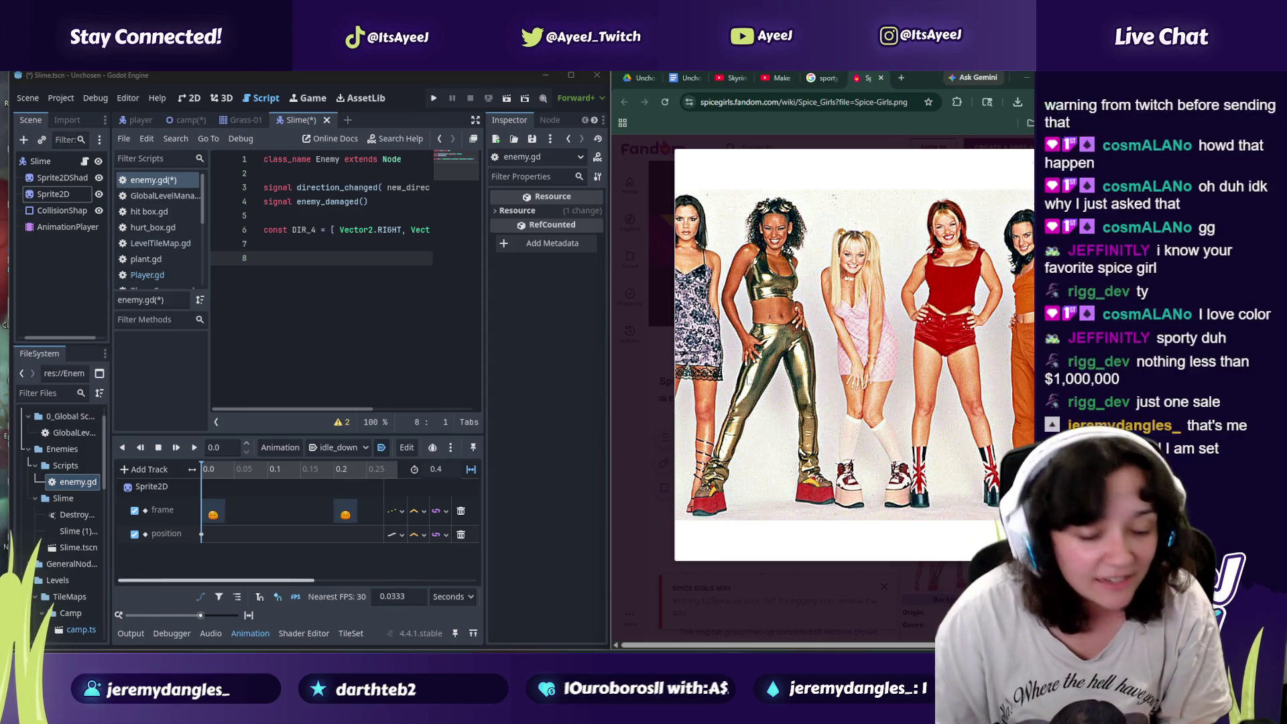
{"action": "mouse_move", "coordinate": [994, 213]}
{"action": "left_click", "coordinate": [1032, 167]}
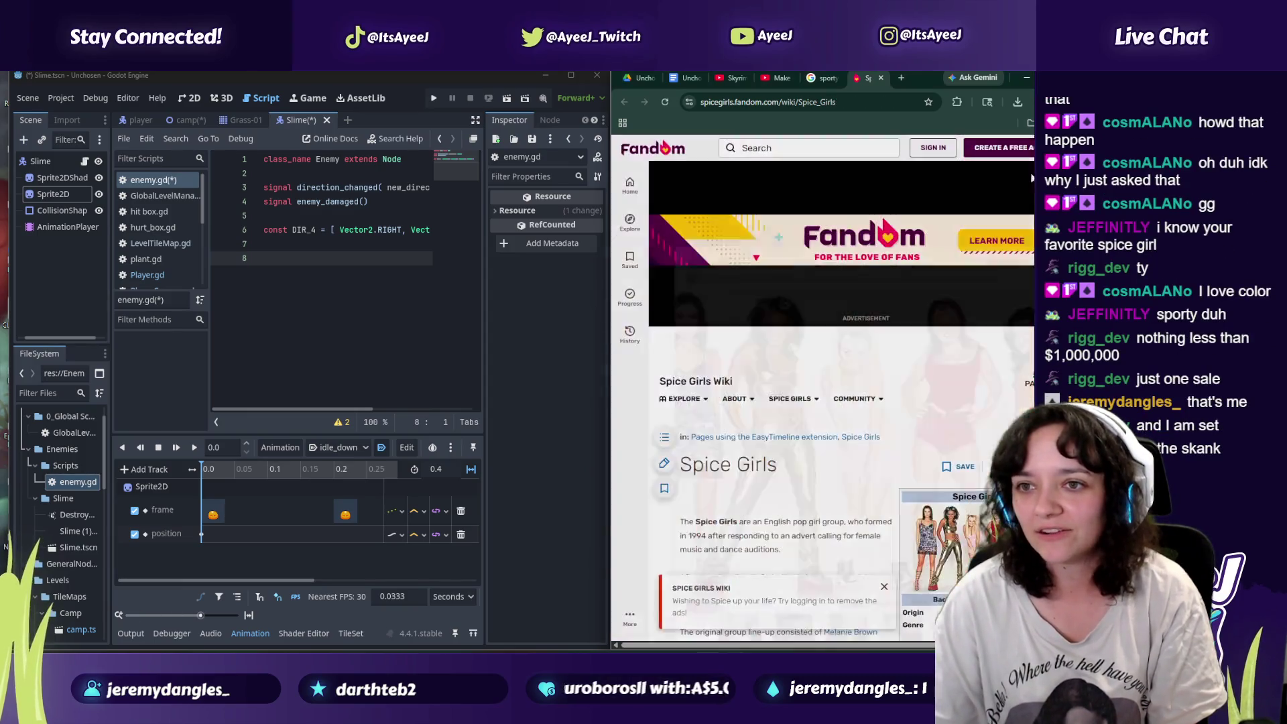
{"action": "mouse_move", "coordinate": [793, 390]}
{"action": "scroll", "coordinate": [804, 423], "scroll_direction": "down", "scroll_amount": 5}
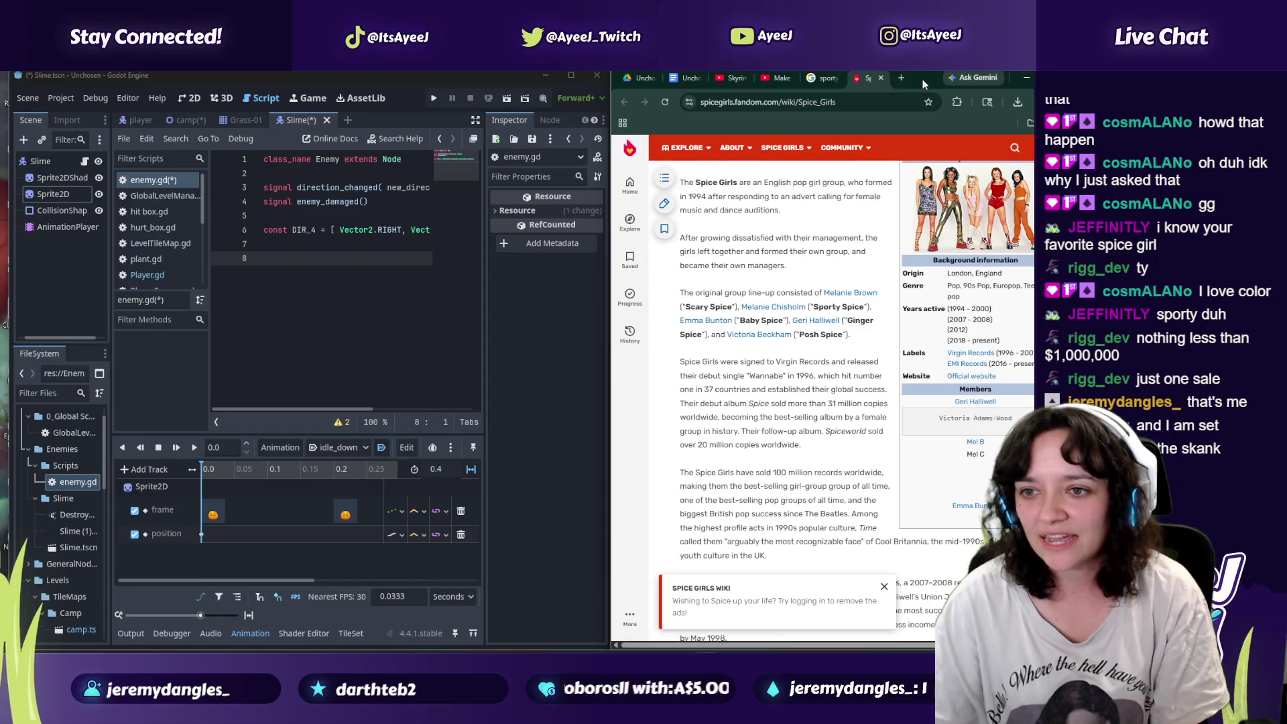
{"action": "left_click", "coordinate": [881, 78]}
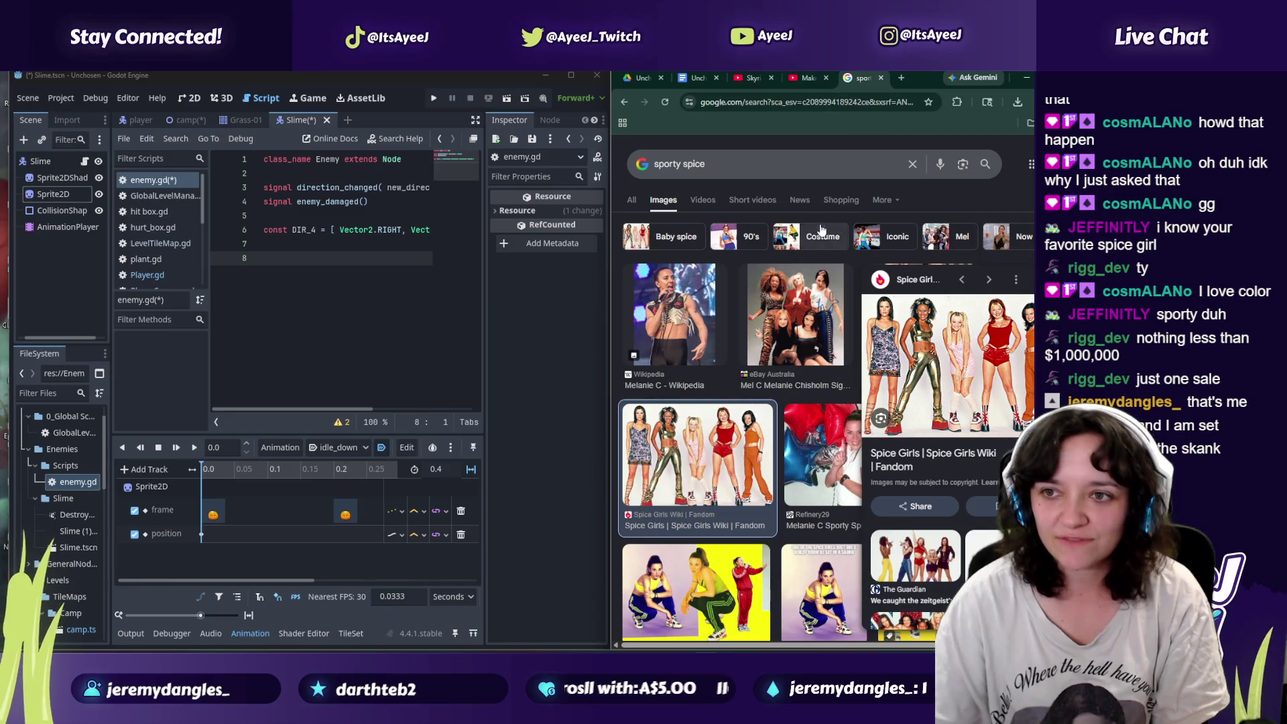
{"action": "left_click", "coordinate": [882, 78]}
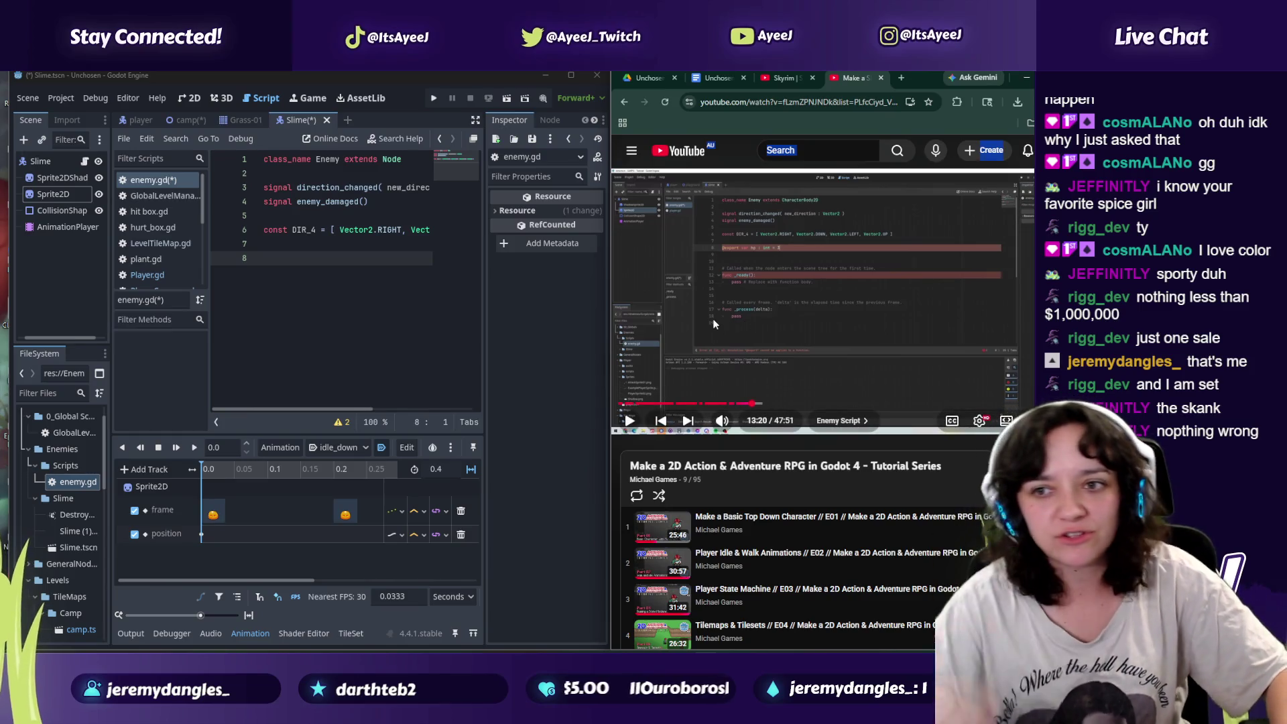
Place the cursor on line 8 of enemy.gd, then launch and close the TikTok app
{"action": "left_click", "coordinate": [281, 257]}
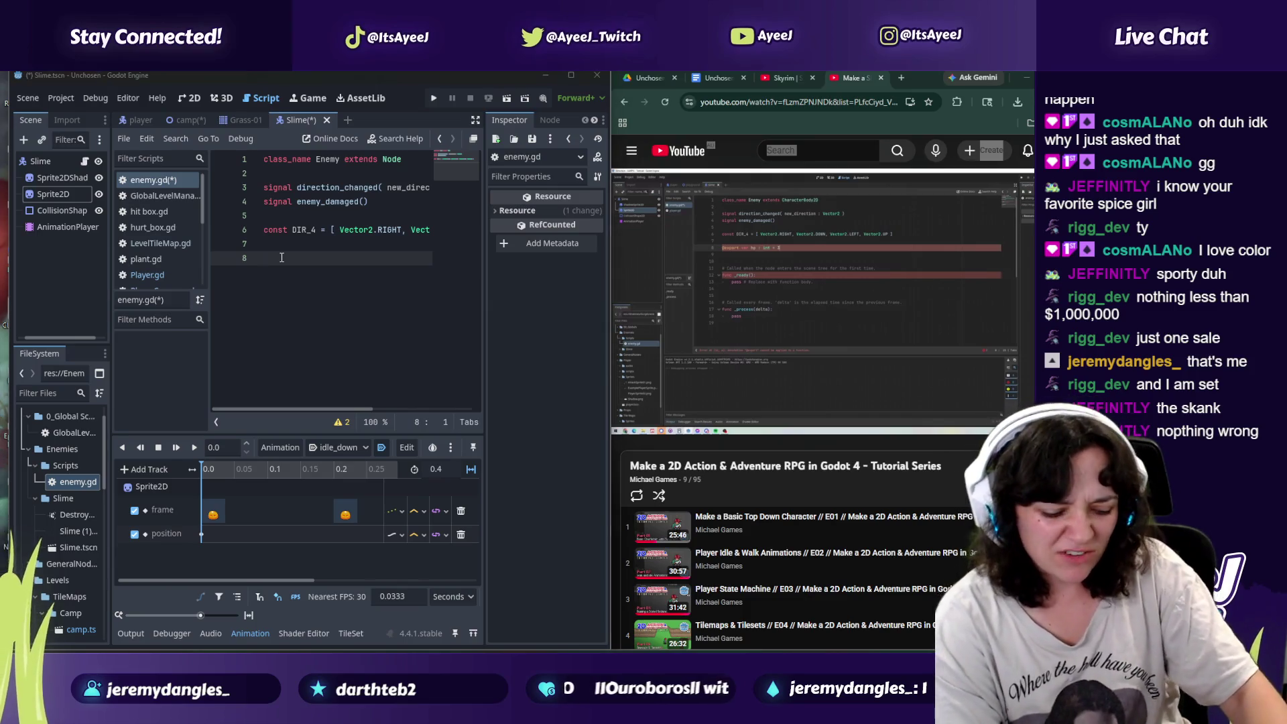
{"action": "key", "text": "super"}
{"action": "type", "text": "tiktok"}
{"action": "key", "text": "Return"}
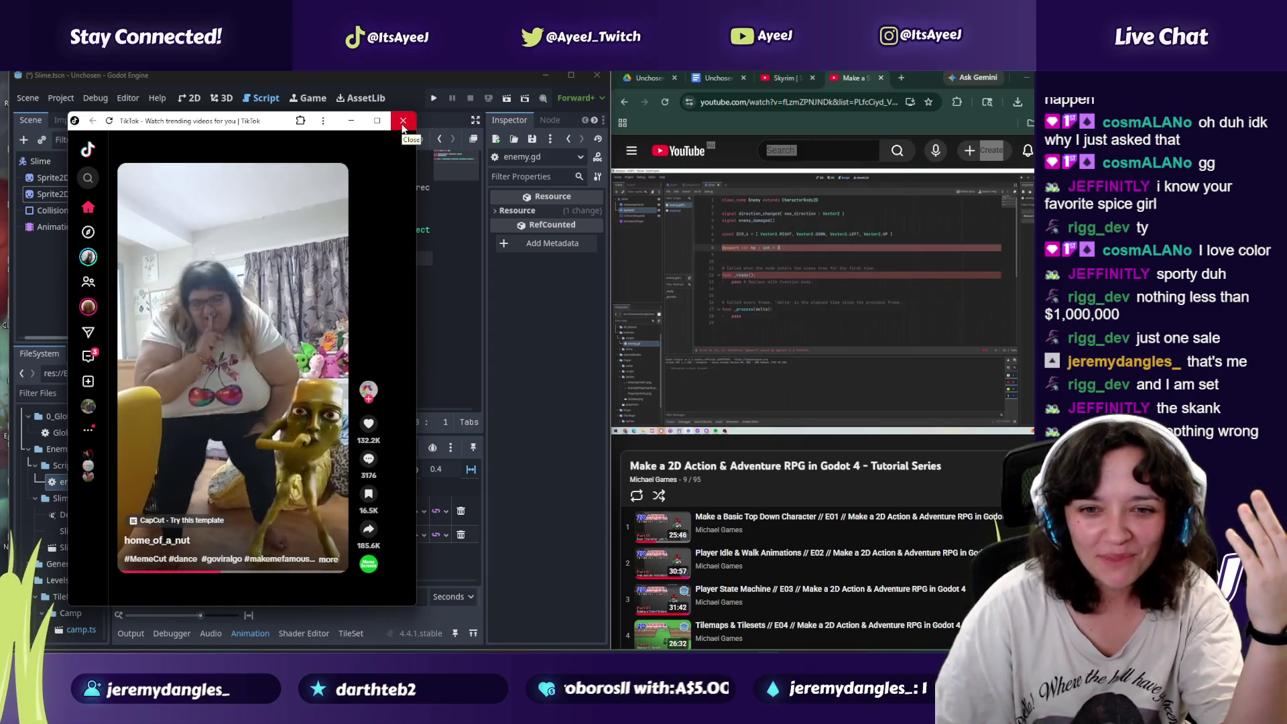
{"action": "left_click", "coordinate": [402, 123]}
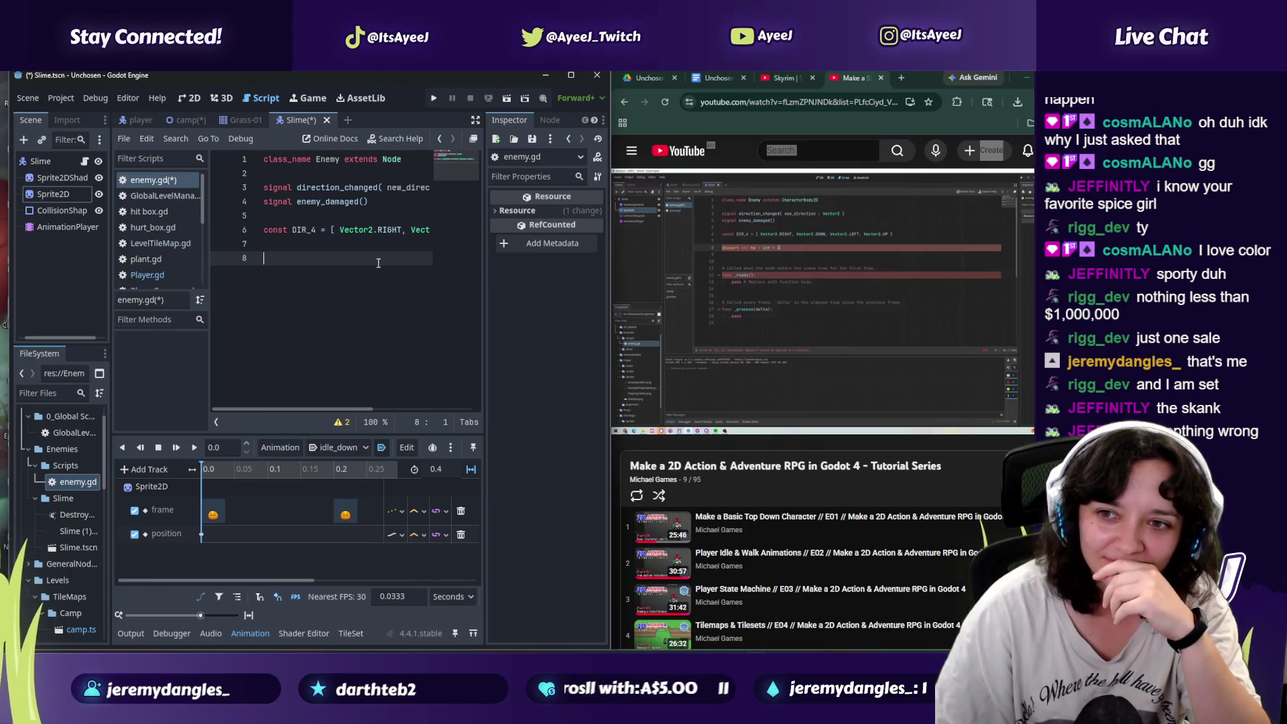
Type 'exporytt var hp = 3' on line 8, then search for TikTok again
{"action": "type", "text": "@exporyt"}
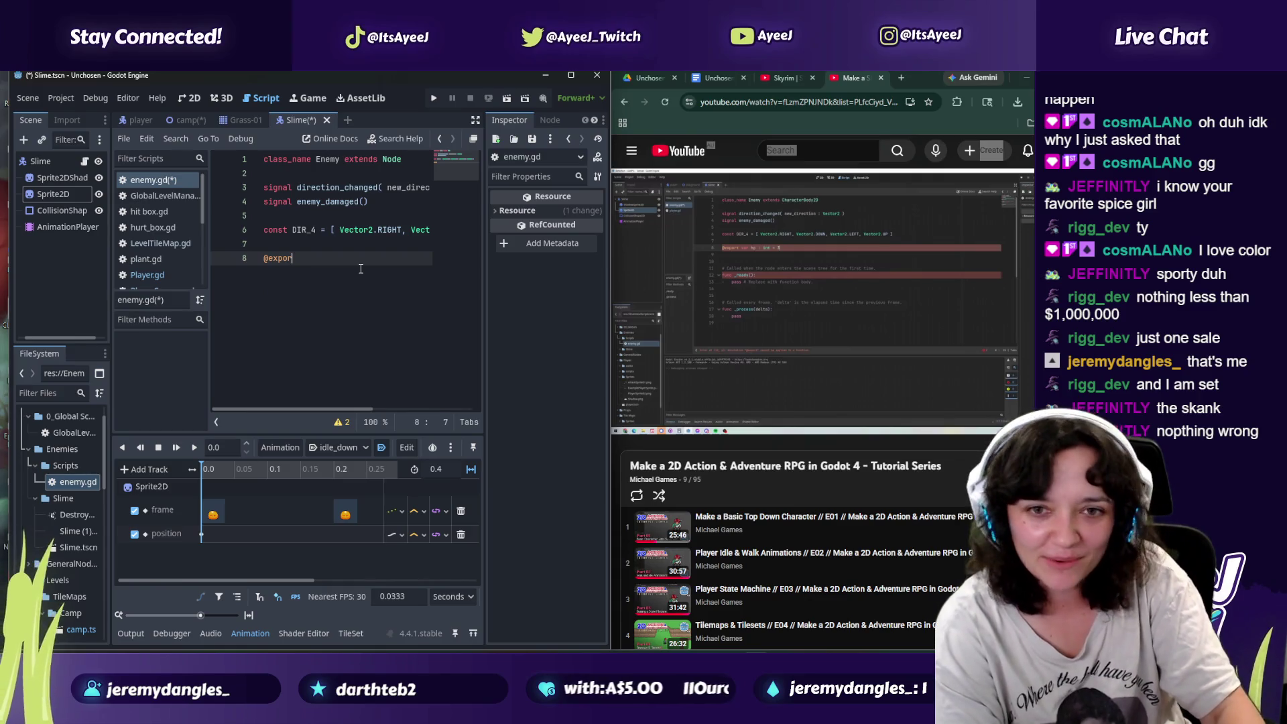
{"action": "type", "text": "t"}
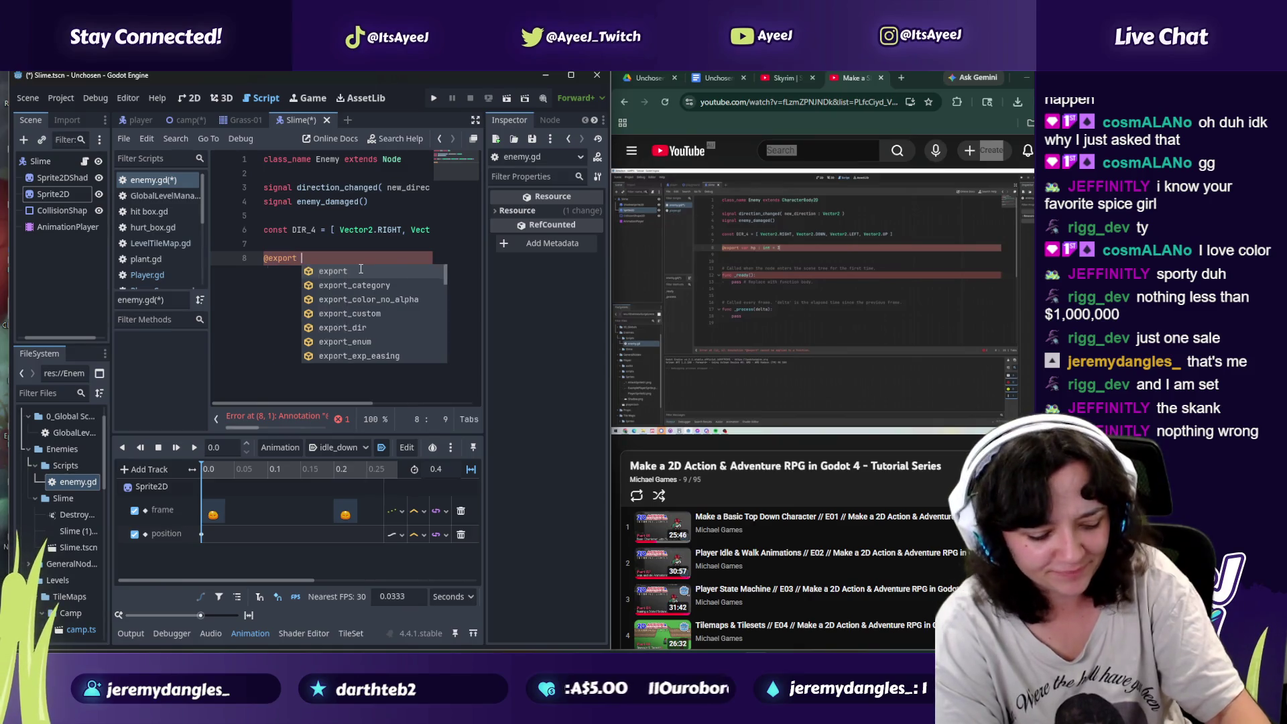
{"action": "type", "text": " var hp = 3"}
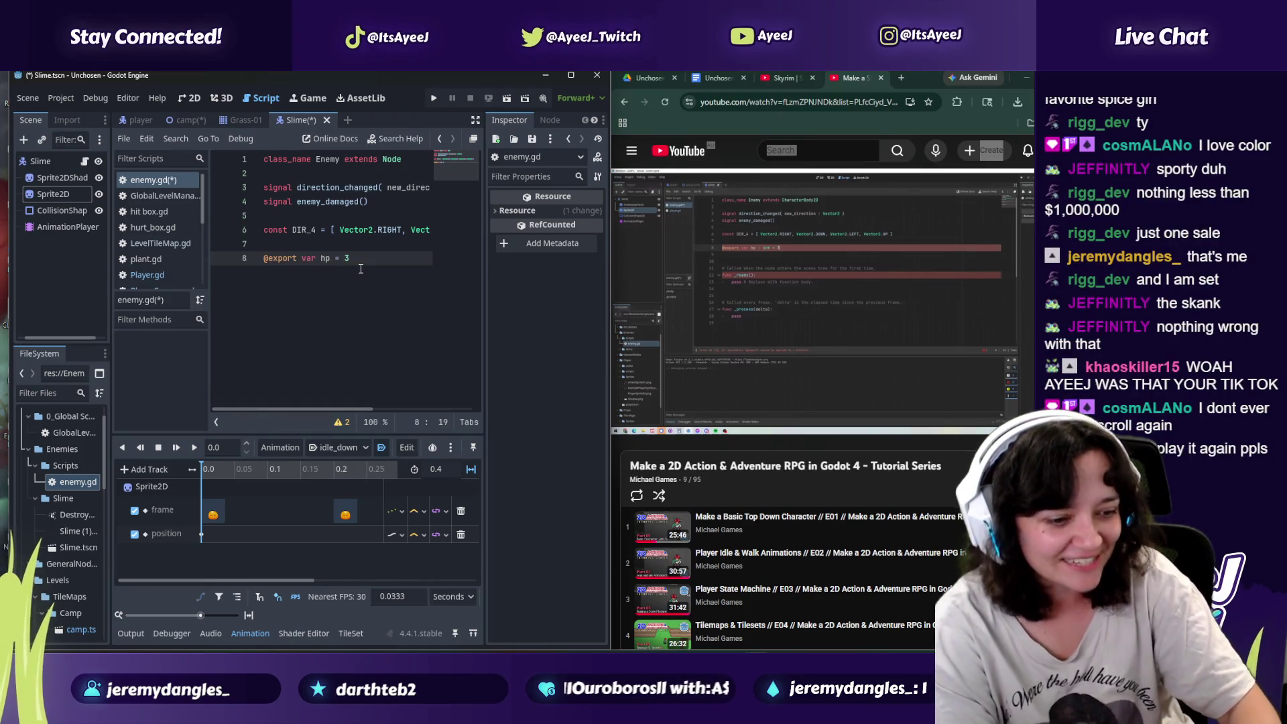
{"action": "key", "text": "super"}
{"action": "type", "text": "tiktok"}
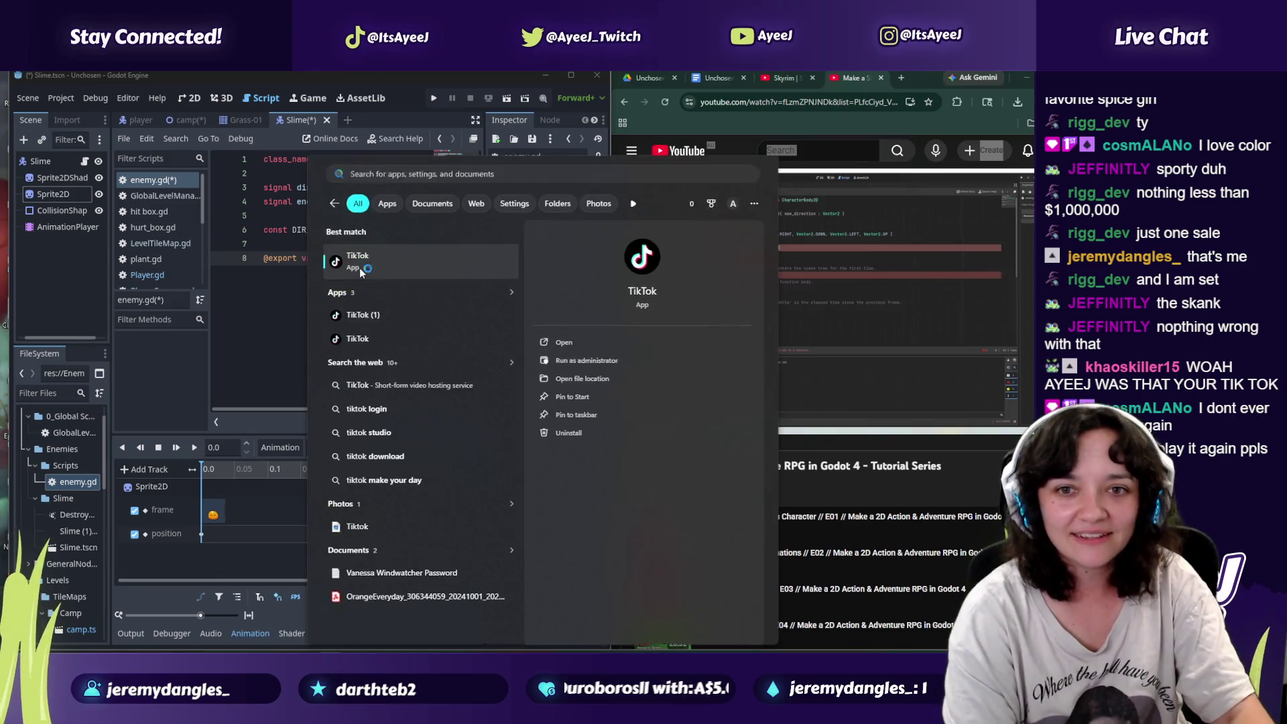
{"action": "key", "text": "Return"}
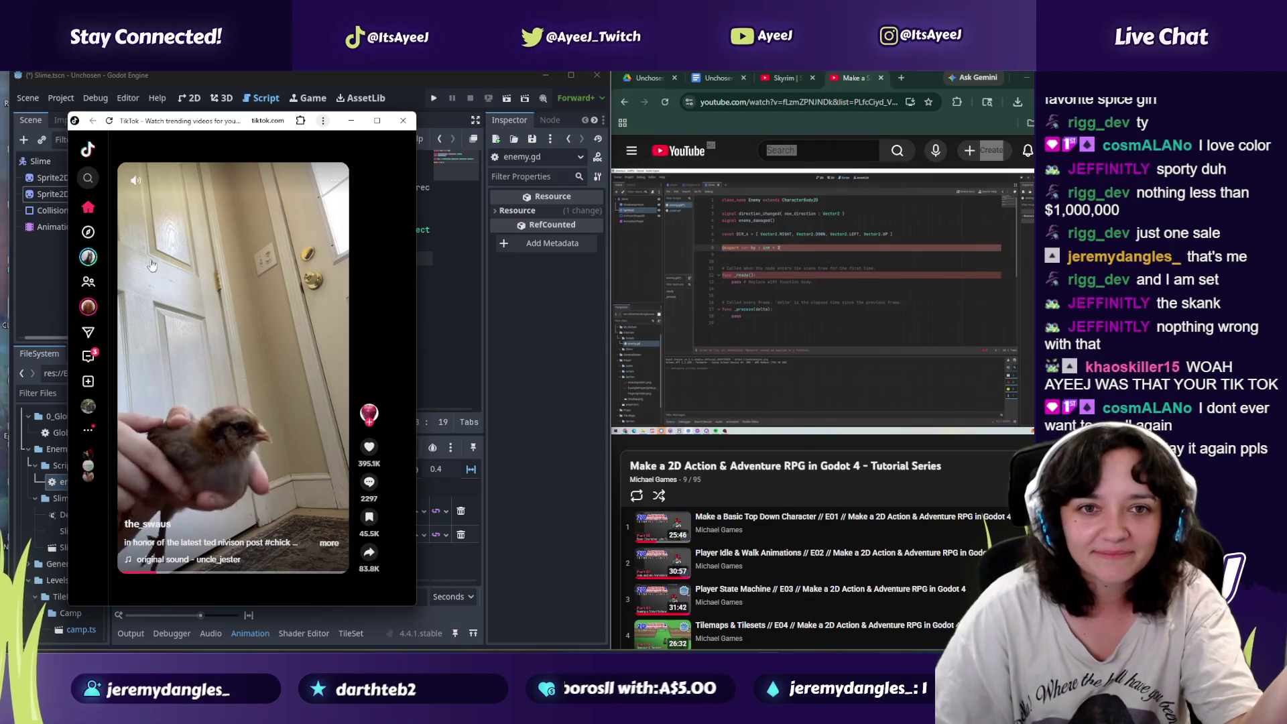
{"action": "left_click", "coordinate": [199, 181]}
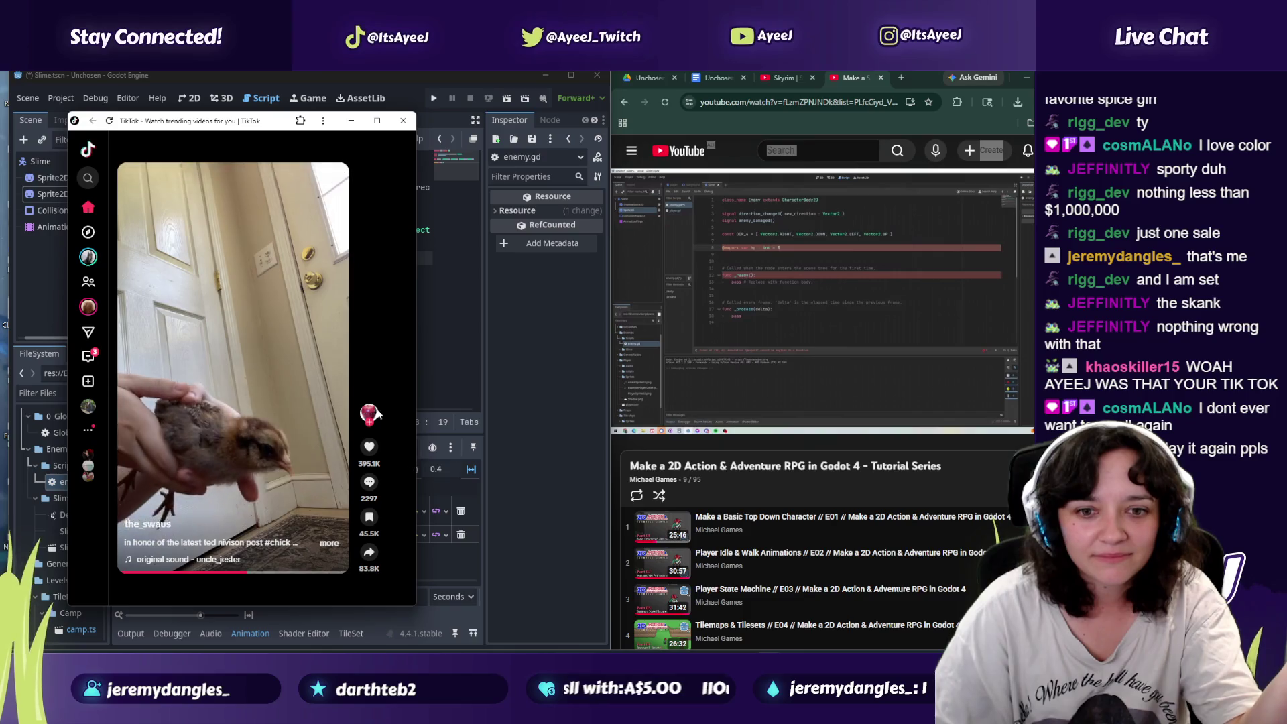
{"action": "scroll", "coordinate": [291, 319], "scroll_direction": "down", "scroll_amount": 1}
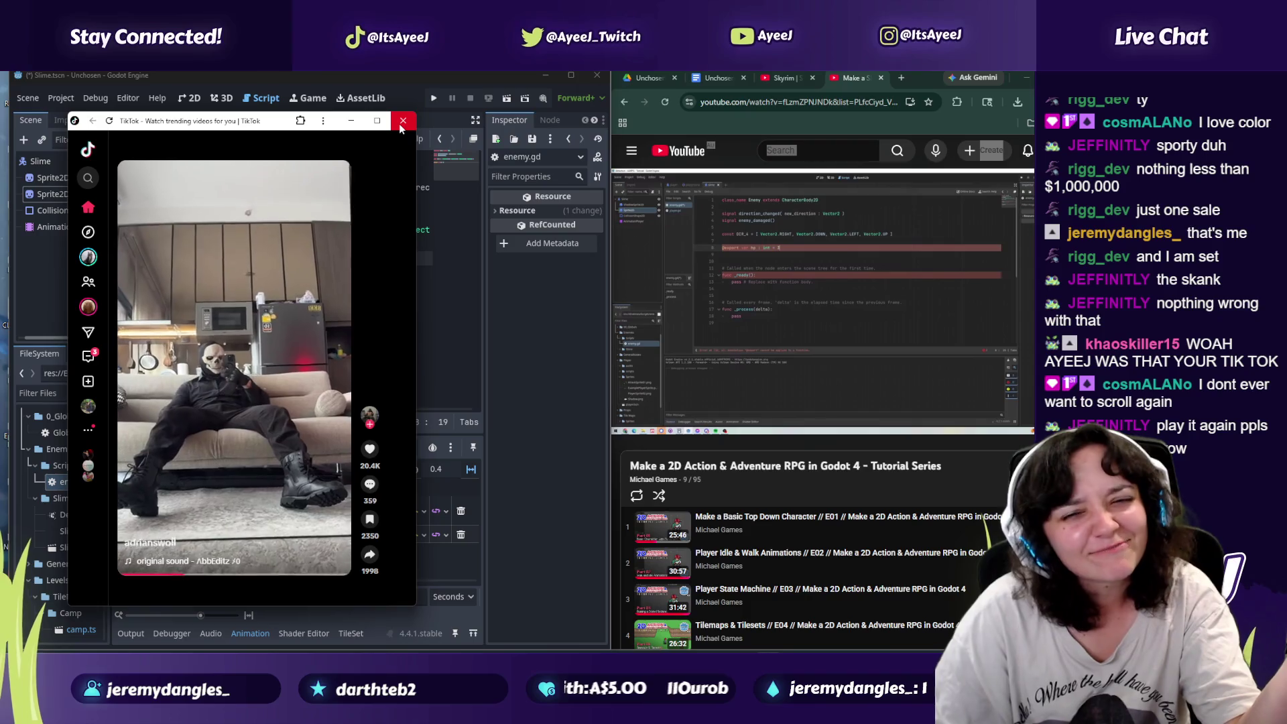
{"action": "left_click", "coordinate": [402, 121]}
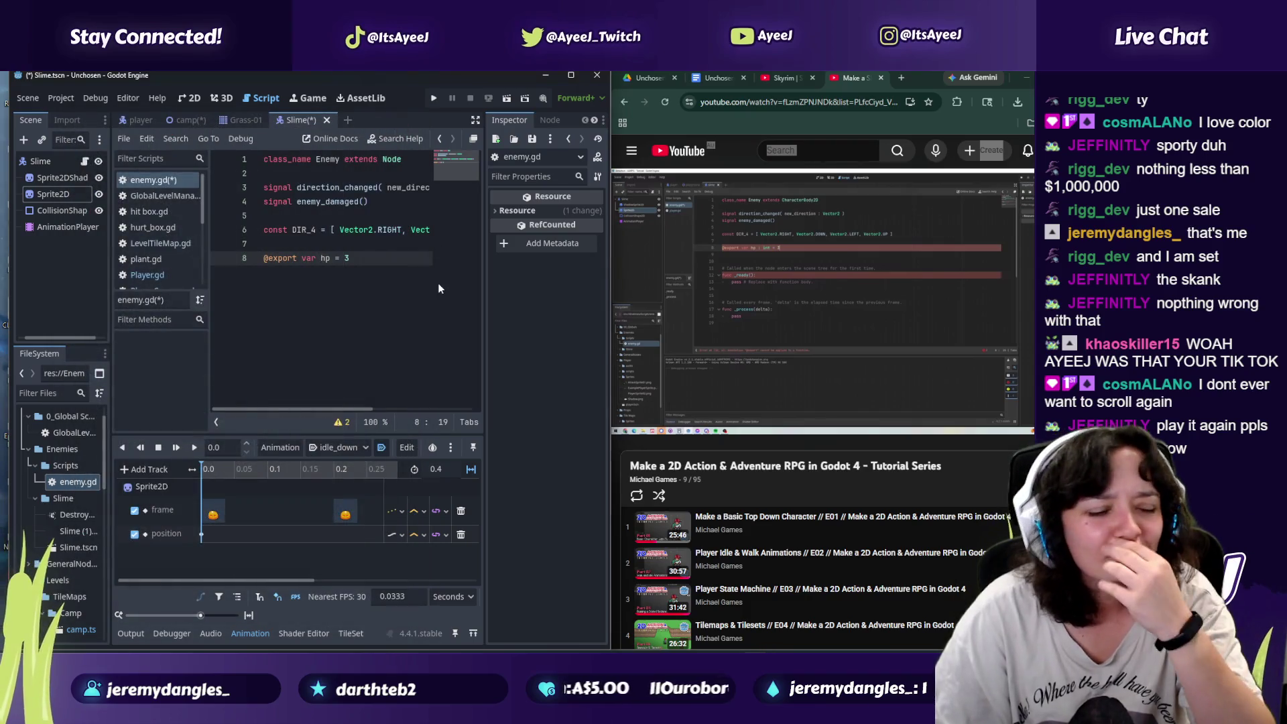
Start a new line below the hp variable and begin typing 'func _rwe'
{"action": "mouse_move", "coordinate": [762, 337]}
{"action": "type", "text": ": int"}
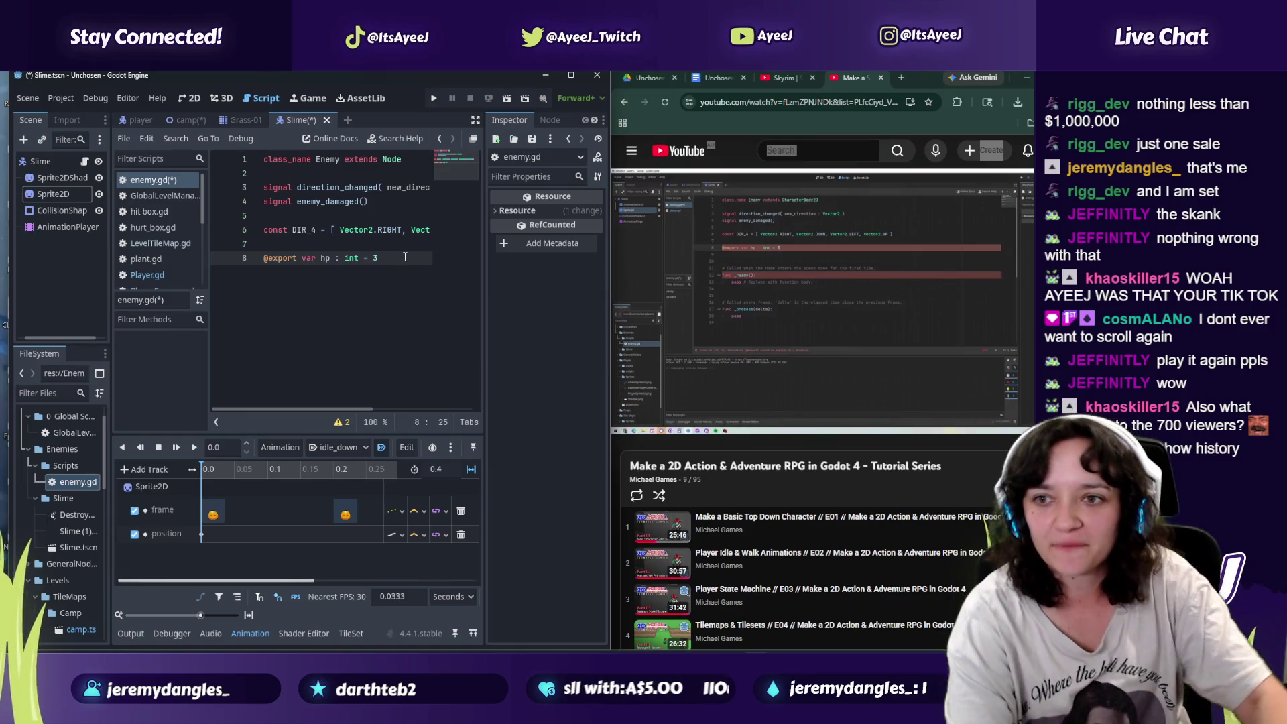
{"action": "key", "text": "Return"}
{"action": "key", "text": "Return"}
{"action": "type", "text": "func "}
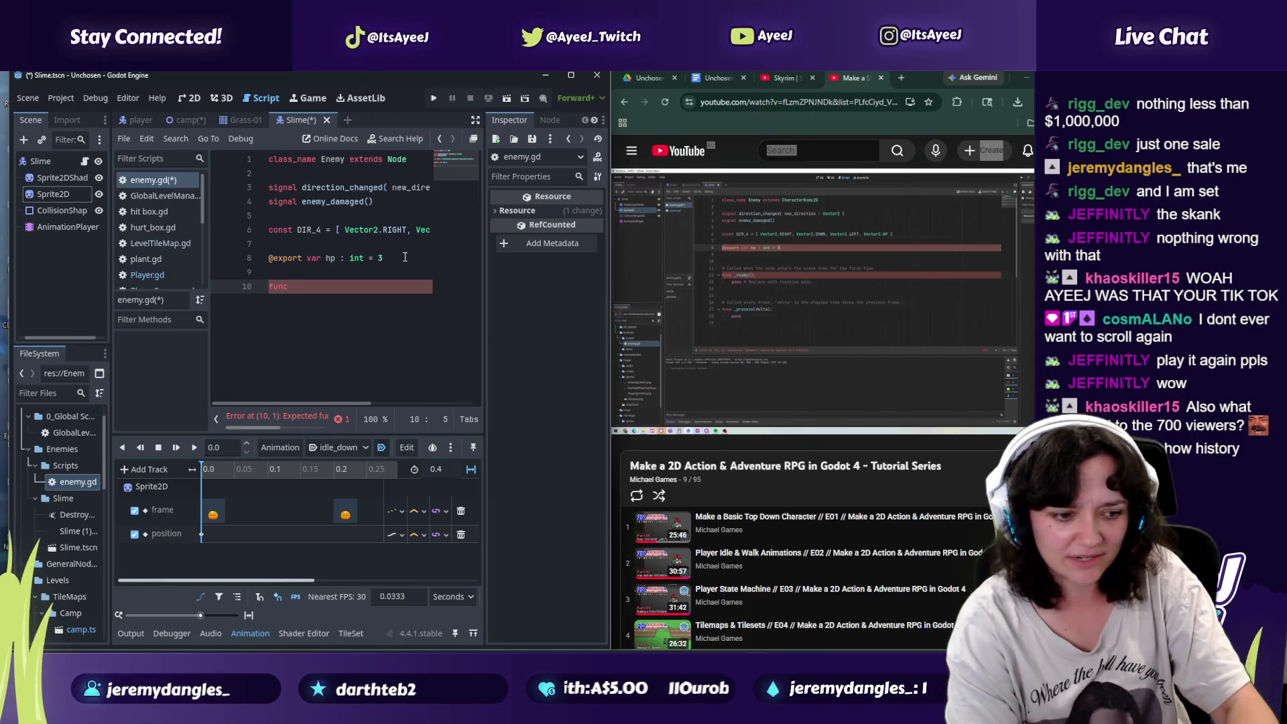
{"action": "type", "text": "_"}
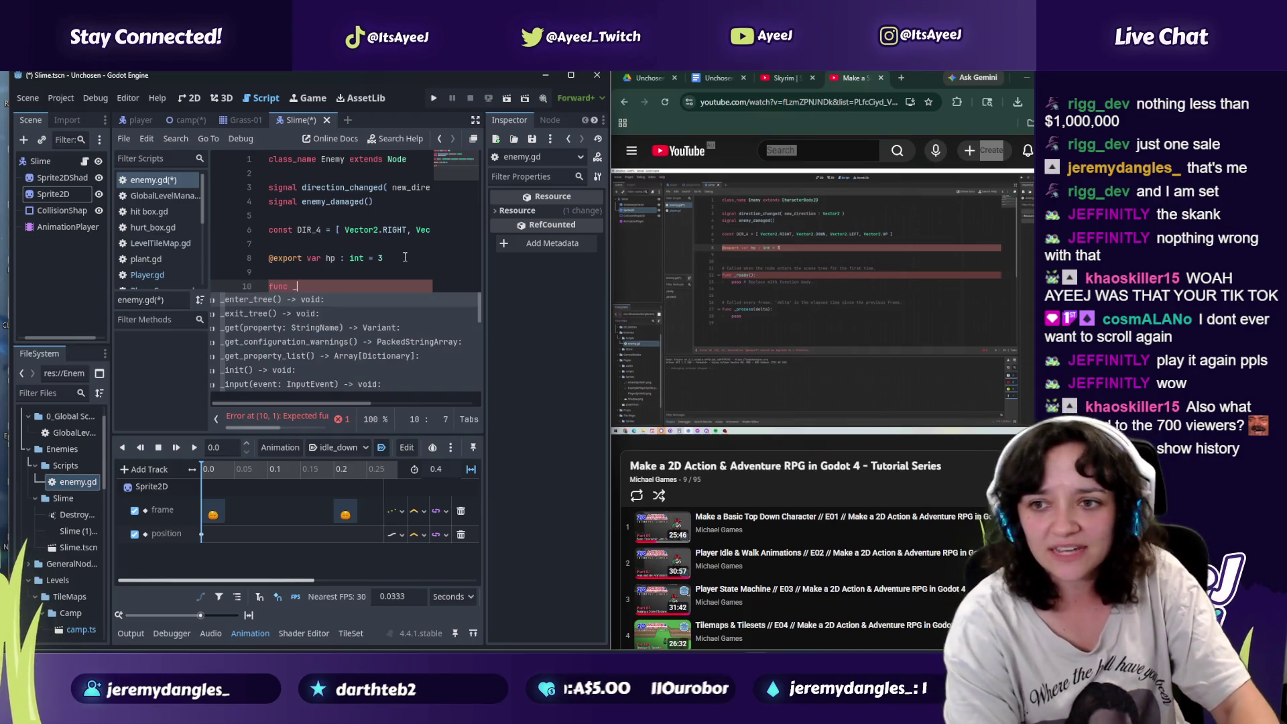
{"action": "type", "text": "rwe"}
Fix the function name to _ready() and give it a pass body
{"action": "key", "text": "BackSpace"}
{"action": "key", "text": "BackSpace"}
{"action": "key", "text": "BackSpace"}
{"action": "type", "text": "ready():"}
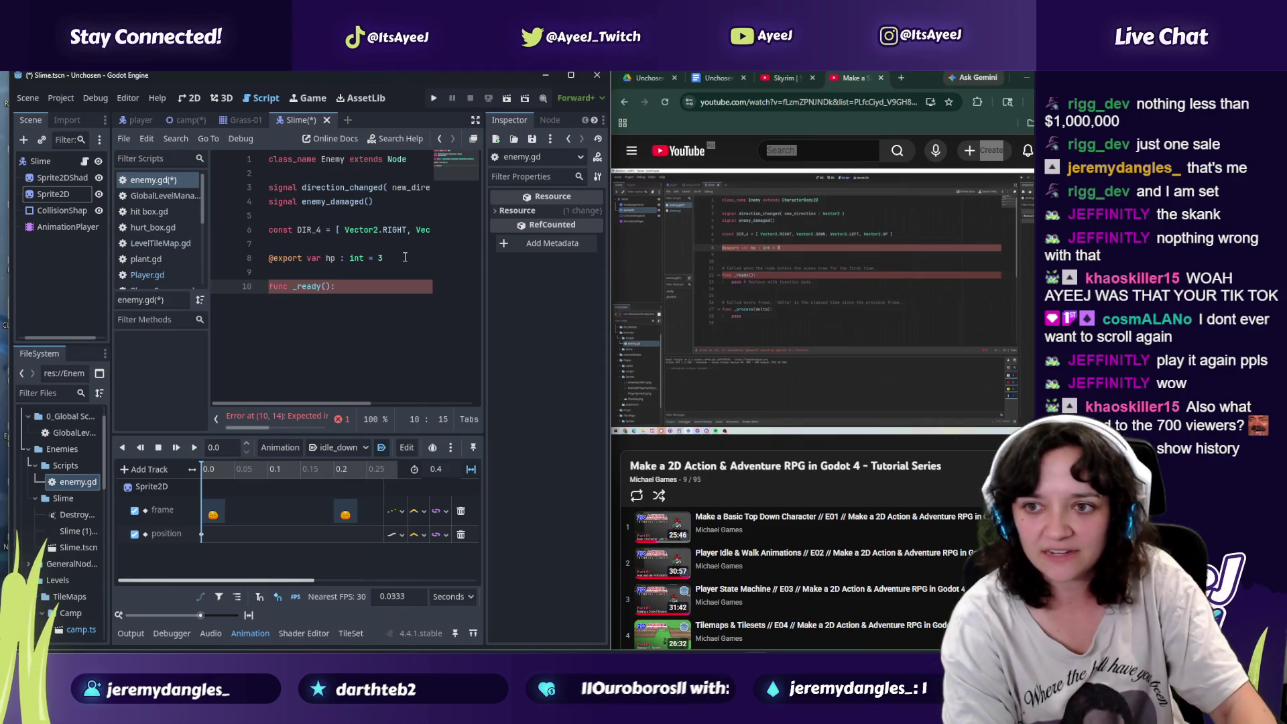
{"action": "key", "text": "Return"}
{"action": "type", "text": "pass"}
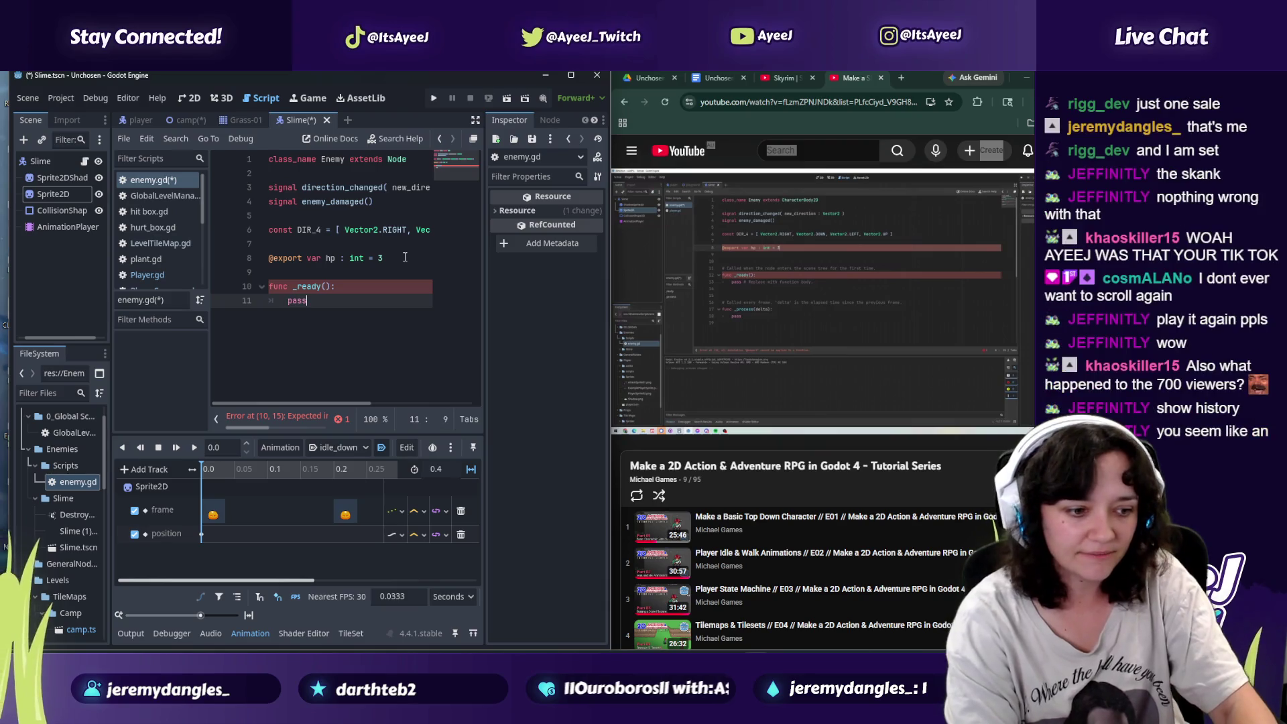
Add the _process(delta) function and start its body, then resume the tutorial video
{"action": "key", "text": "Return"}
{"action": "key", "text": "Return"}
{"action": "type", "text": "func _"}
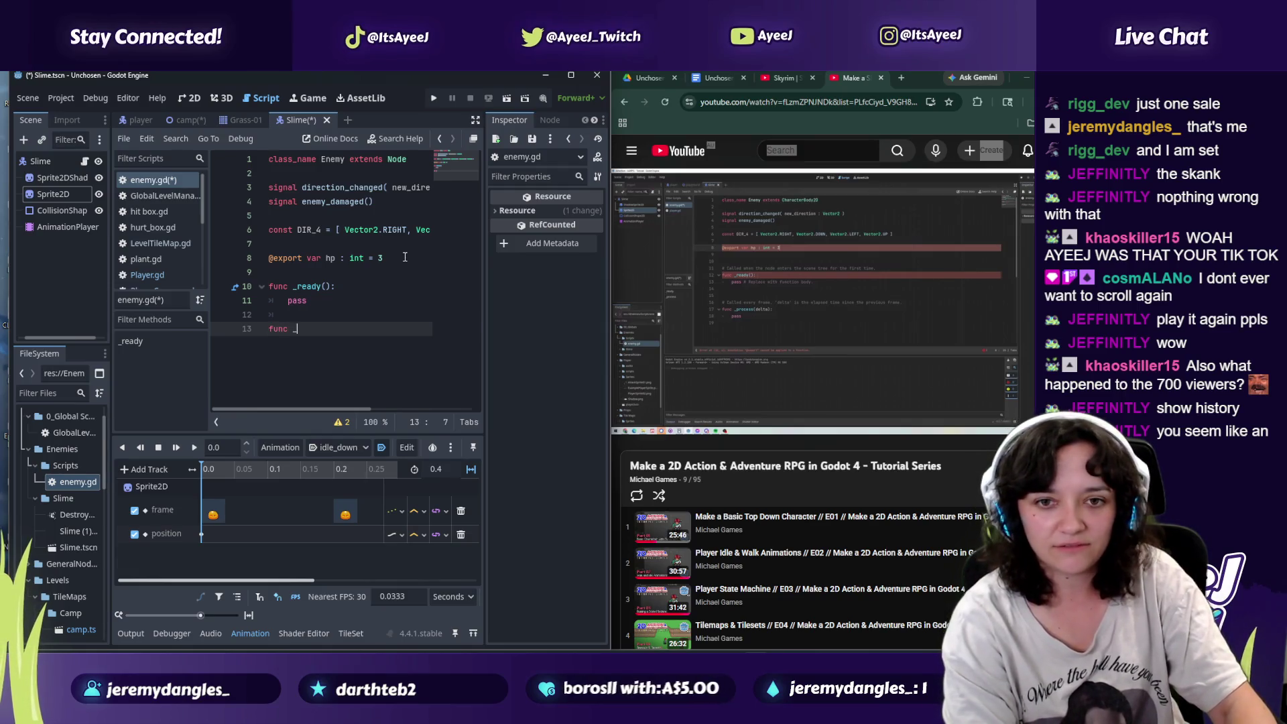
{"action": "type", "text": "process"}
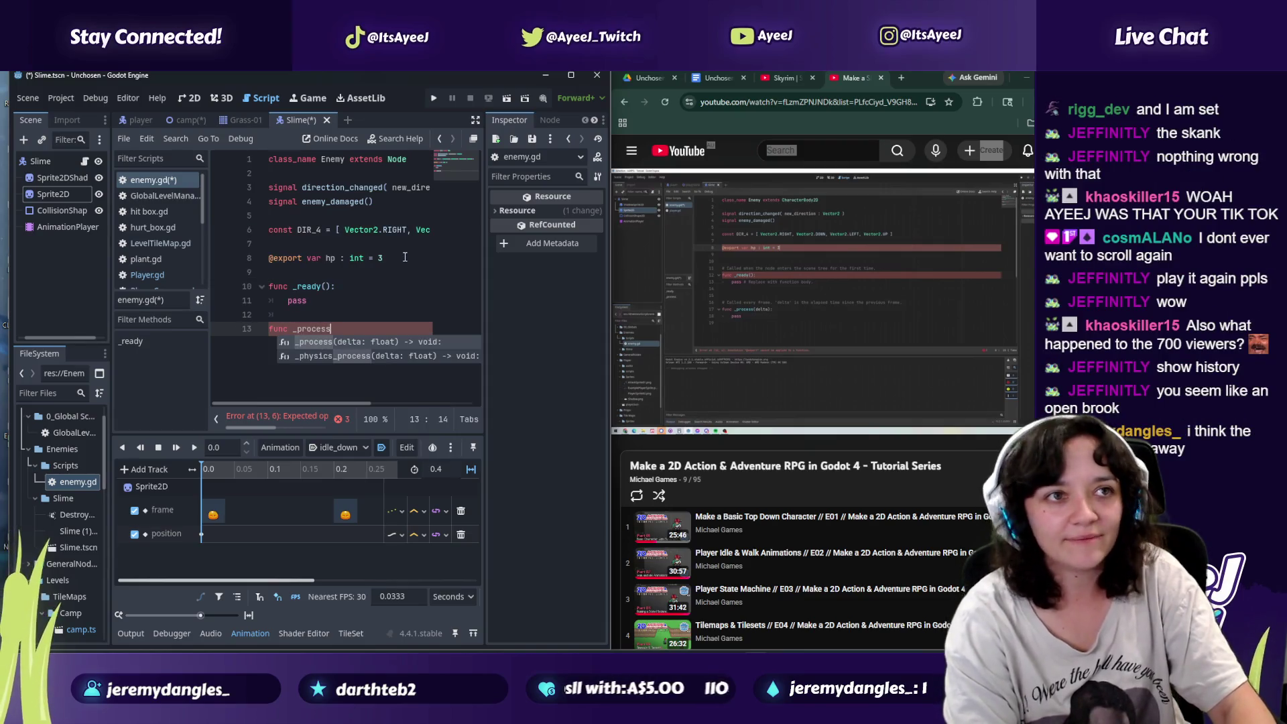
{"action": "type", "text": "(delta):"}
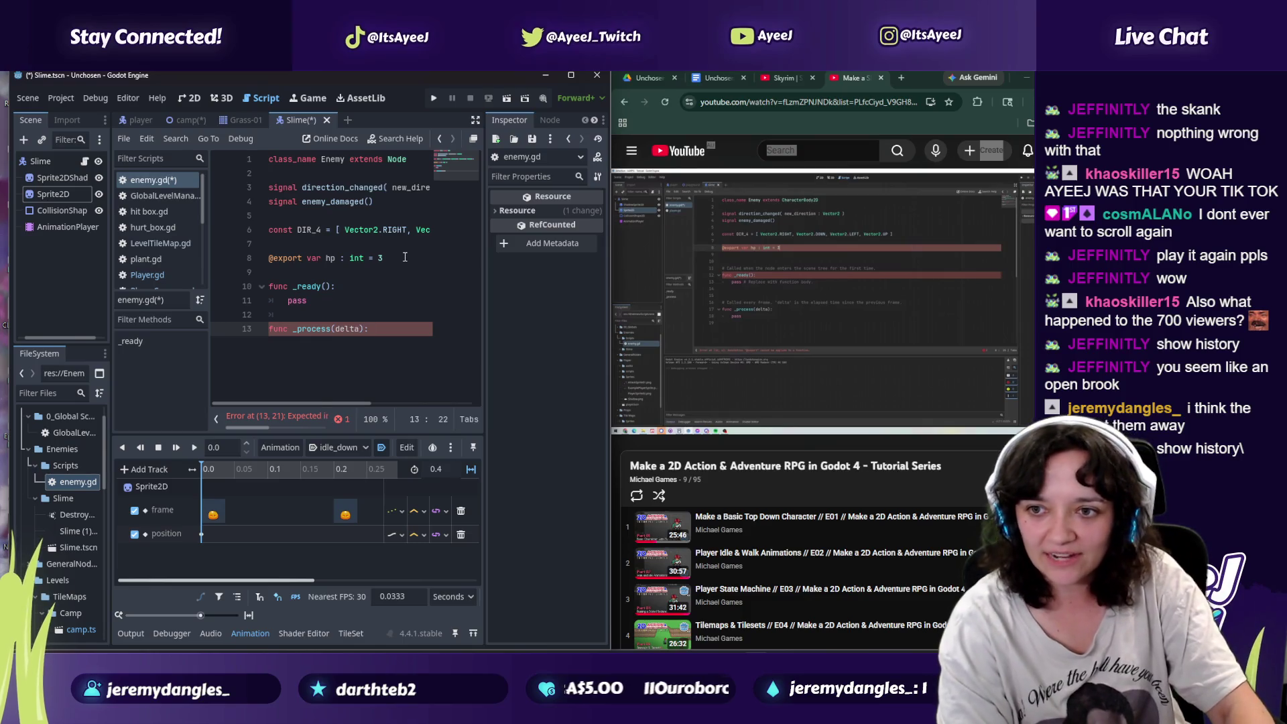
{"action": "key", "text": "Return"}
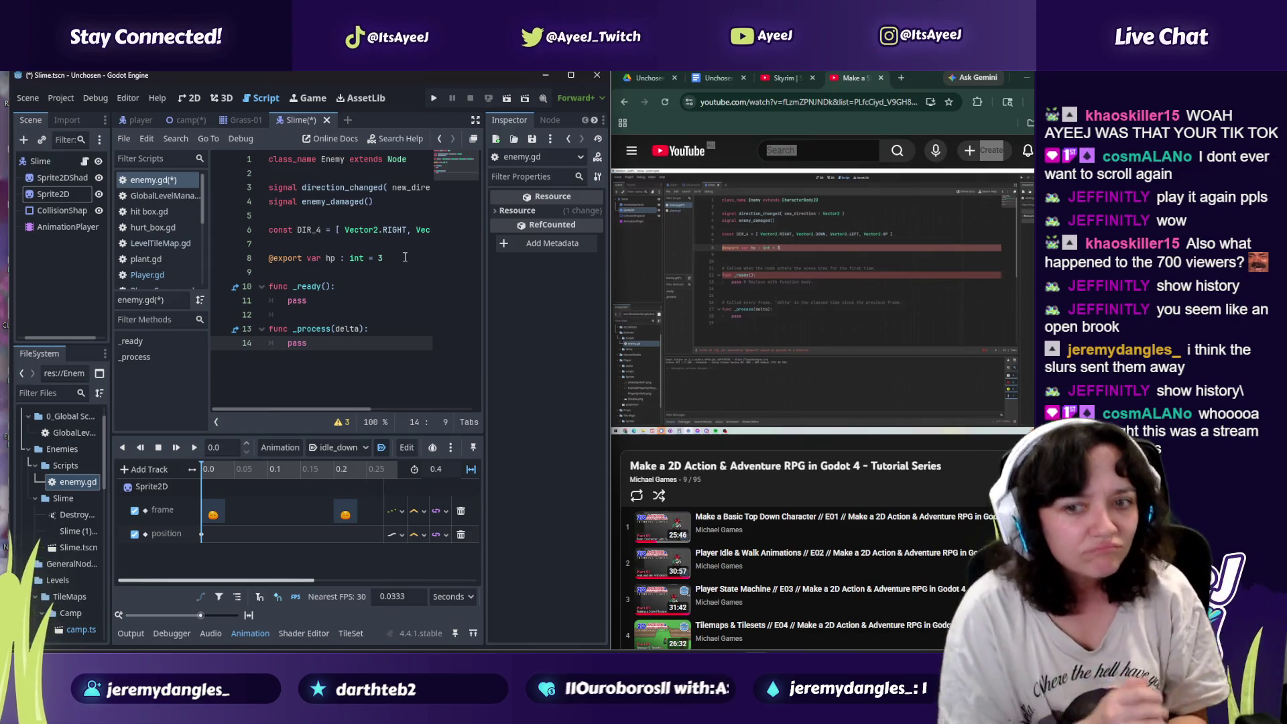
{"action": "left_click", "coordinate": [797, 303]}
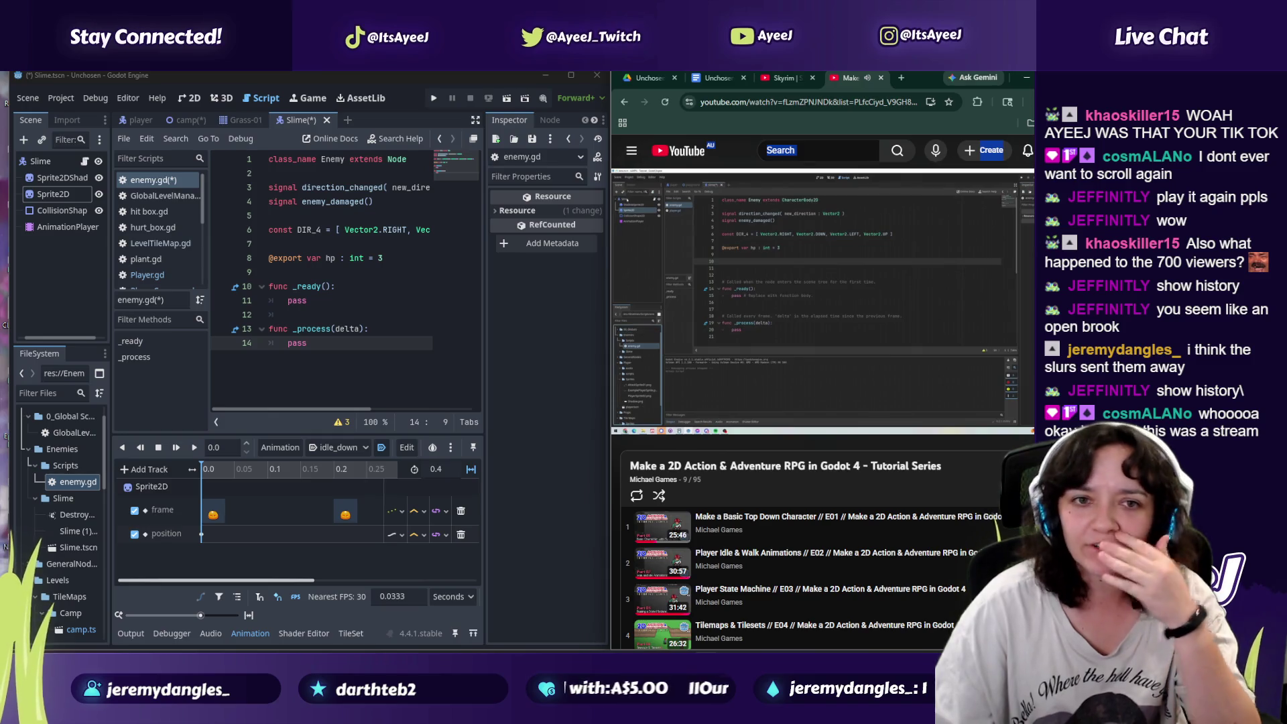
Dismiss the accidental Save Page dialog and pause the tutorial video
{"action": "mouse_move", "coordinate": [671, 323]}
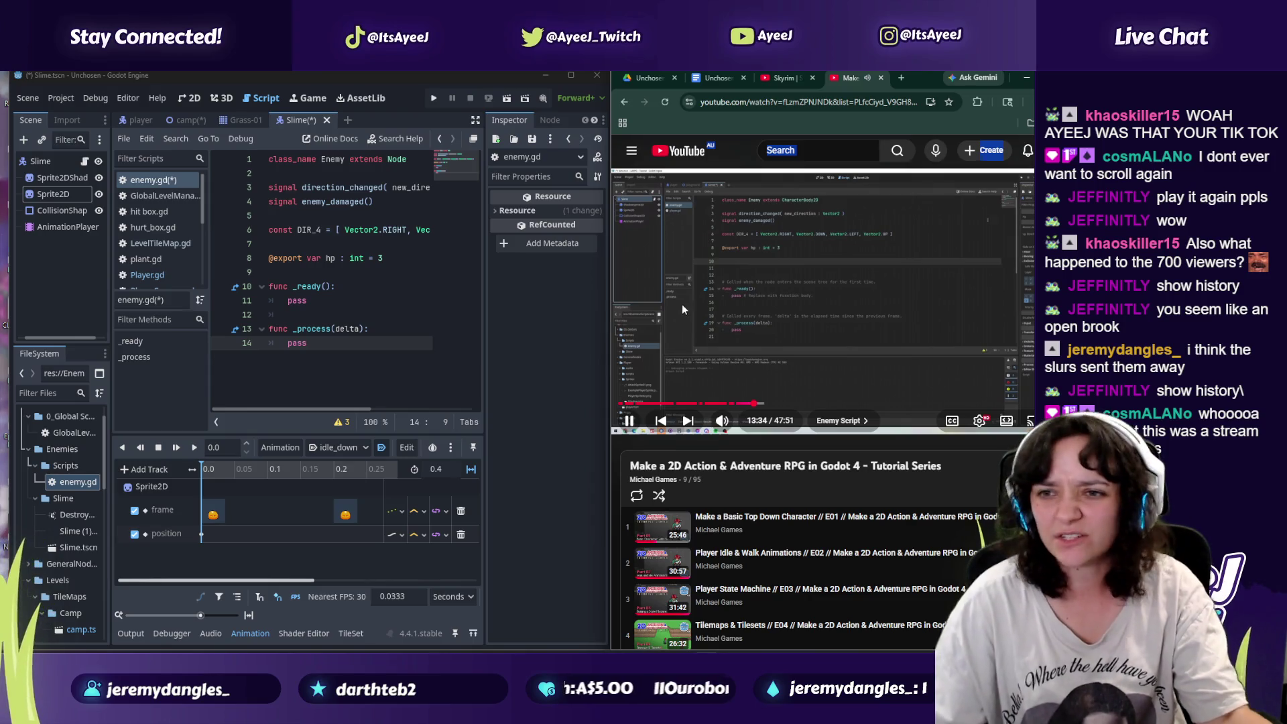
{"action": "key", "text": "ctrl+s"}
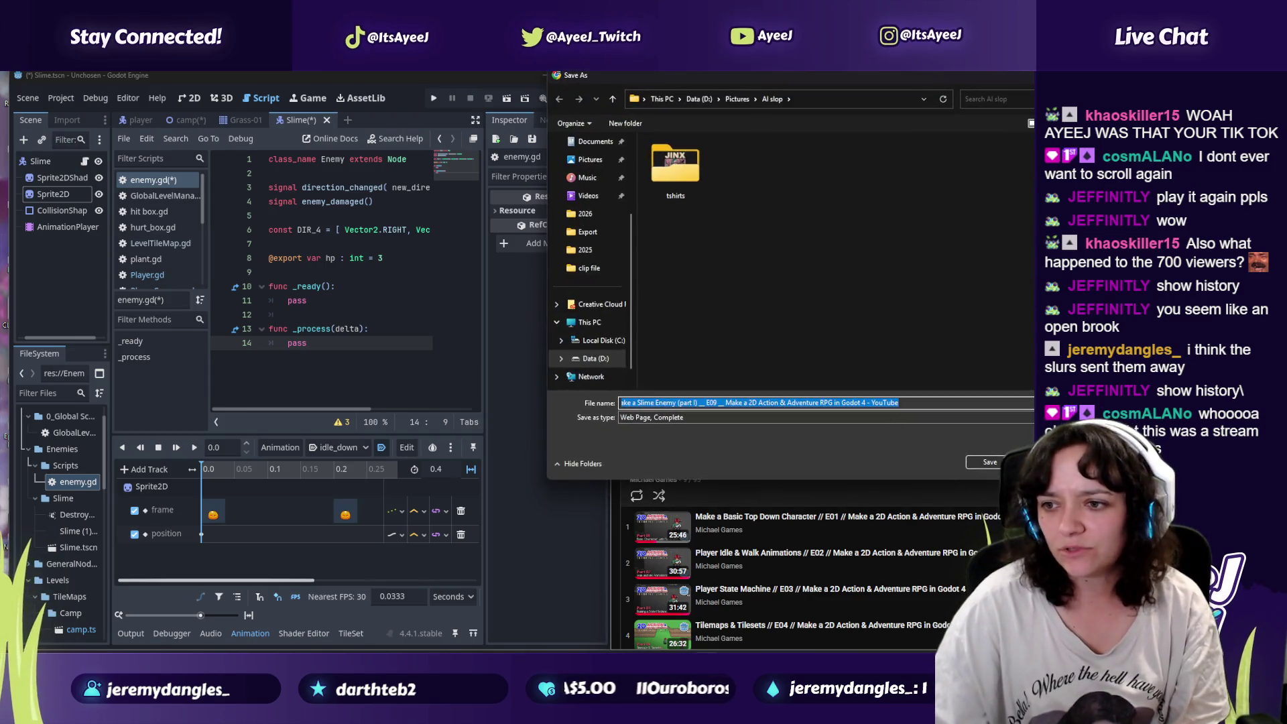
{"action": "key", "text": "Escape"}
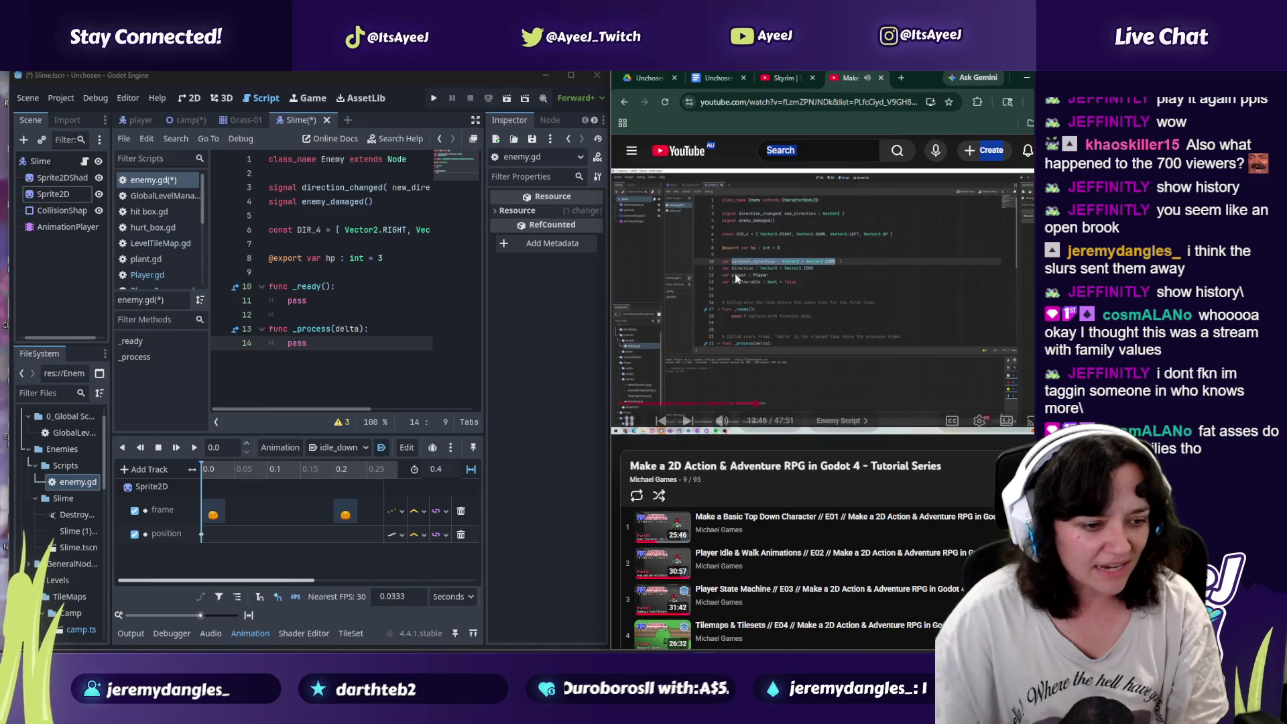
{"action": "left_click", "coordinate": [827, 275]}
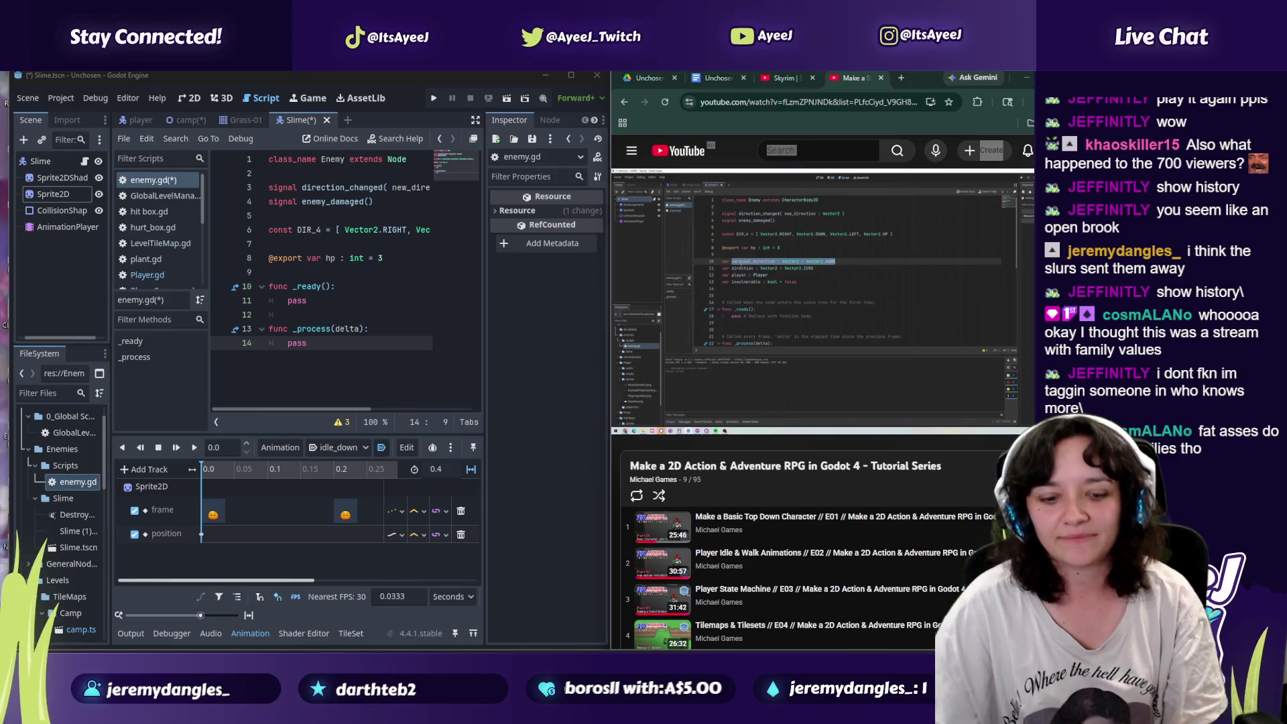
Launch the TikTok app from system search
{"action": "key", "text": "super"}
{"action": "type", "text": "tiktok"}
{"action": "key", "text": "Return"}
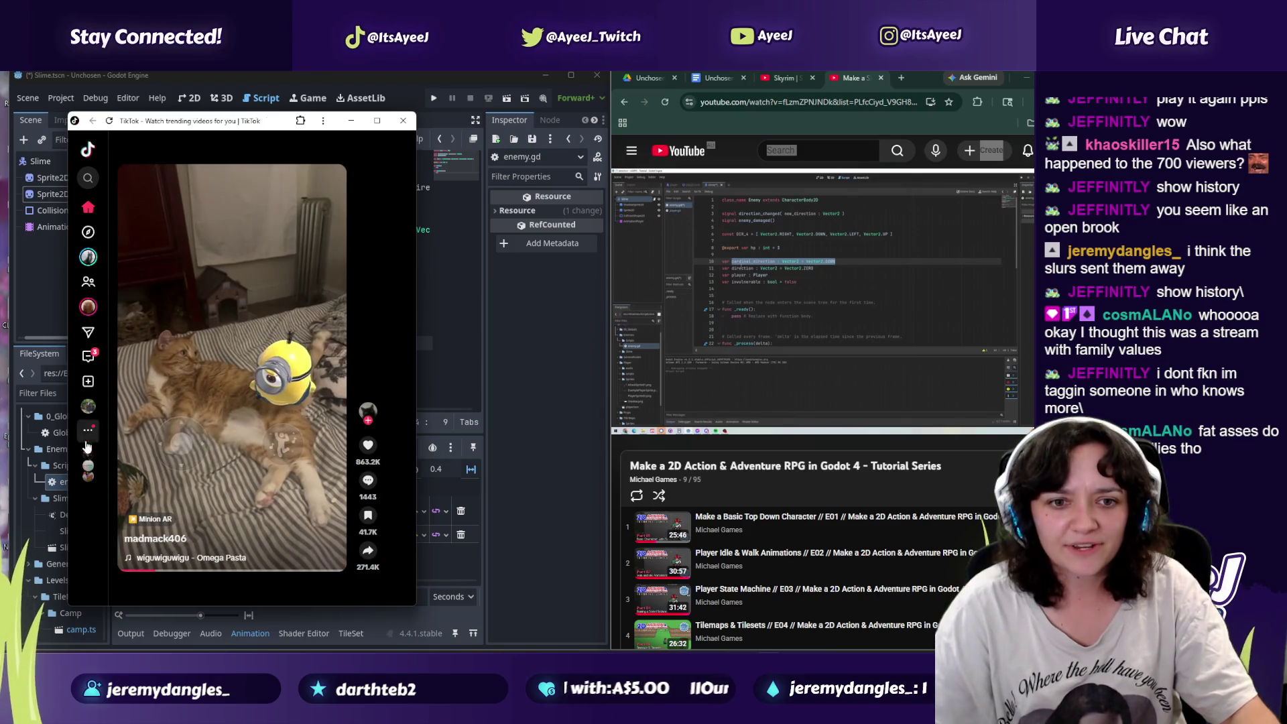
Move the TikTok window over the editor, open the first profile video and maximize it
{"action": "left_click_drag", "start_coordinate": [255, 128], "coordinate": [0, 134]}
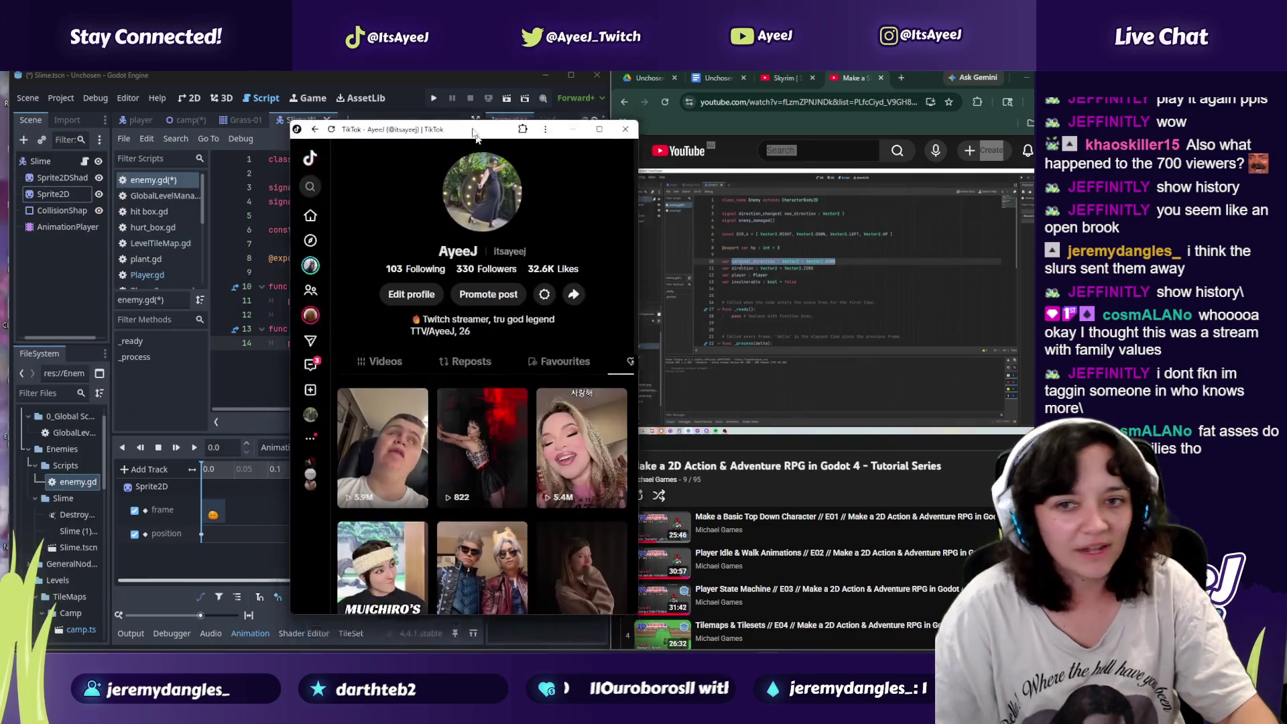
{"action": "mouse_move", "coordinate": [475, 129]}
{"action": "left_mouse_down"}
{"action": "mouse_move", "coordinate": [414, 137]}
{"action": "mouse_move", "coordinate": [398, 162]}
{"action": "left_mouse_up"}
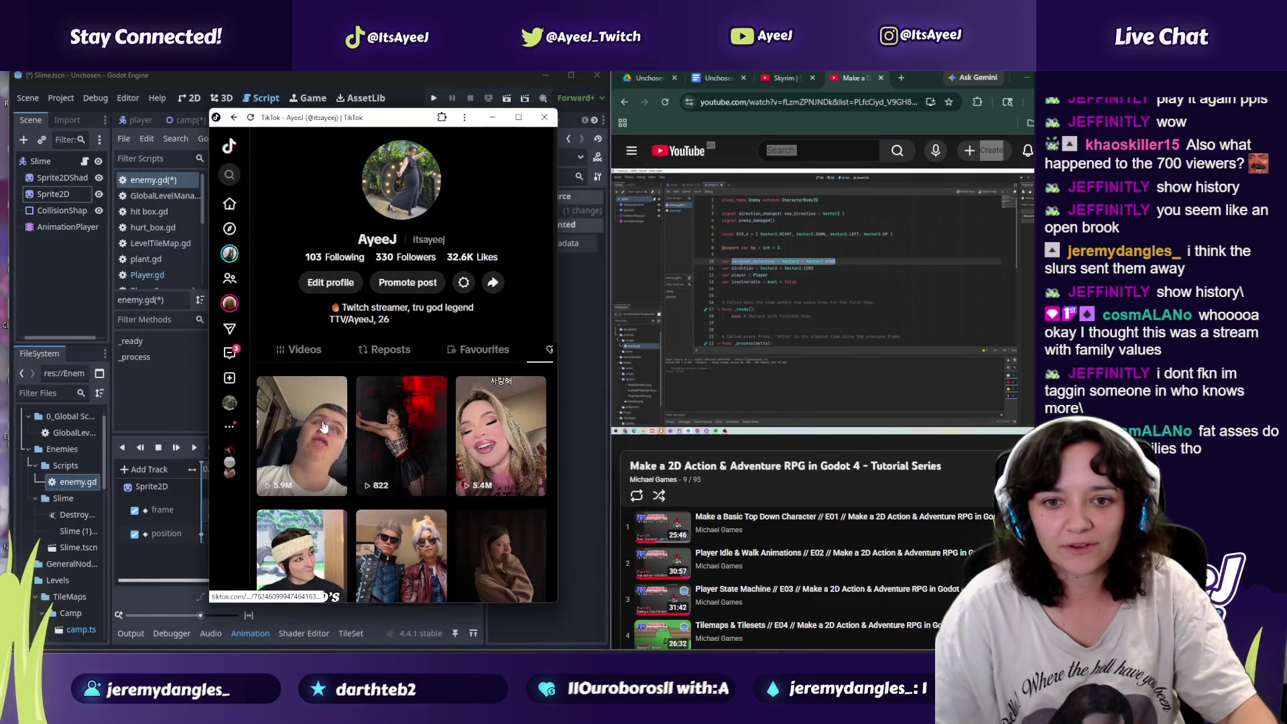
{"action": "left_click", "coordinate": [324, 427]}
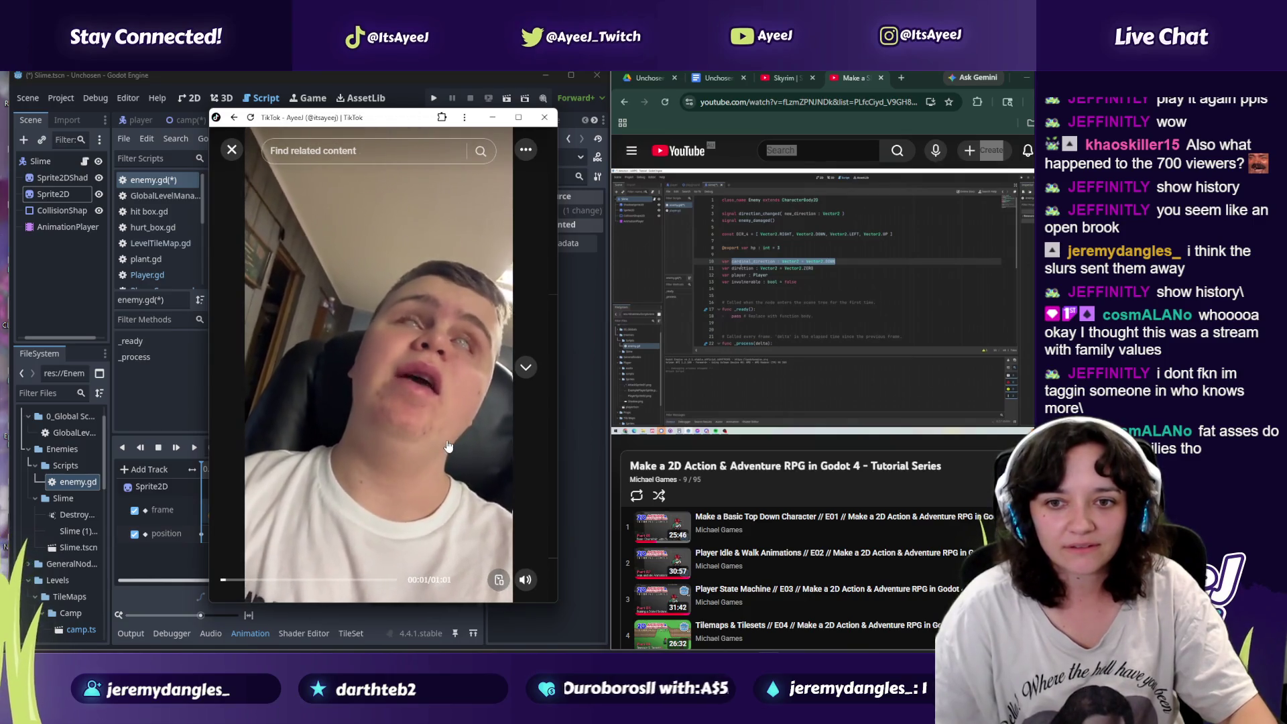
{"action": "left_click", "coordinate": [518, 117]}
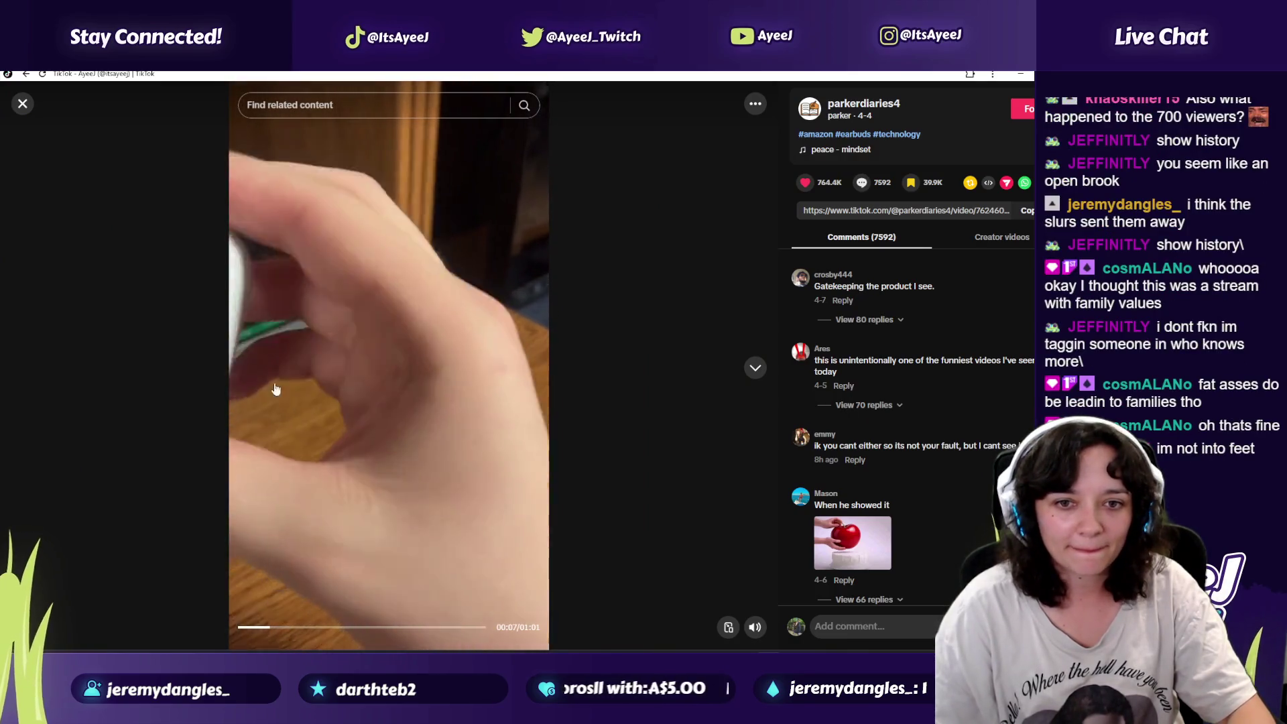
Step through several feed videos, selecting the leon kennedy comment along the way
{"action": "left_click", "coordinate": [753, 374]}
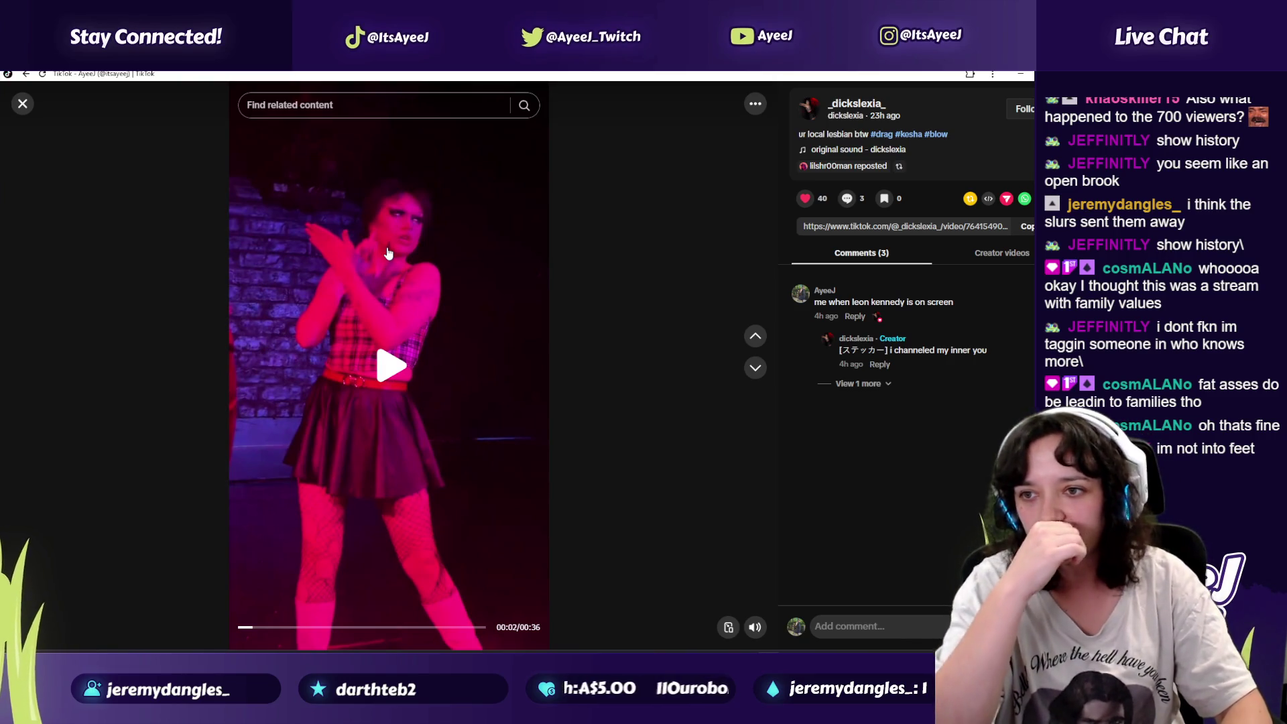
{"action": "left_click_drag", "start_coordinate": [835, 302], "coordinate": [950, 302]}
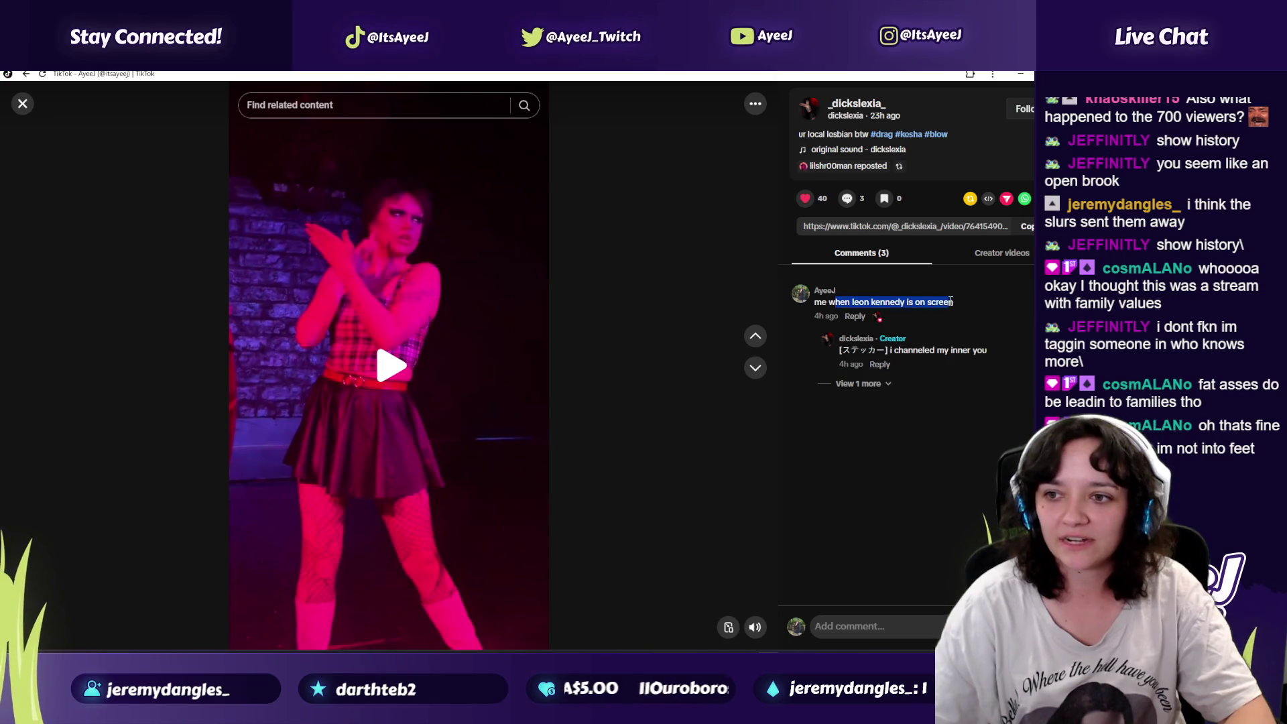
{"action": "left_click", "coordinate": [754, 368]}
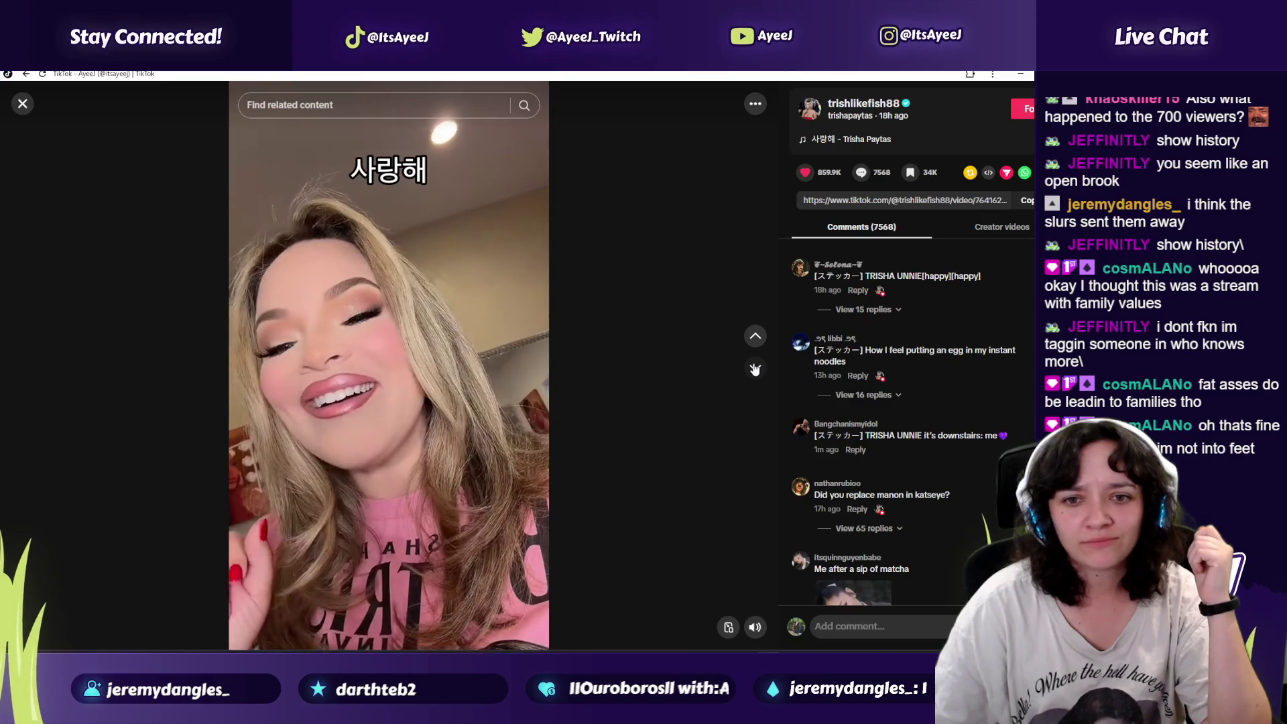
{"action": "left_click", "coordinate": [755, 368]}
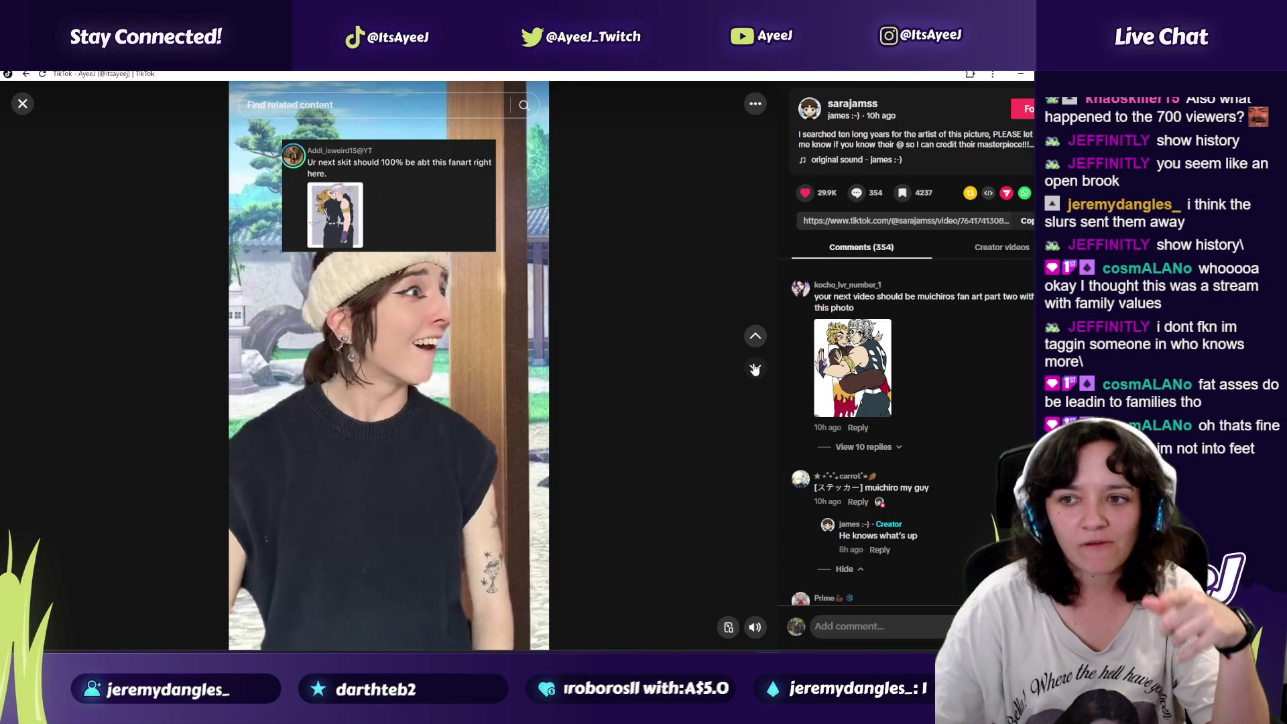
{"action": "left_click", "coordinate": [755, 369]}
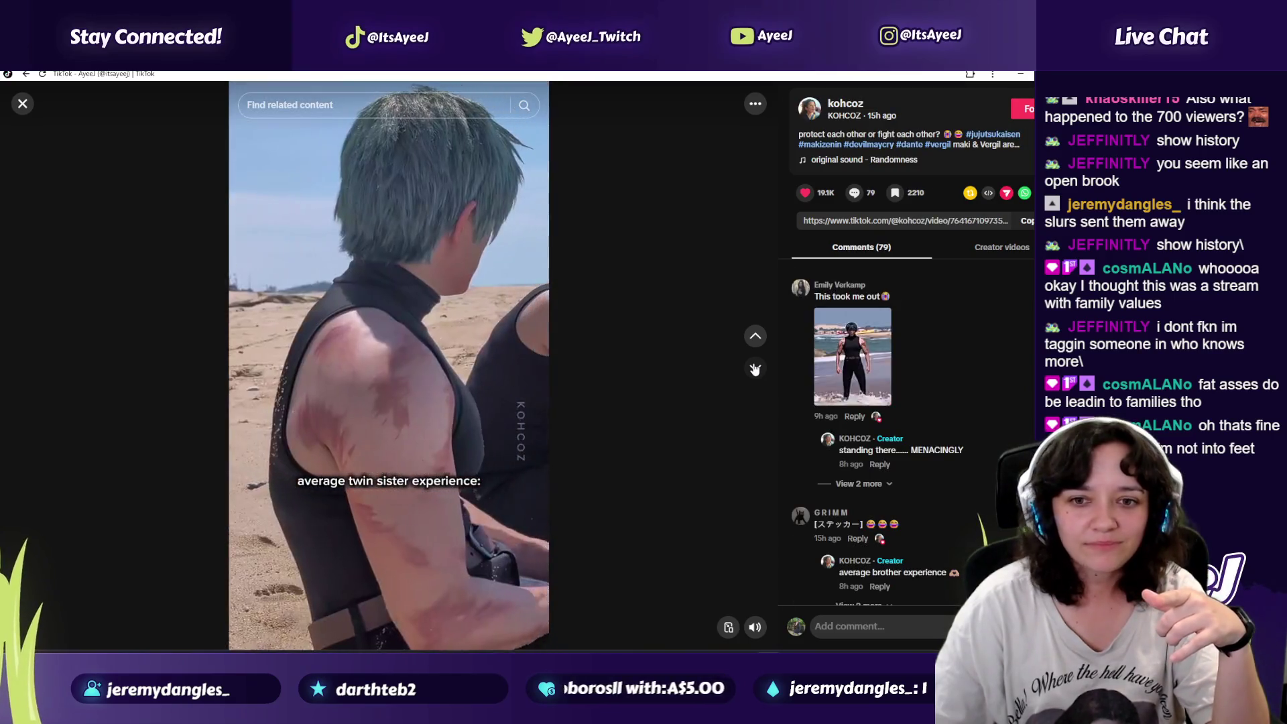
{"action": "left_click", "coordinate": [755, 369]}
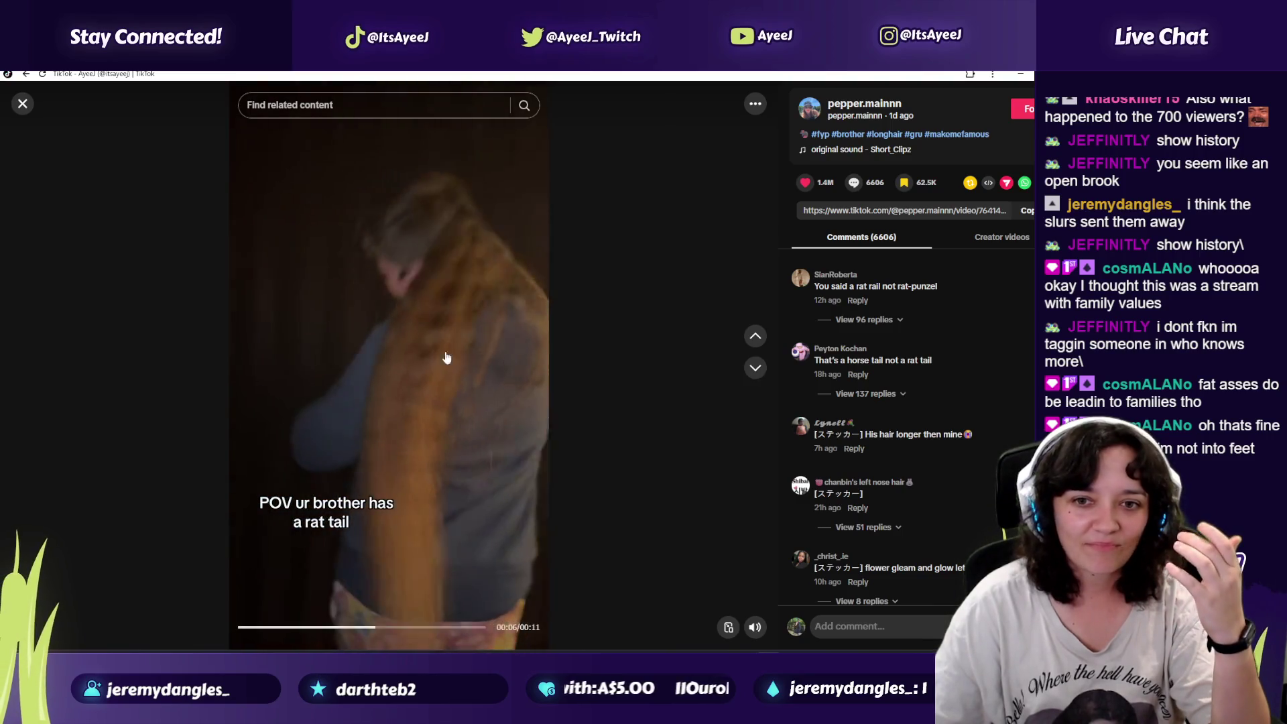
Pause and skip through a few more clips, then switch back to the editor
{"action": "left_click", "coordinate": [669, 340]}
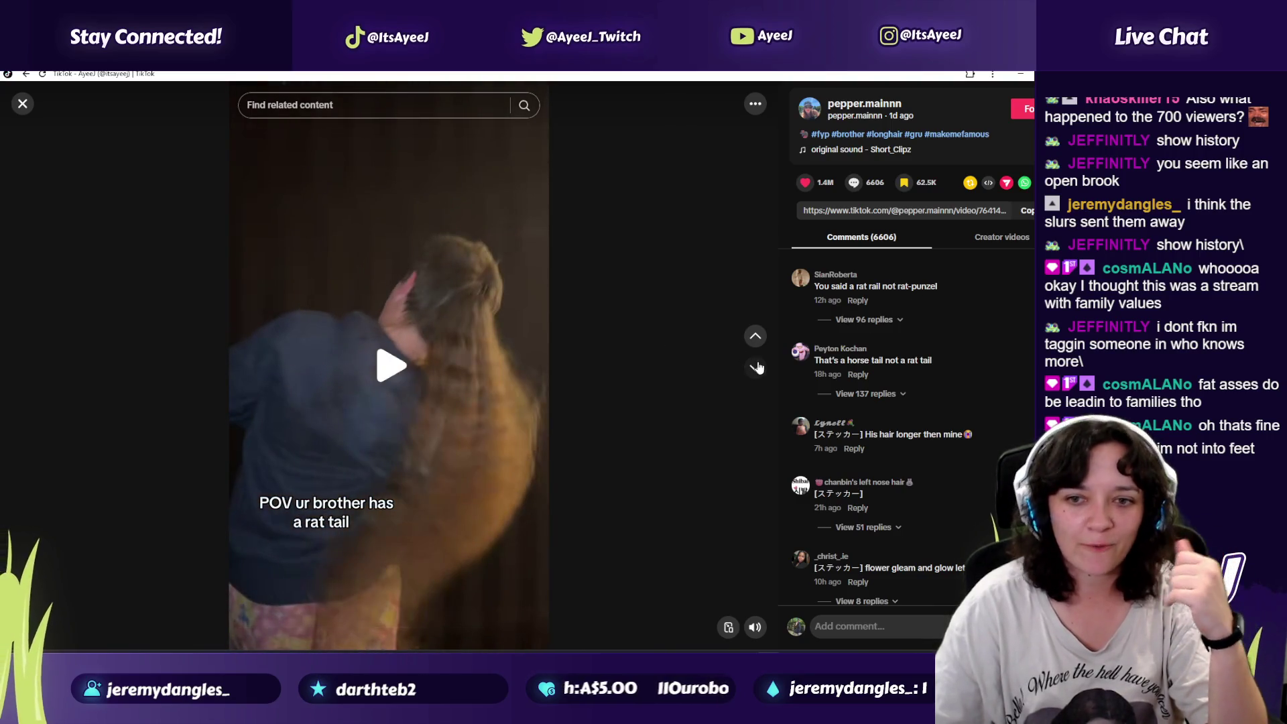
{"action": "left_click", "coordinate": [755, 368]}
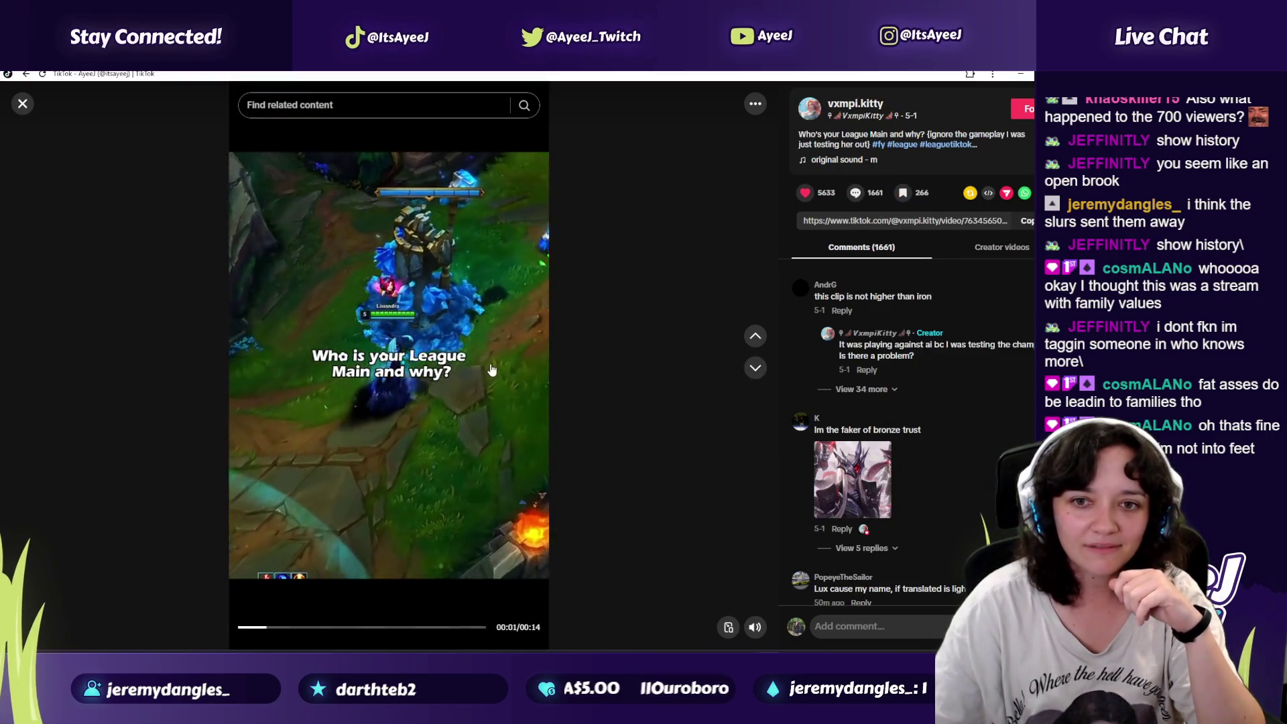
{"action": "left_click", "coordinate": [492, 369]}
{"action": "left_click", "coordinate": [491, 369]}
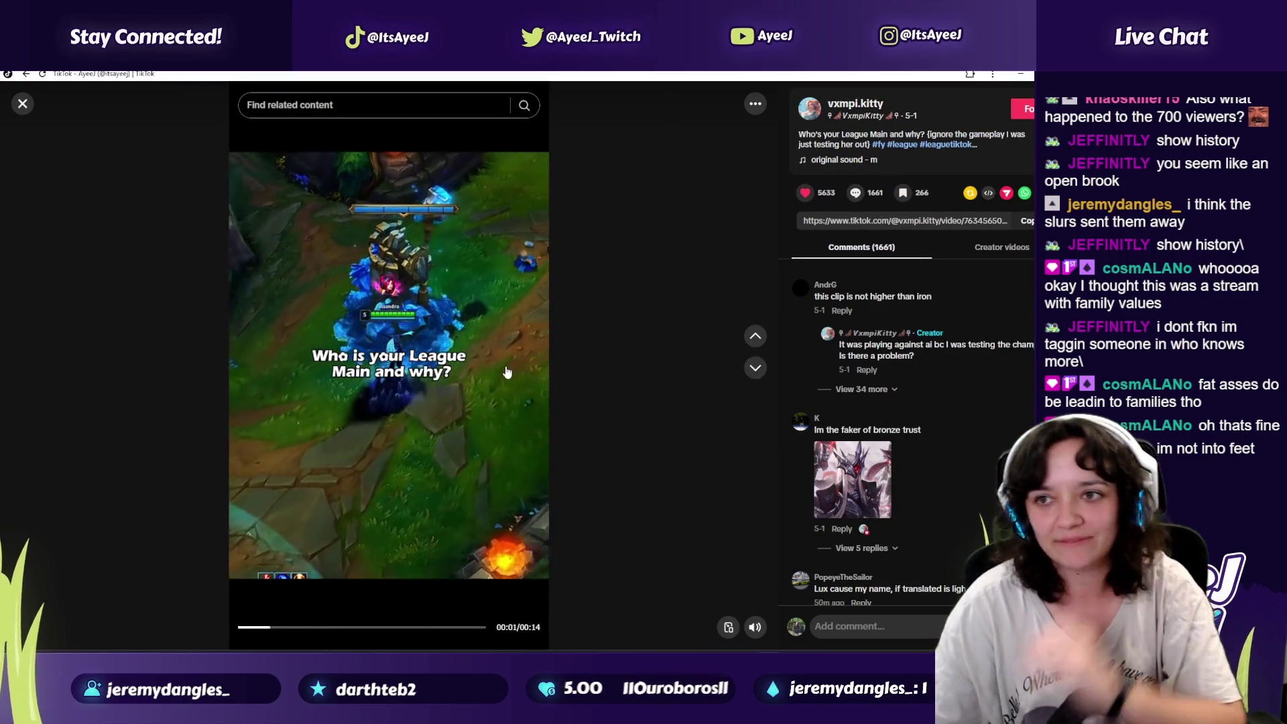
{"action": "left_click", "coordinate": [757, 370]}
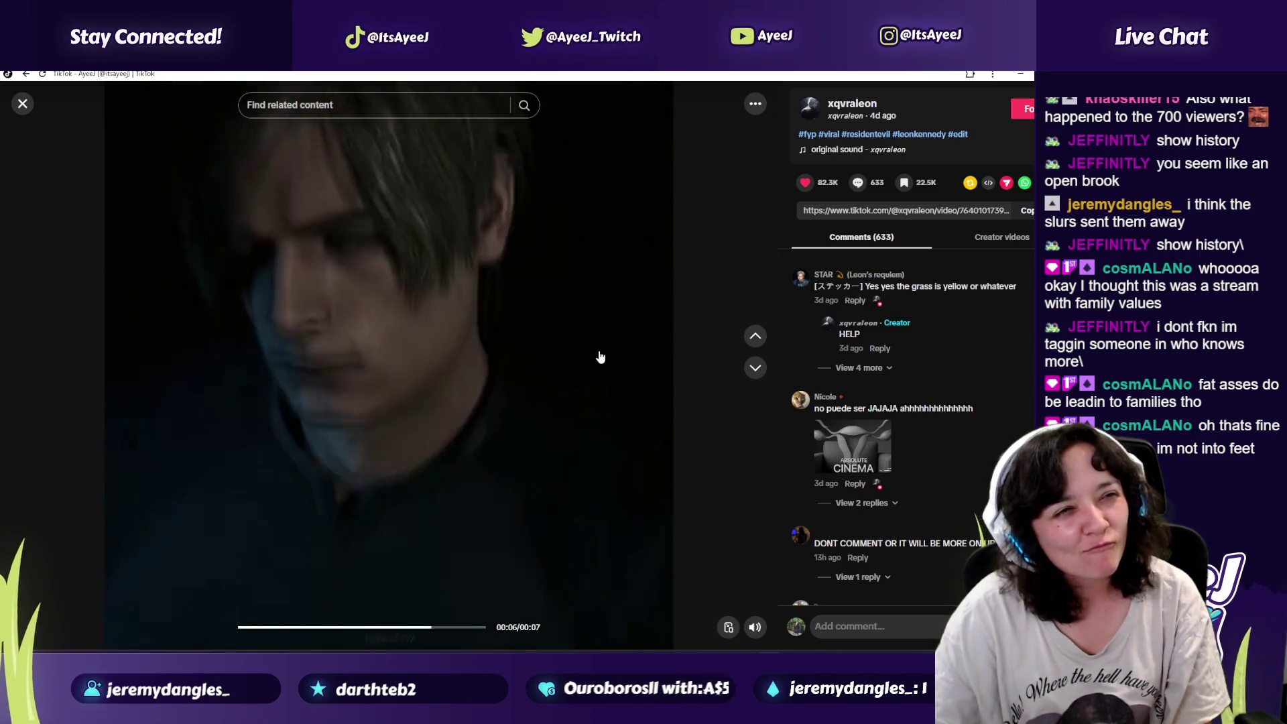
{"action": "key", "text": "alt+Tab"}
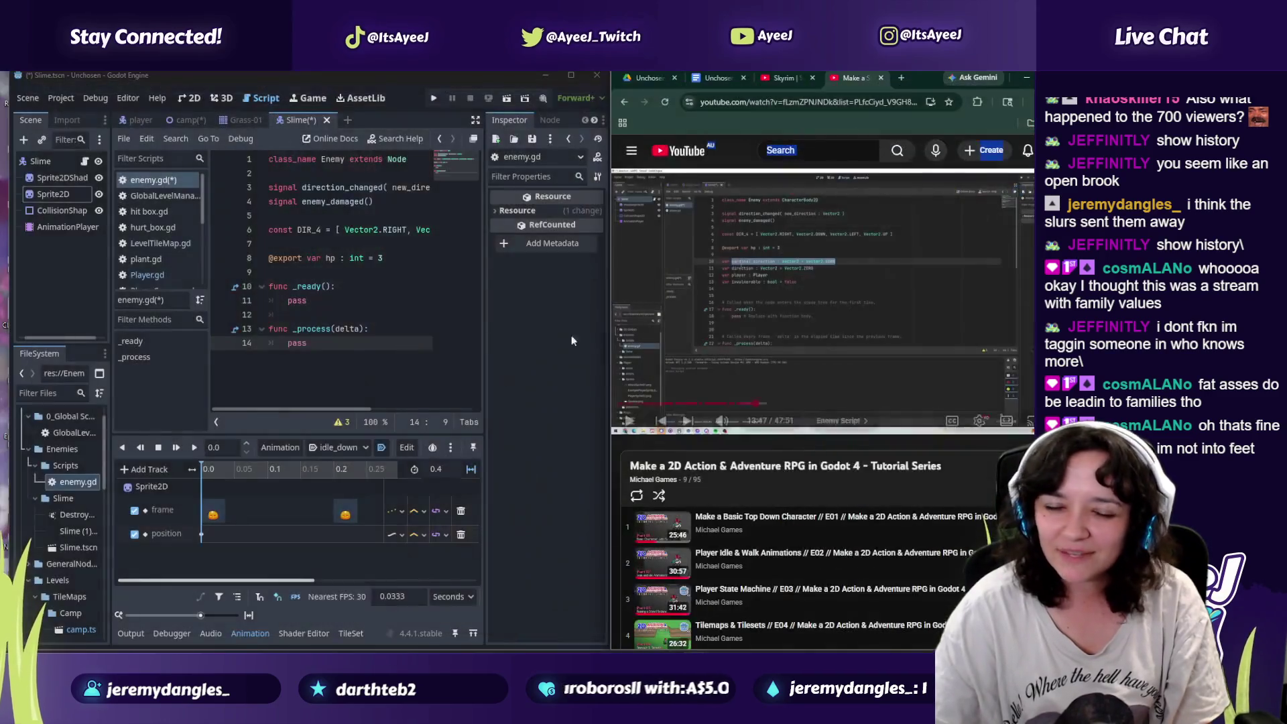
{"action": "left_click", "coordinate": [744, 332]}
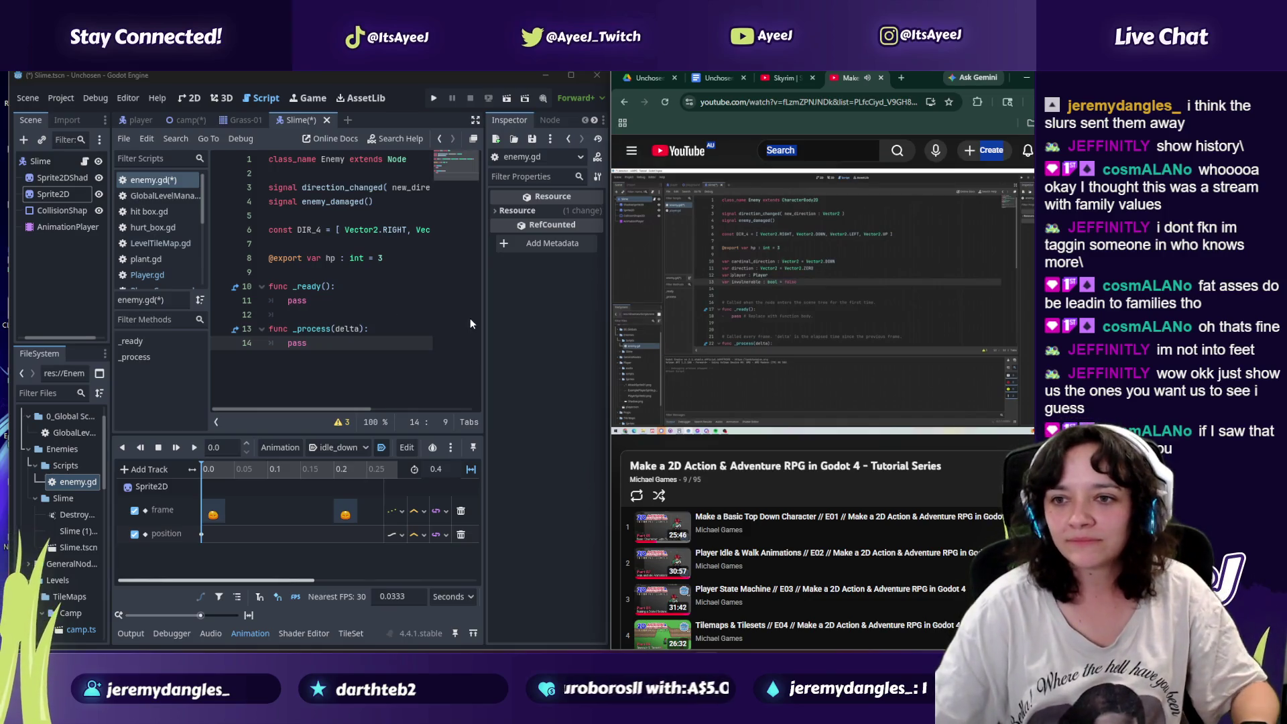
{"action": "mouse_move", "coordinate": [685, 311]}
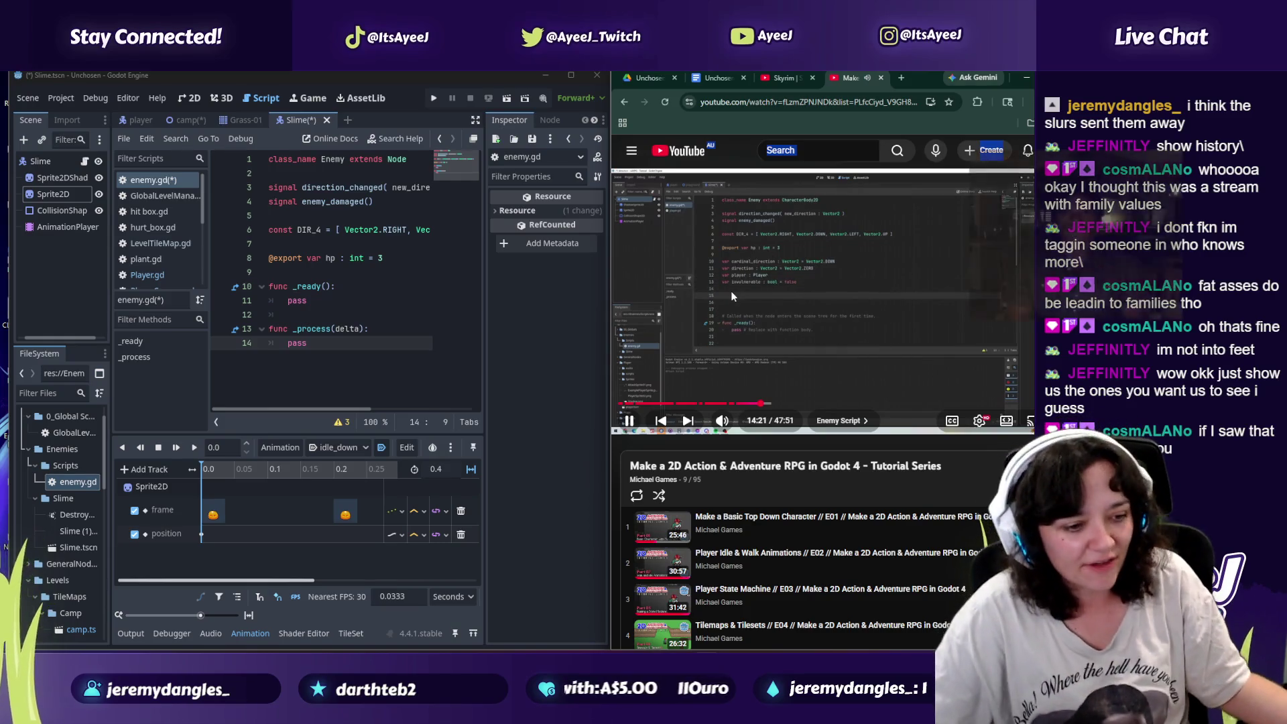
{"action": "left_click", "coordinate": [738, 296]}
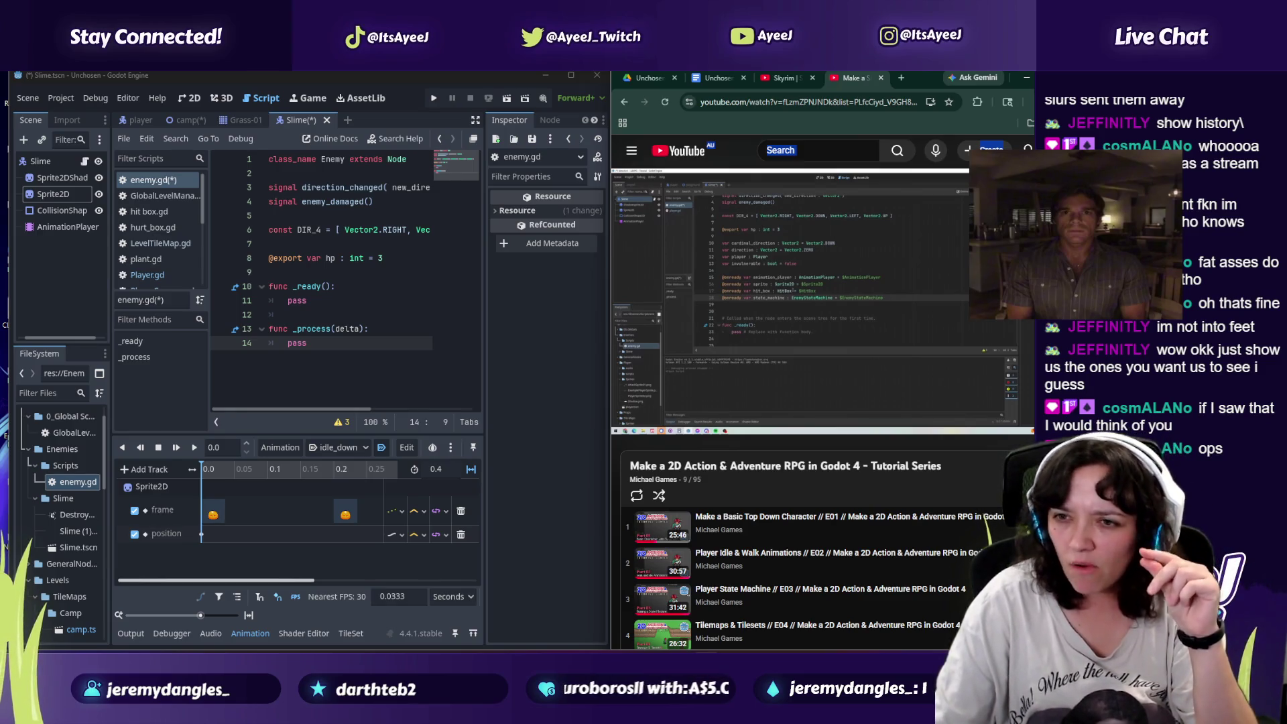
Play and pause the tutorial briefly, then place the cursor at the end of line 8
{"action": "mouse_move", "coordinate": [735, 297]}
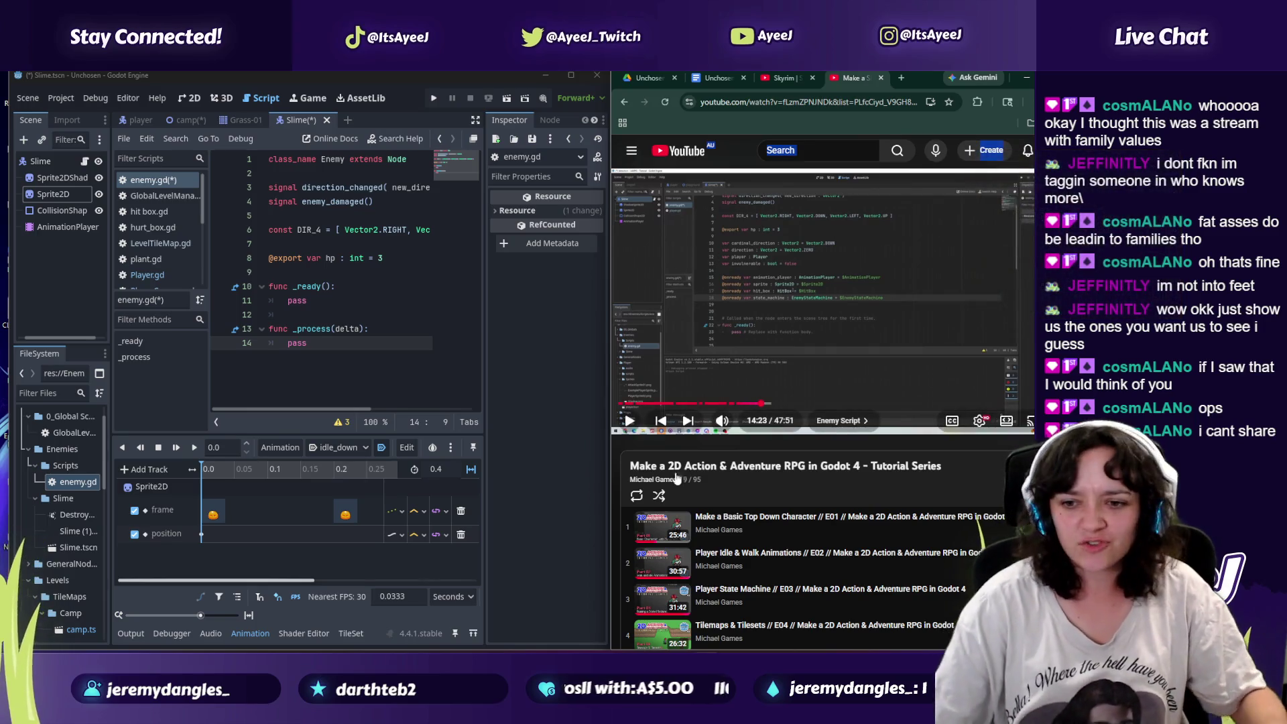
{"action": "mouse_move", "coordinate": [756, 651]}
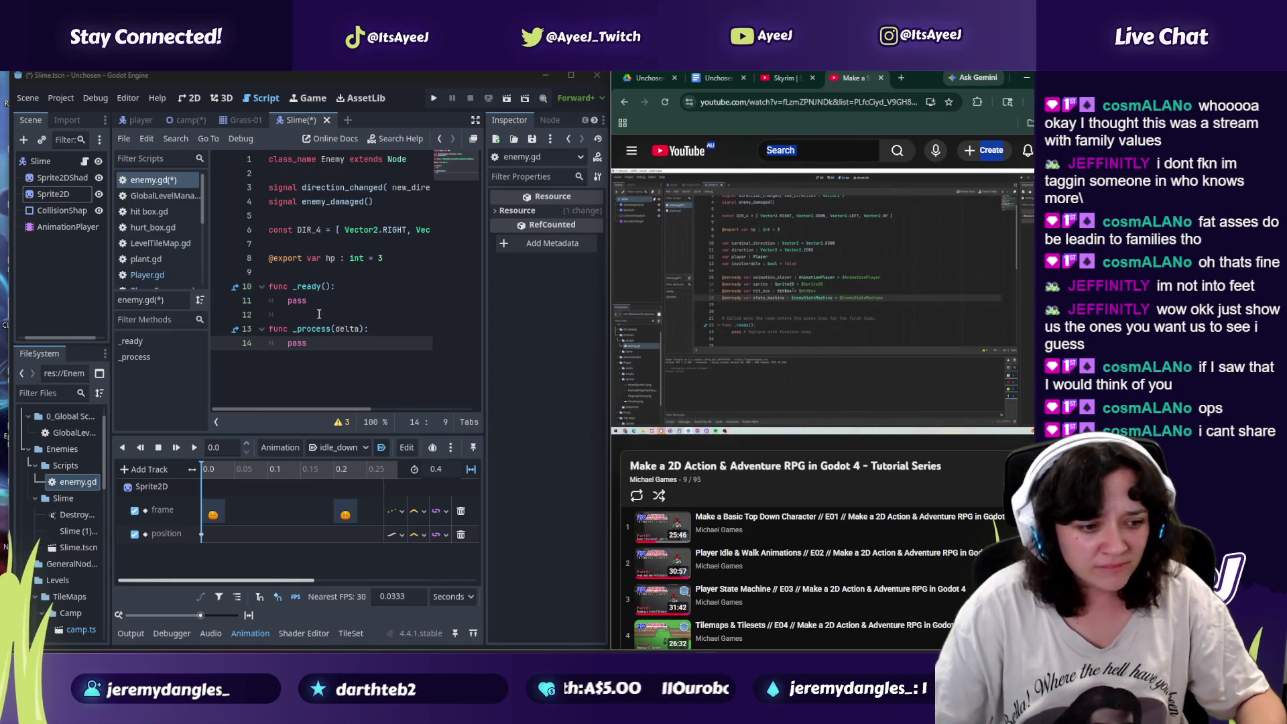
{"action": "left_click", "coordinate": [754, 340]}
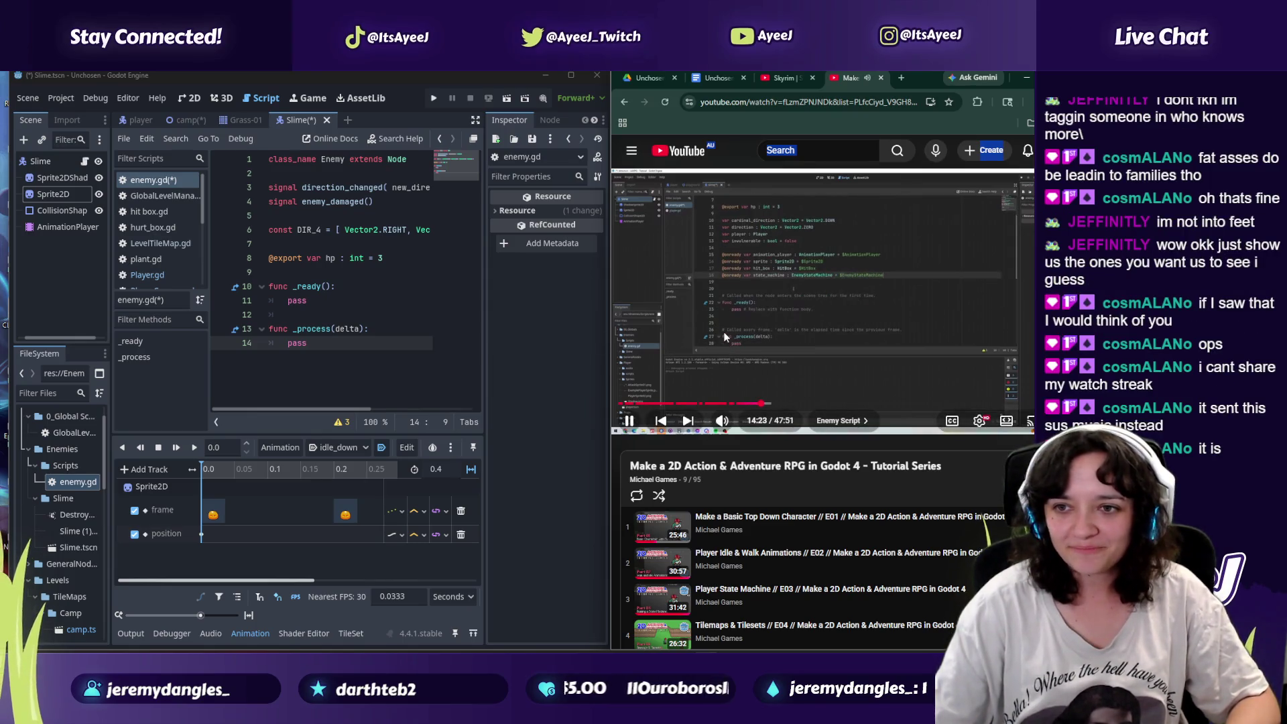
{"action": "left_click", "coordinate": [723, 329]}
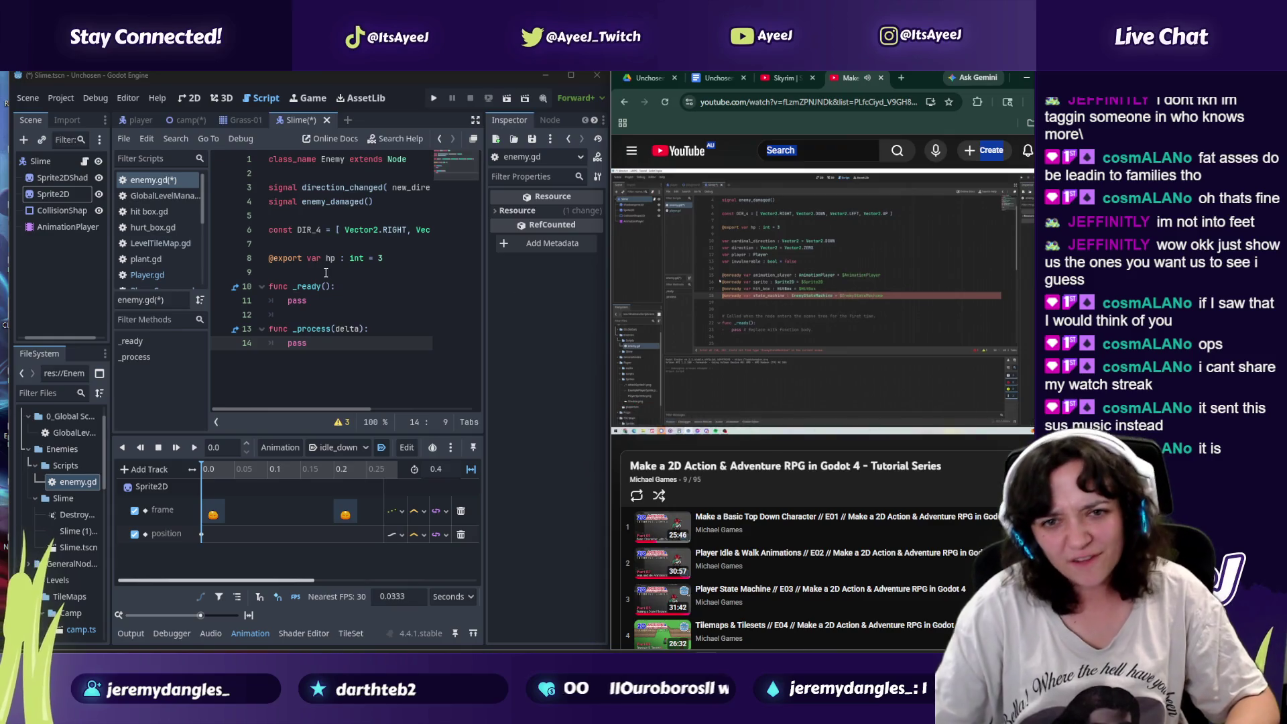
{"action": "left_click", "coordinate": [396, 262]}
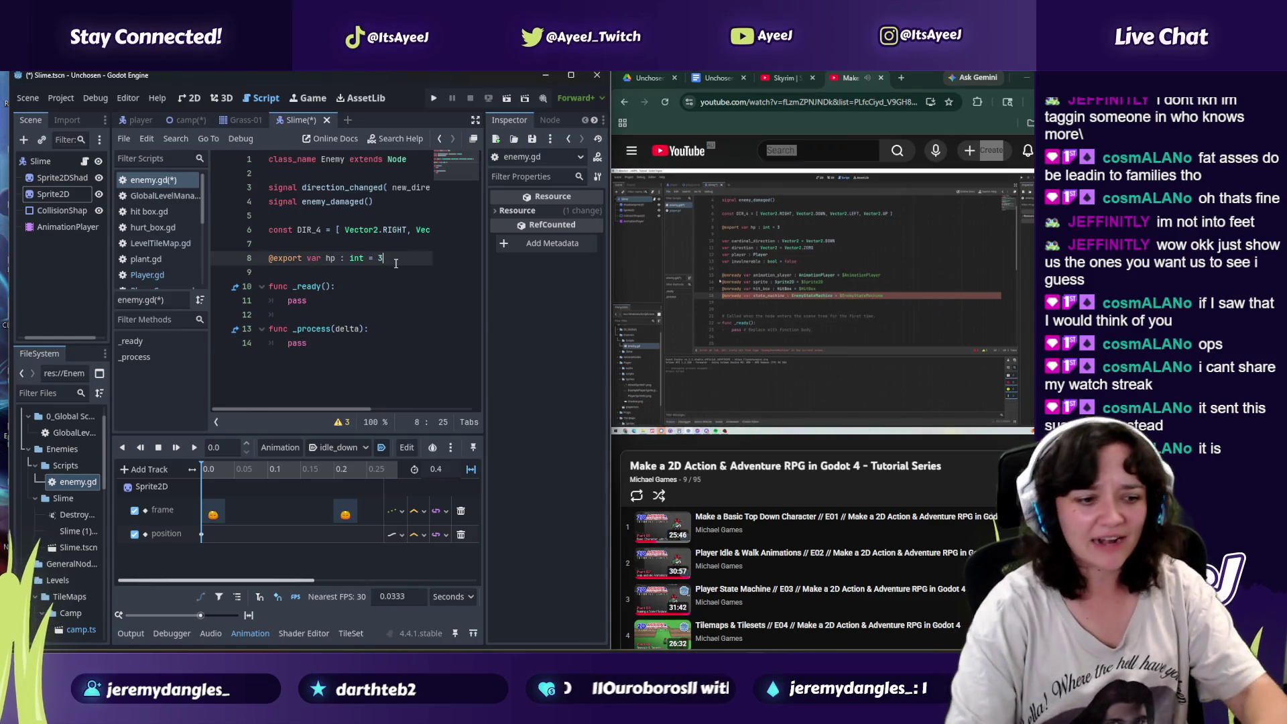
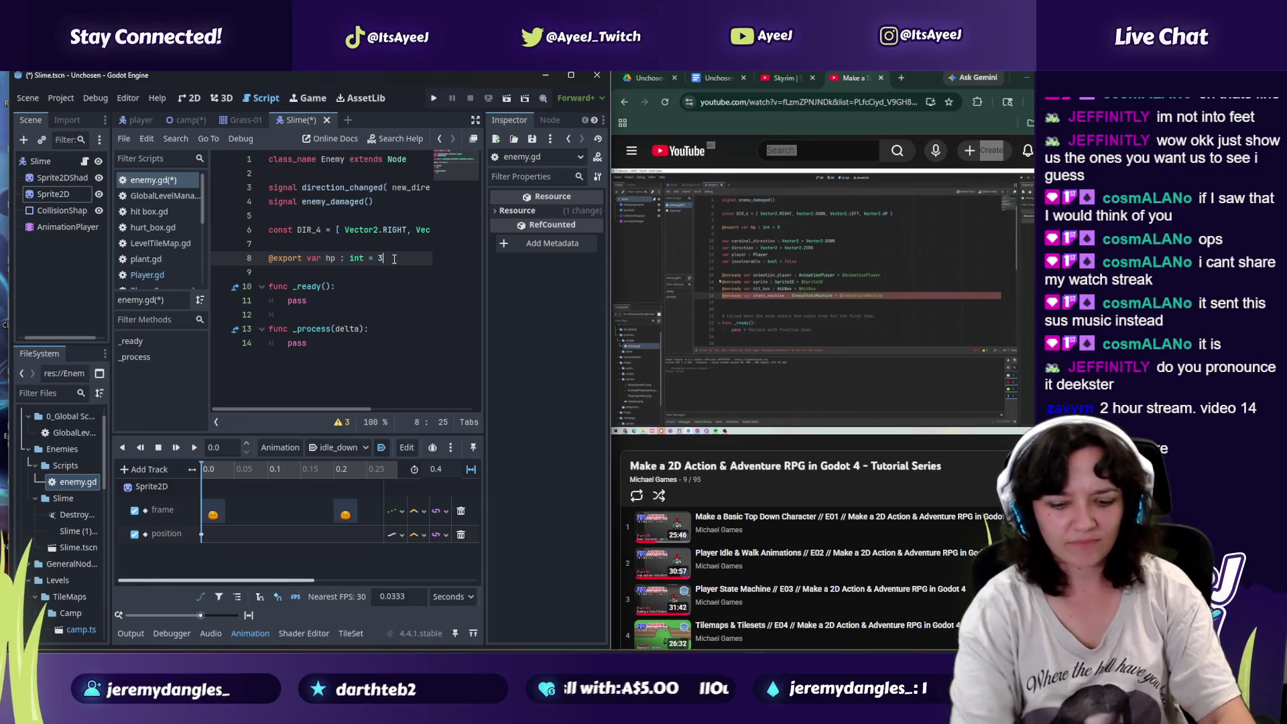
{"action": "key", "text": "Return"}
{"action": "key", "text": "Return"}
{"action": "type", "text": "var"}
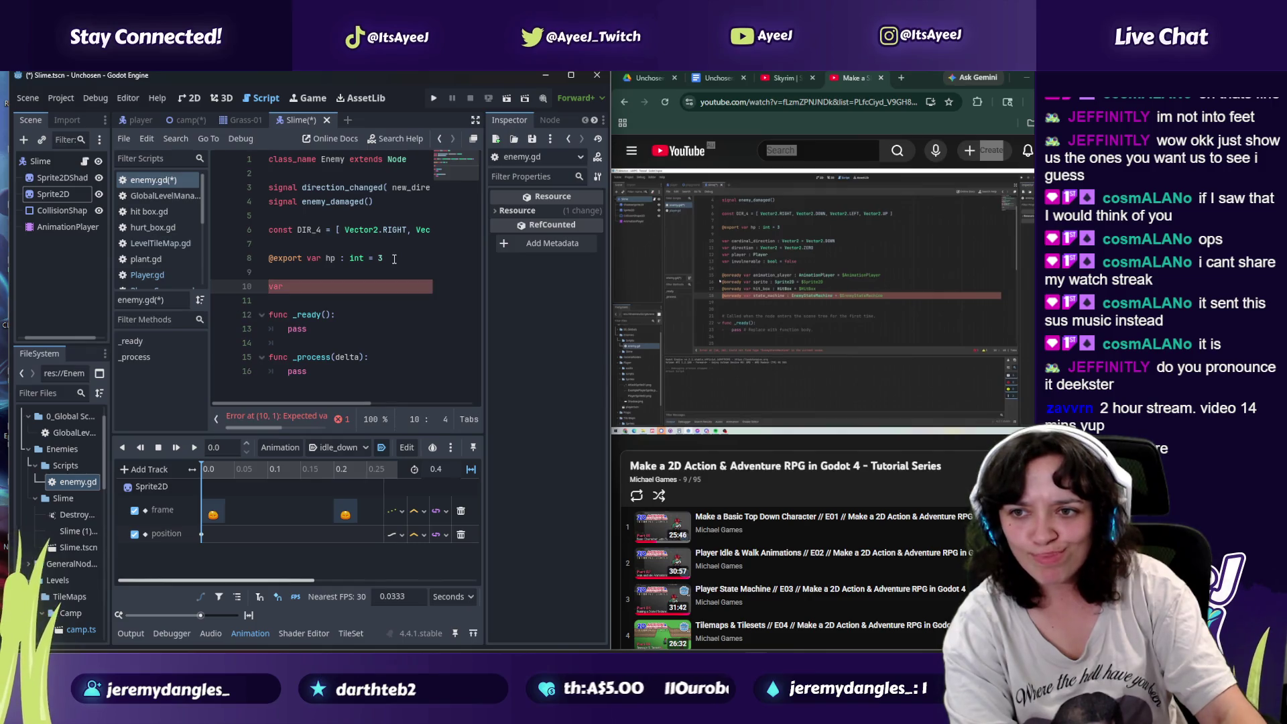
{"action": "key", "text": "BackSpace"}
{"action": "key", "text": "BackSpace"}
{"action": "key", "text": "BackSpace"}
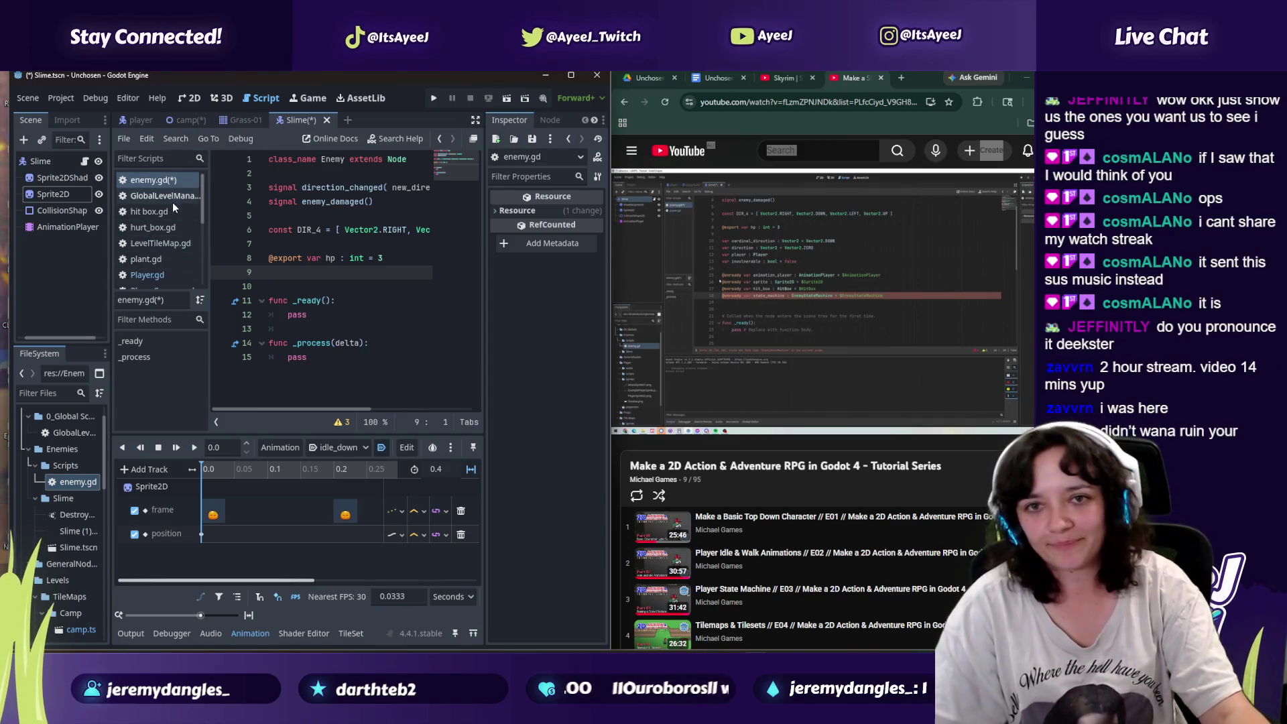
{"action": "key", "text": "ctrl+s"}
Open Player.gd with a wider code view to read its direction variables, then return to enemy.gd
{"action": "left_click", "coordinate": [161, 275]}
{"action": "left_click_drag", "start_coordinate": [346, 408], "coordinate": [264, 408]}
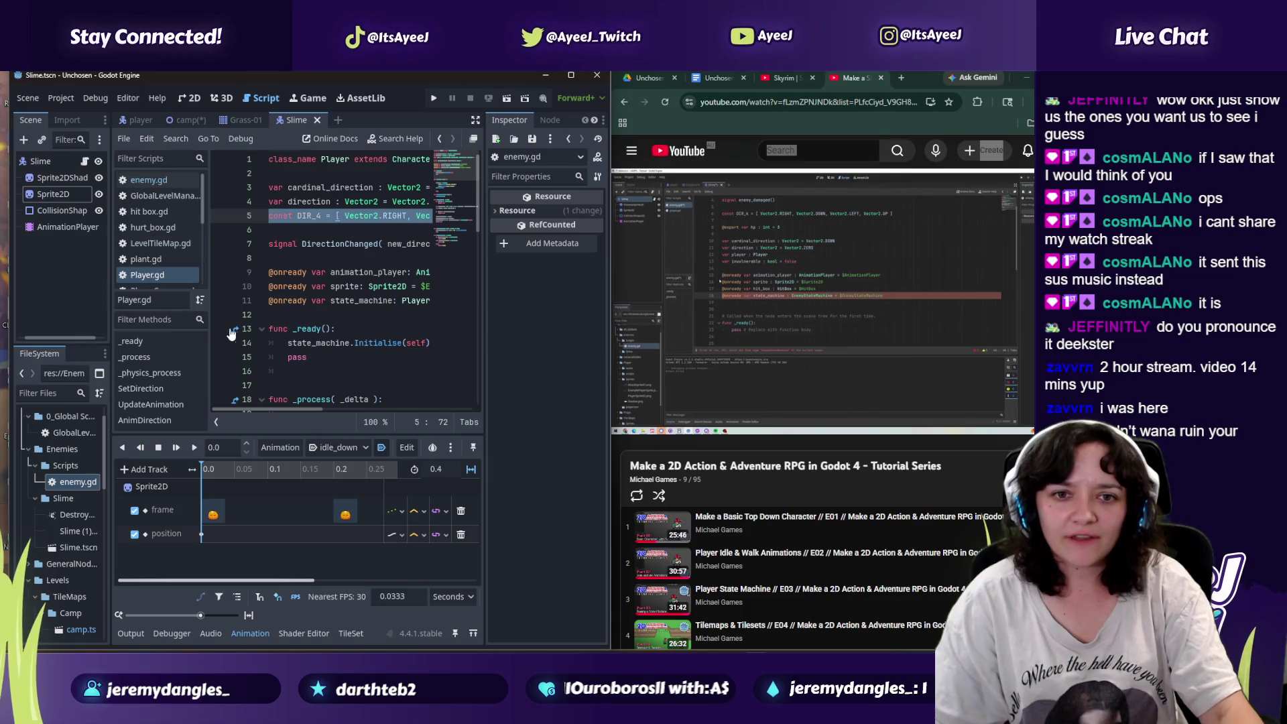
{"action": "left_click_drag", "start_coordinate": [207, 333], "coordinate": [156, 329]}
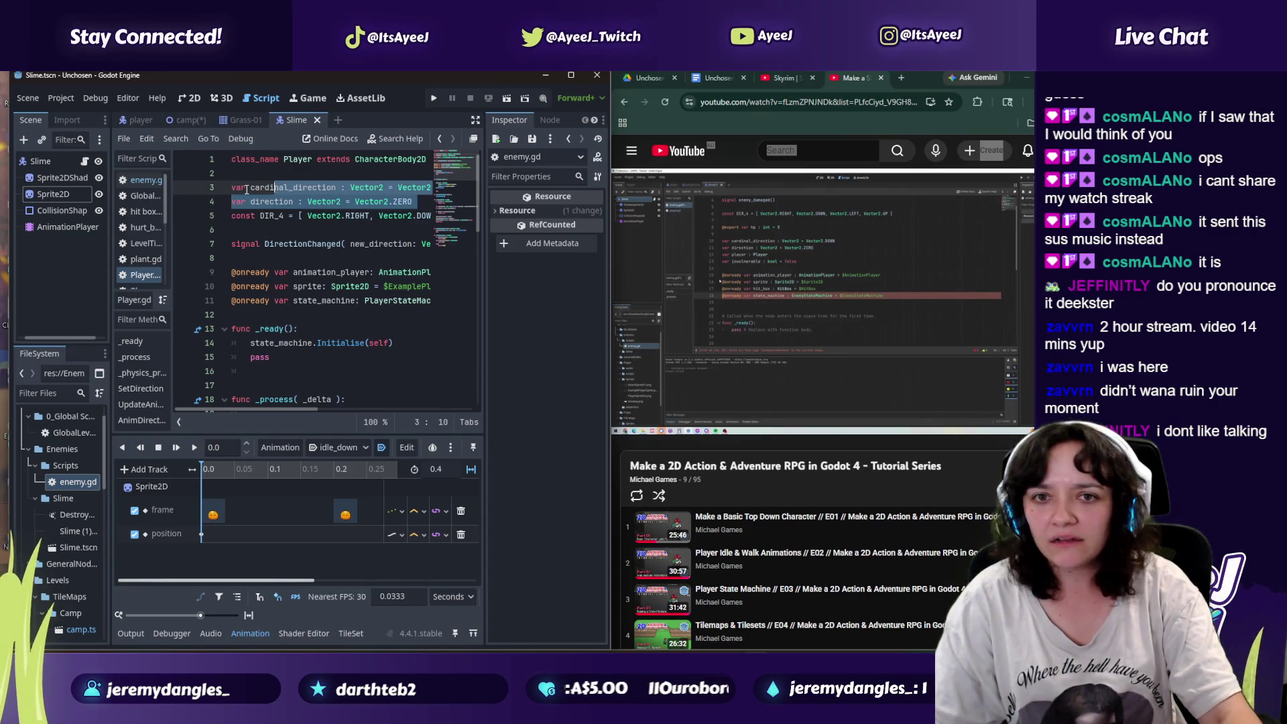
{"action": "left_click", "coordinate": [246, 188]}
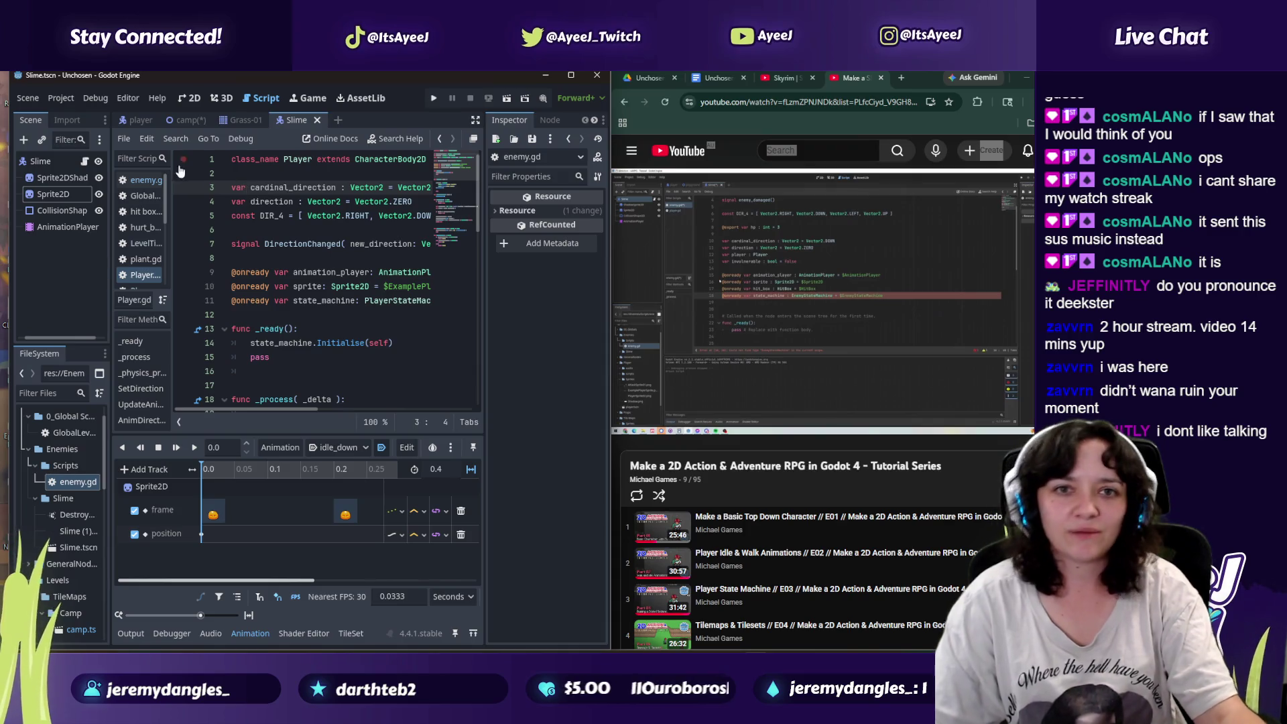
{"action": "left_click", "coordinate": [146, 179]}
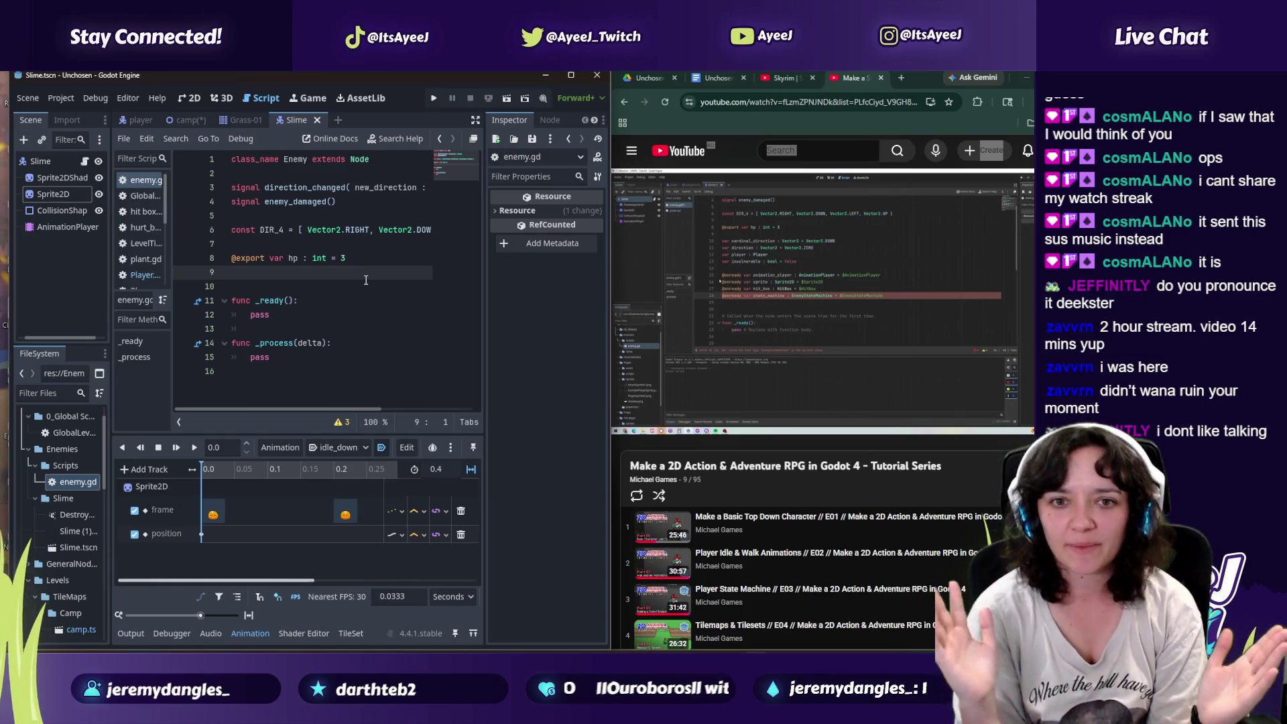
Start four new var lines below the hp export in enemy.gd
{"action": "key", "text": "Return"}
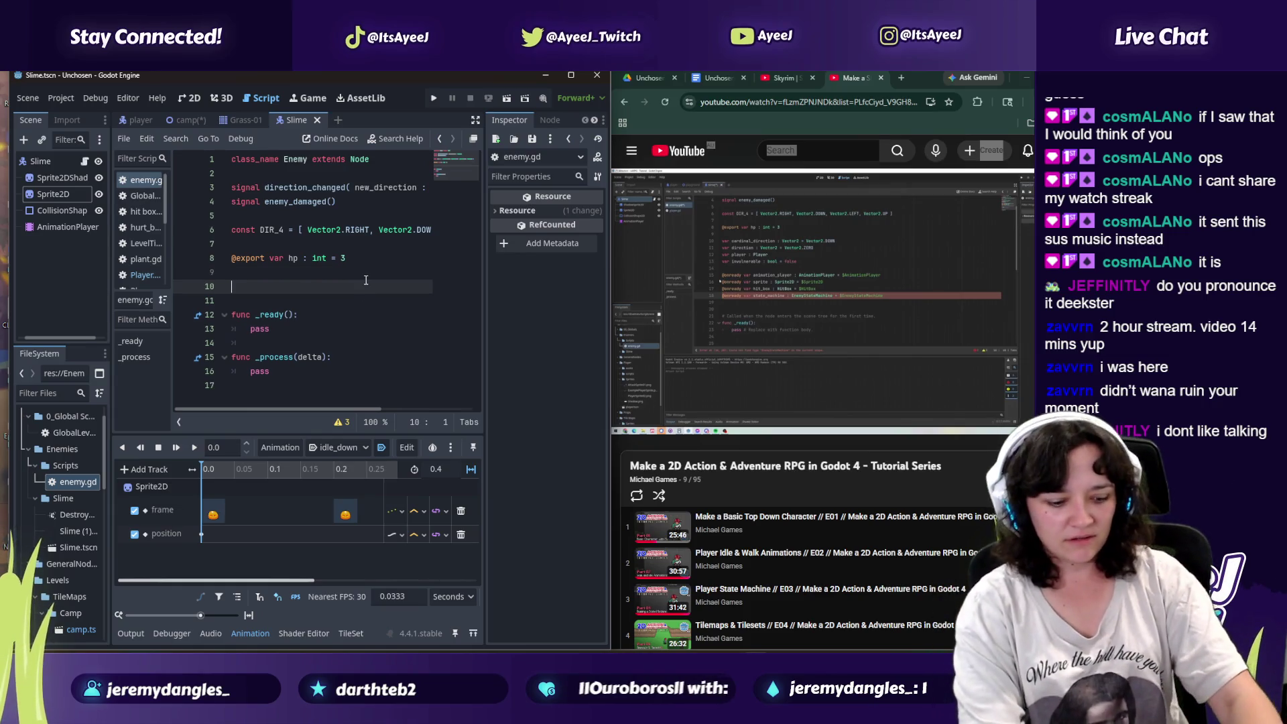
{"action": "type", "text": "var"}
{"action": "key", "text": "Return"}
{"action": "type", "text": "var"}
{"action": "key", "text": "Return"}
{"action": "type", "text": "var"}
{"action": "key", "text": "Return"}
{"action": "type", "text": "va"}
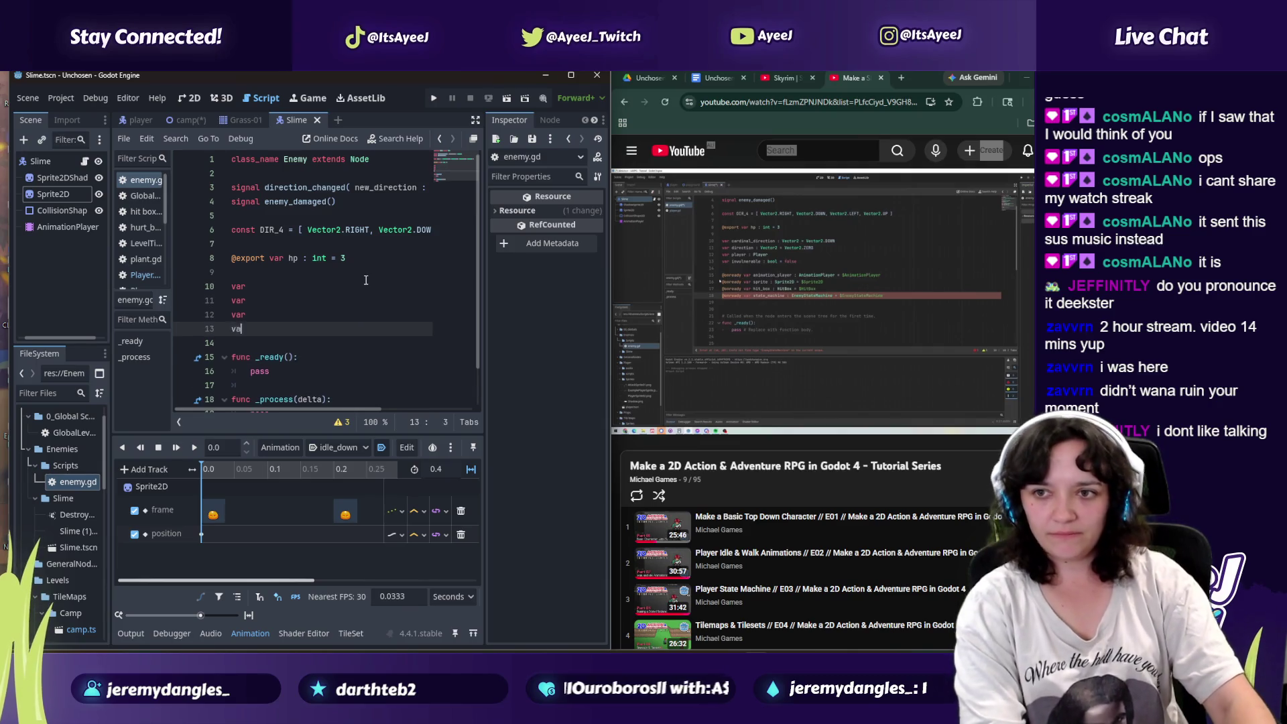
Name the first var cardinal_direction and the second direction : Vector2 = Vector2.ZERO
{"action": "key", "text": "Up"}
{"action": "key", "text": "Up"}
{"action": "key", "text": "Up"}
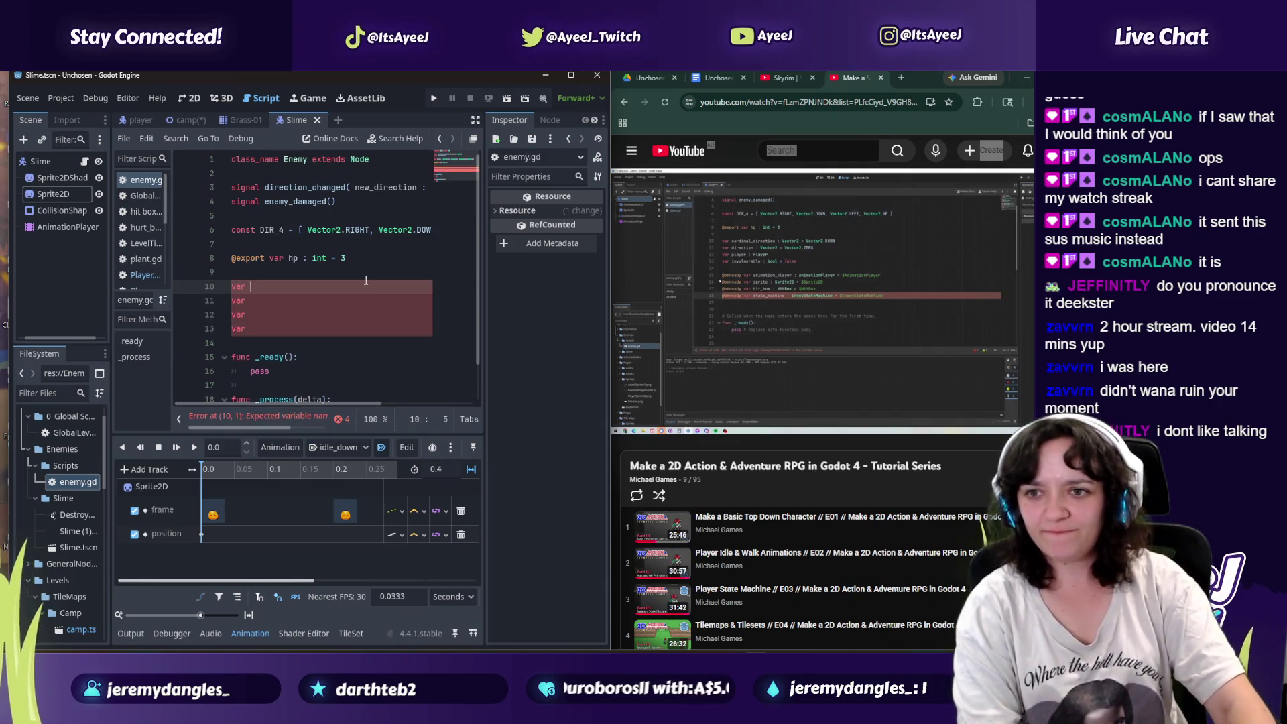
{"action": "type", "text": "l"}
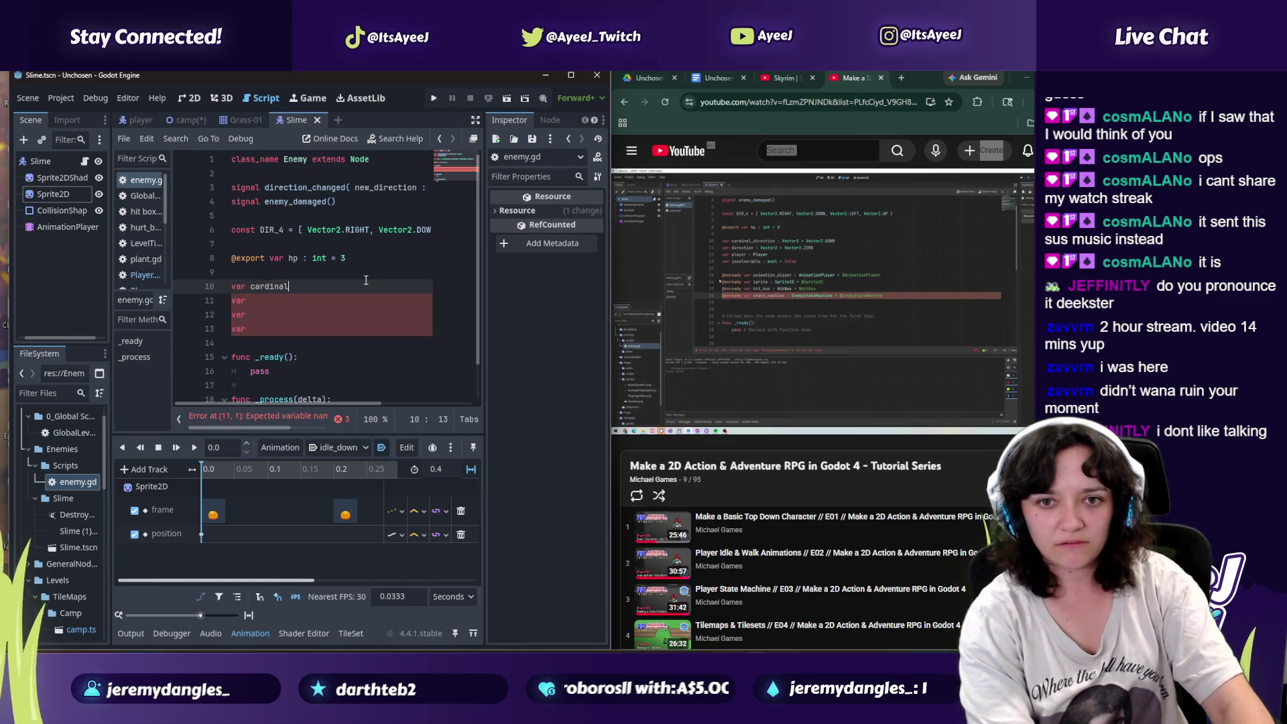
{"action": "type", "text": "irection"}
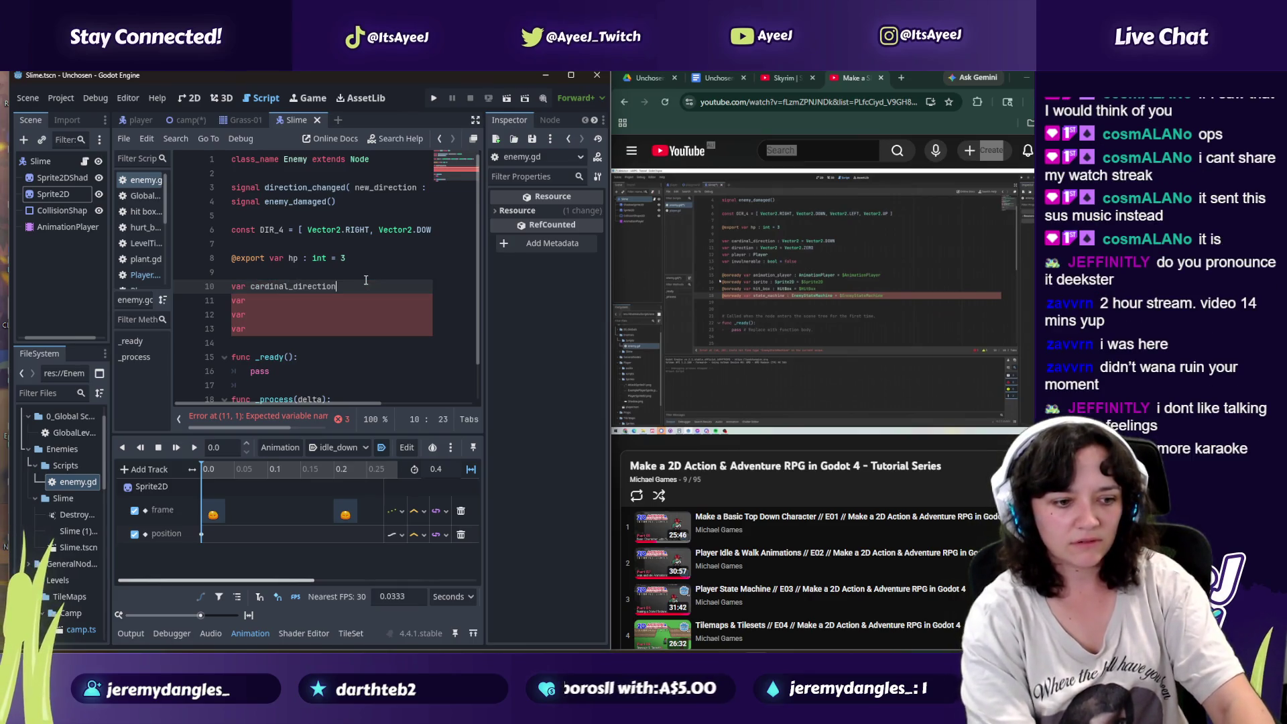
{"action": "key", "text": "Down"}
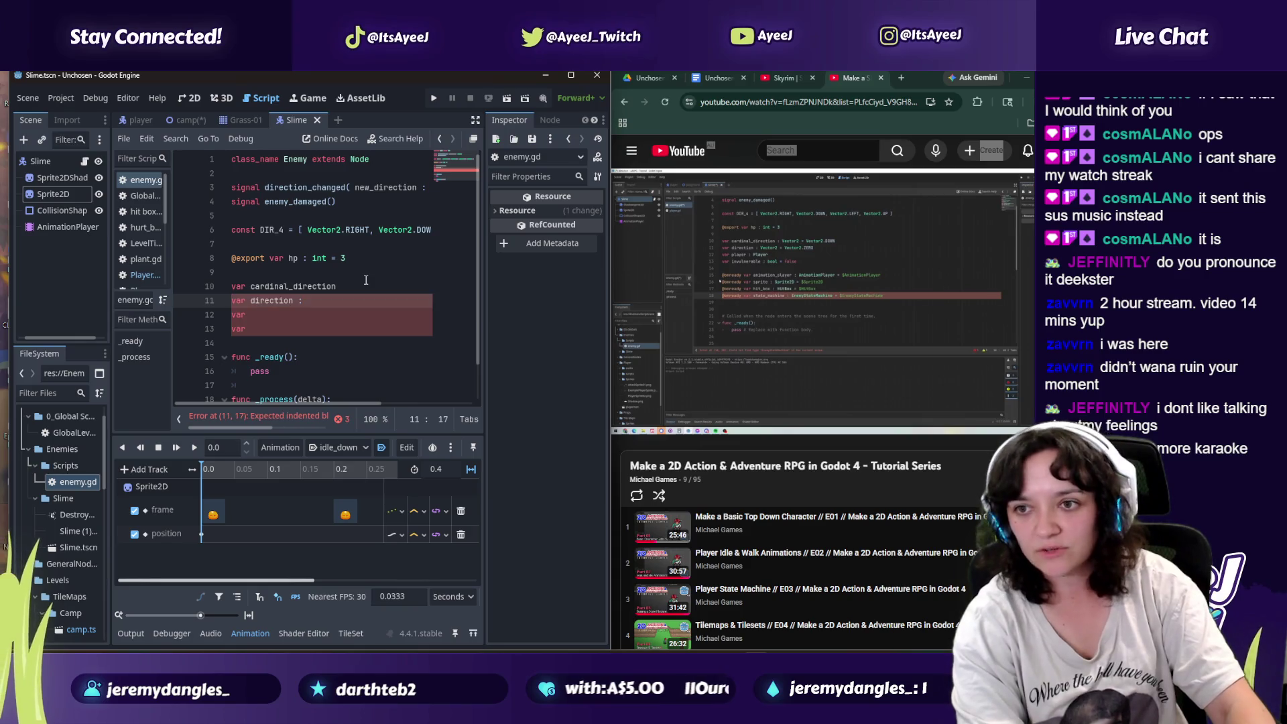
{"action": "type", "text": "3"}
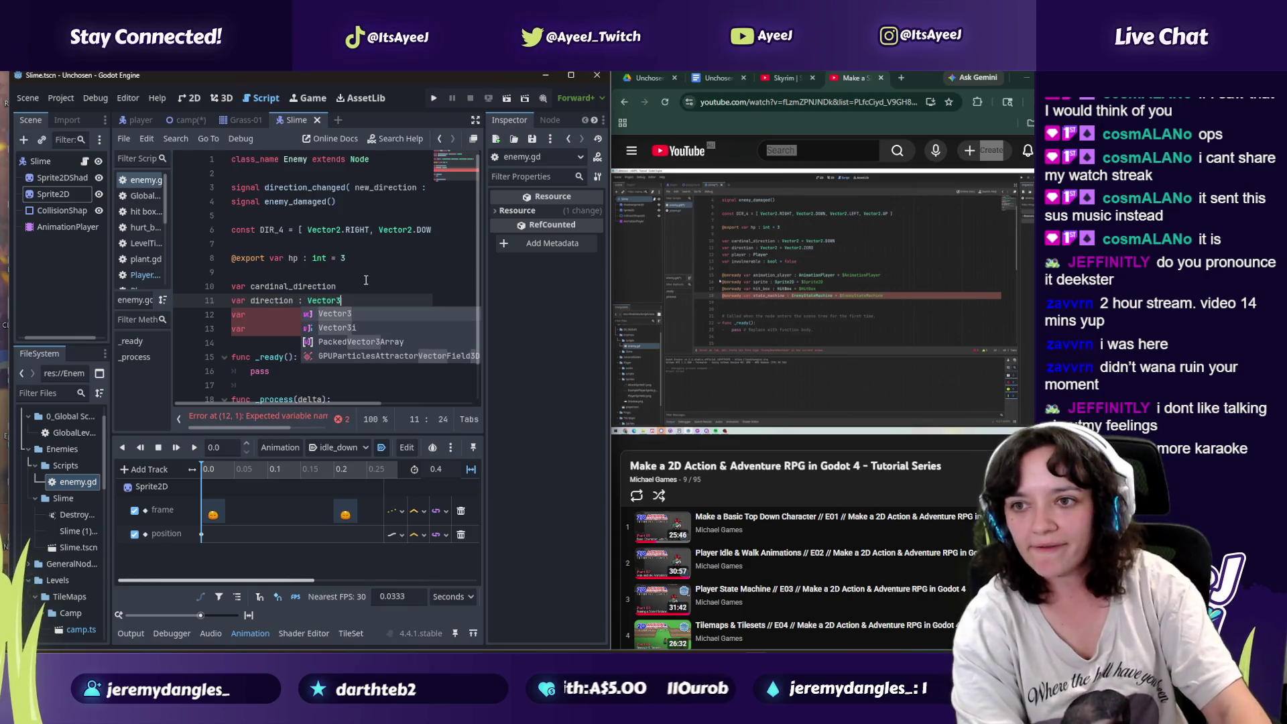
{"action": "key", "text": "BackSpace"}
{"action": "type", "text": "2 = Vector"}
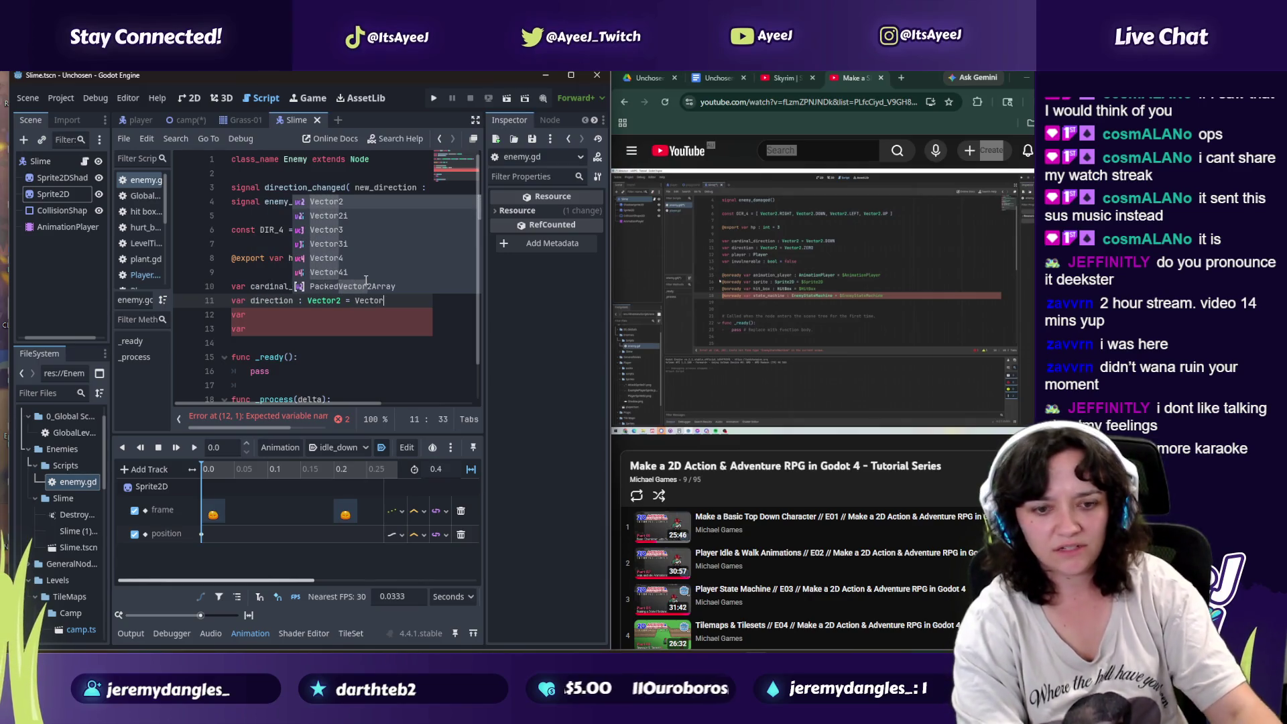
{"action": "type", "text": "2.ZERO"}
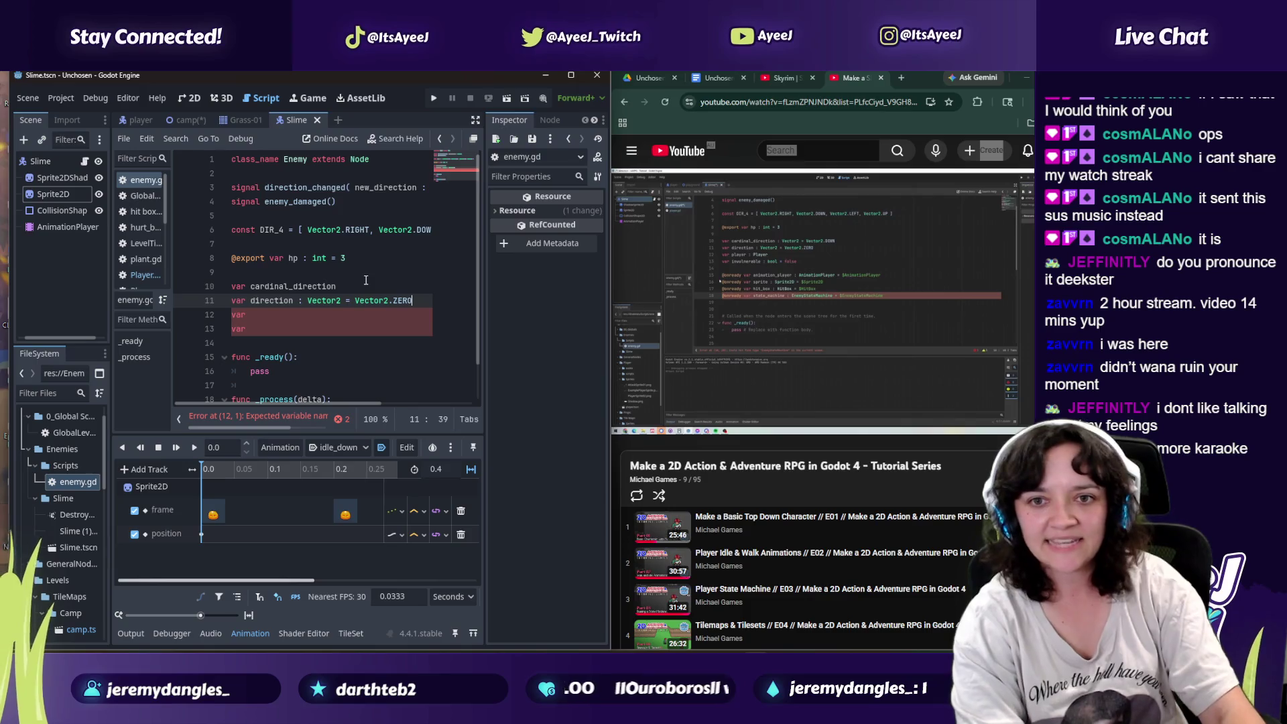
{"action": "key", "text": "Down"}
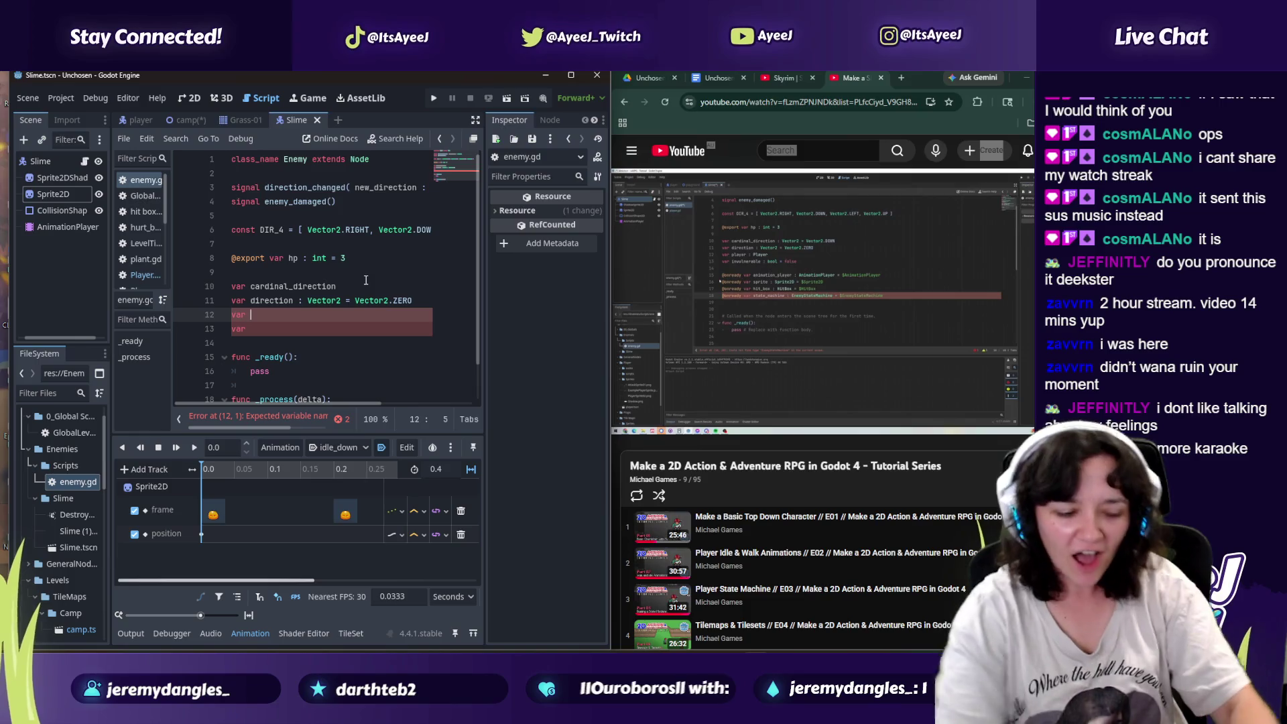
{"action": "left_click", "coordinate": [901, 77]}
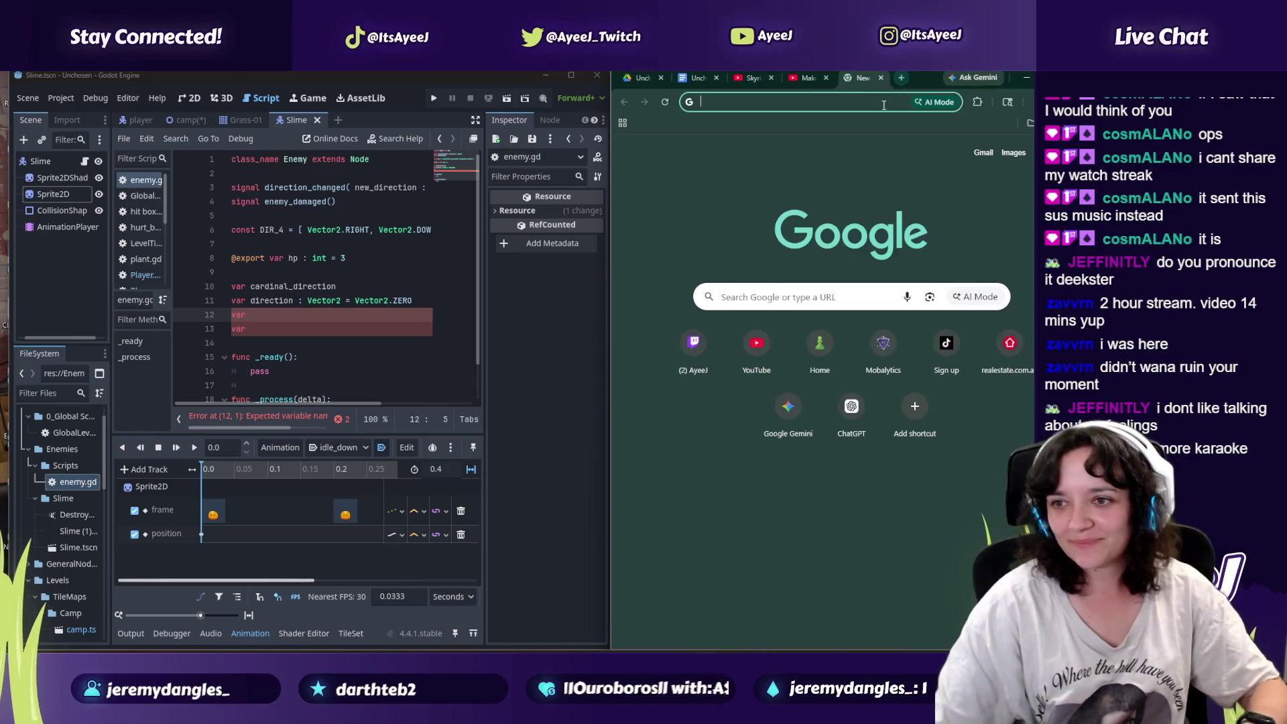
Go to YouTube from the new tab and search for karaoke
{"action": "left_click", "coordinate": [756, 345]}
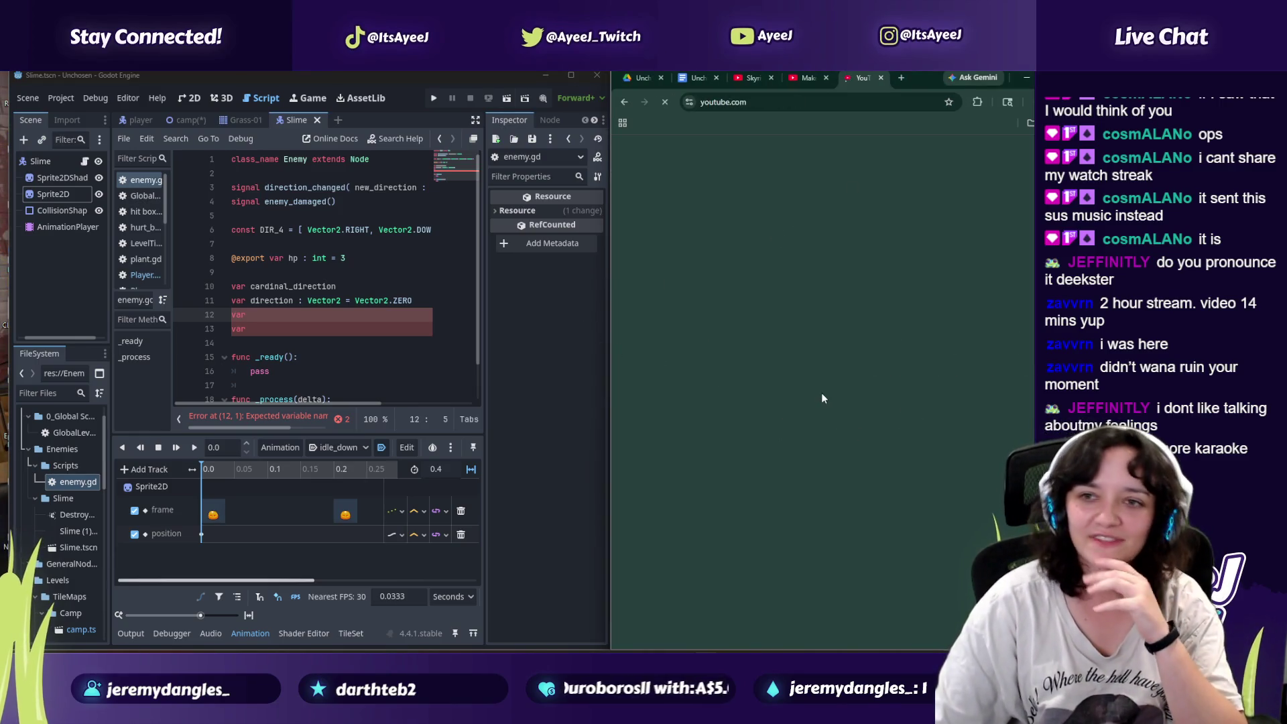
{"action": "scroll", "coordinate": [788, 461], "scroll_direction": "down", "scroll_amount": 10}
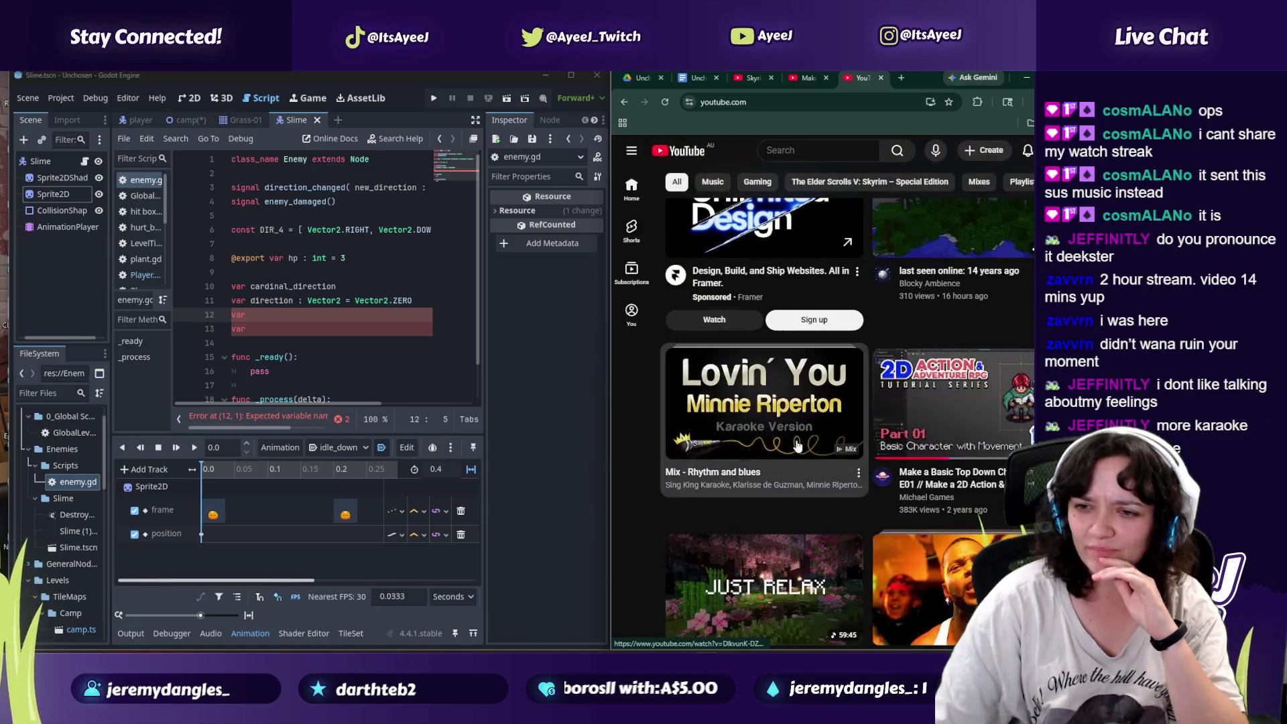
{"action": "scroll", "coordinate": [765, 433], "scroll_direction": "down", "scroll_amount": 15}
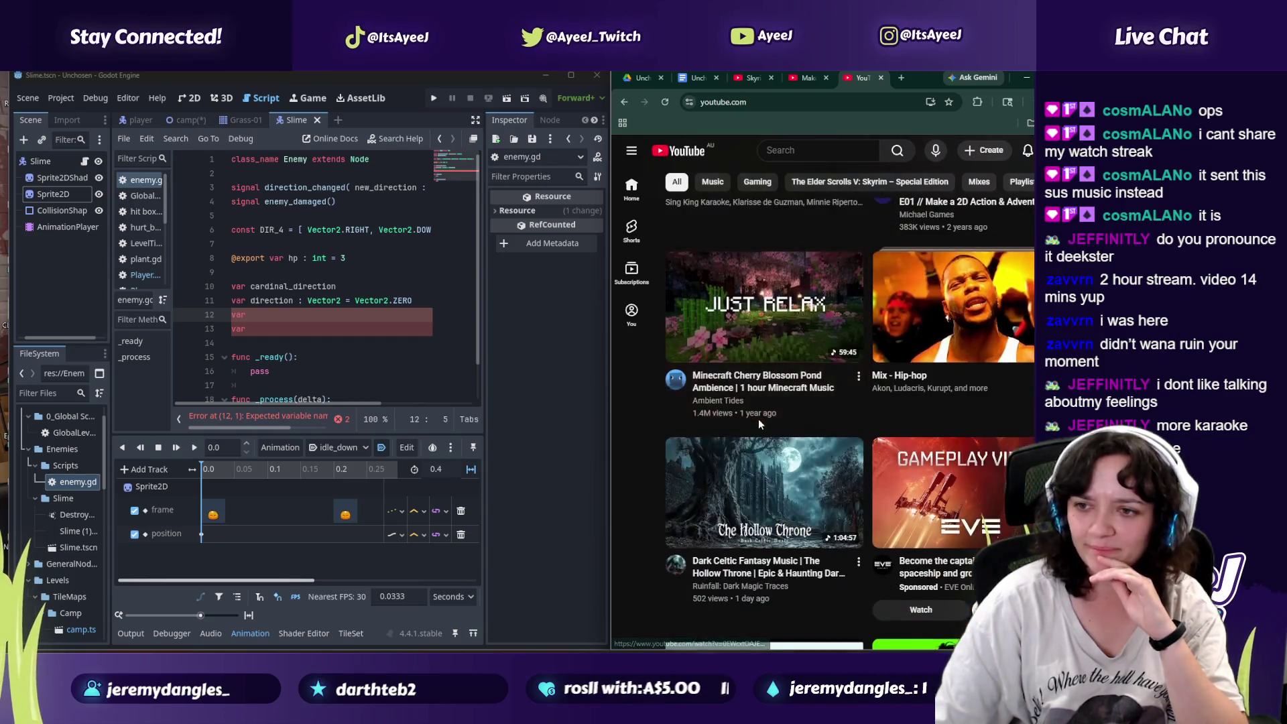
{"action": "left_click", "coordinate": [796, 153]}
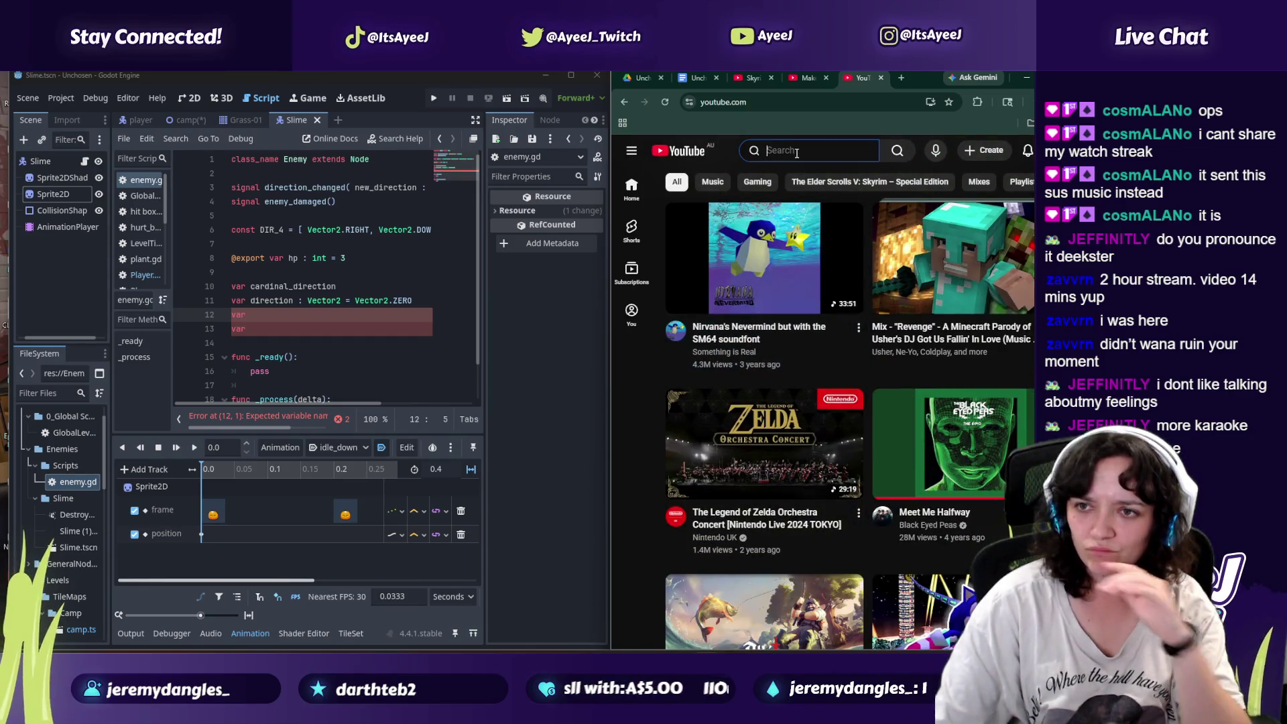
{"action": "type", "text": "karaoke hitydx"}
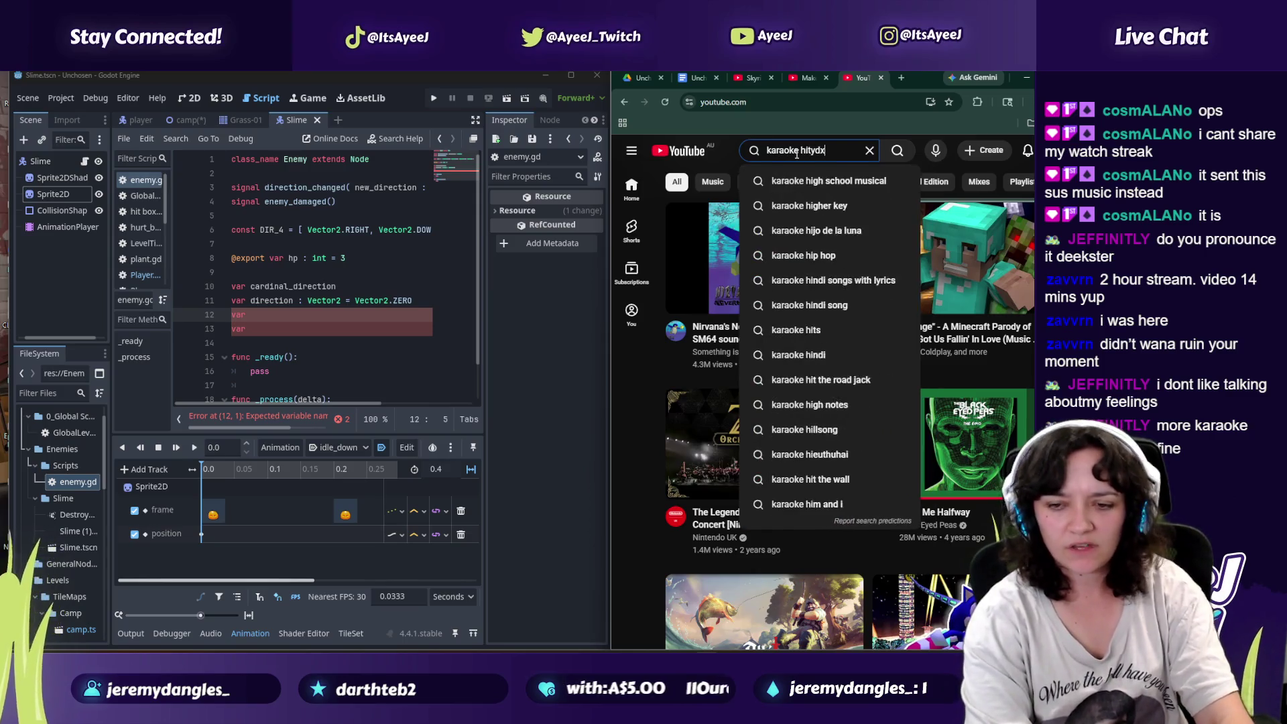
{"action": "key", "text": "Return"}
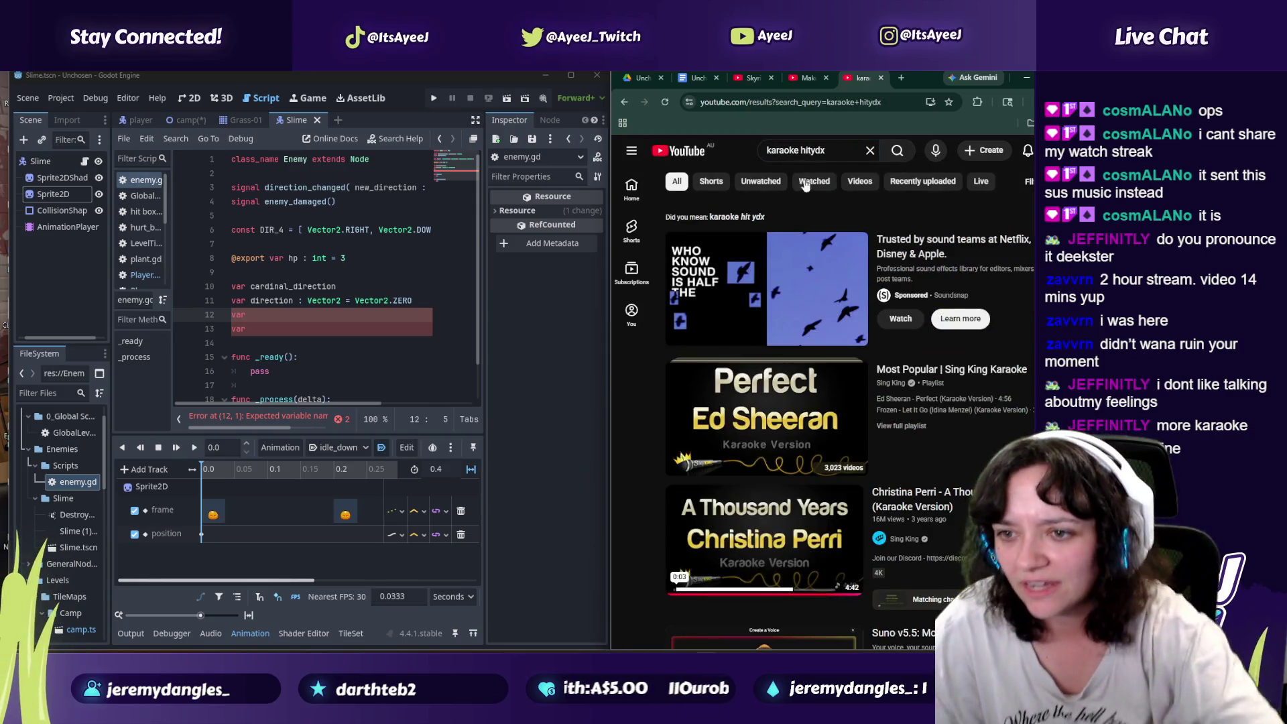
Open the Sing King Most Popular playlist and play How Far I'll Go (Karaoke Version)
{"action": "scroll", "coordinate": [764, 370], "scroll_direction": "down", "scroll_amount": 2}
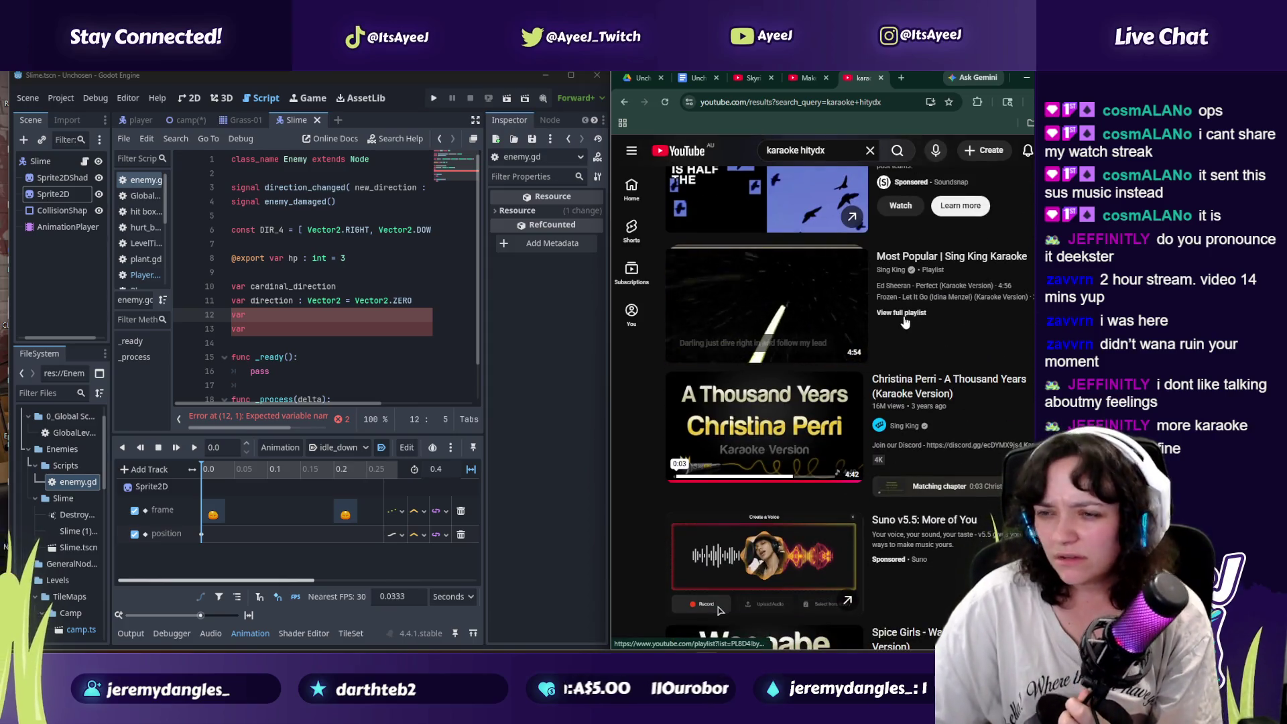
{"action": "left_click", "coordinate": [840, 360]}
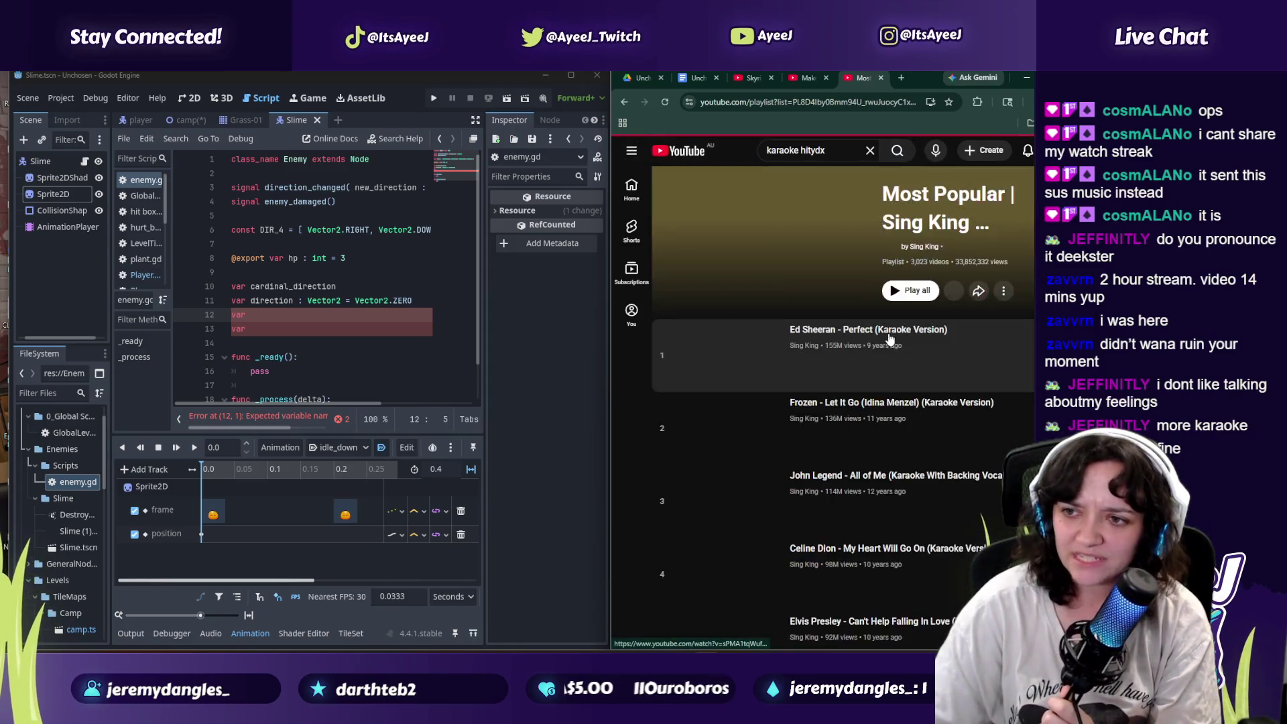
{"action": "scroll", "coordinate": [776, 491], "scroll_direction": "down", "scroll_amount": 5}
{"action": "scroll", "coordinate": [776, 491], "scroll_direction": "down", "scroll_amount": 2}
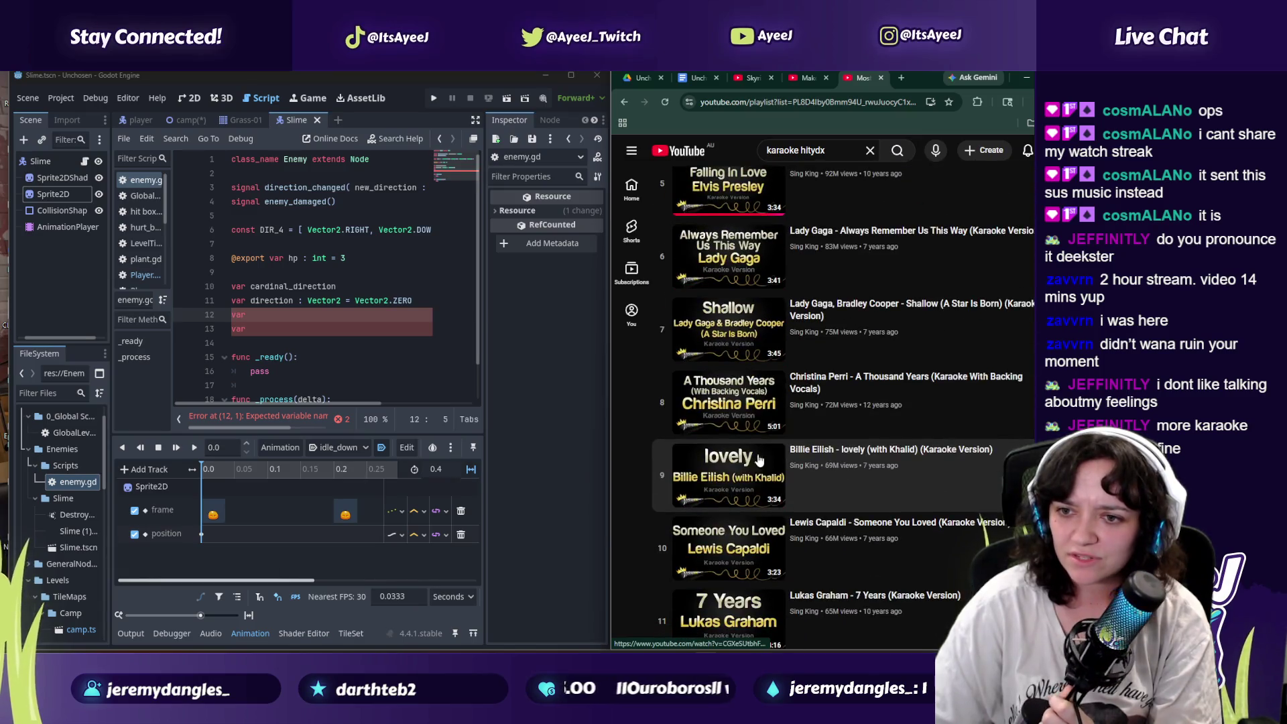
{"action": "scroll", "coordinate": [825, 370], "scroll_direction": "down", "scroll_amount": 1}
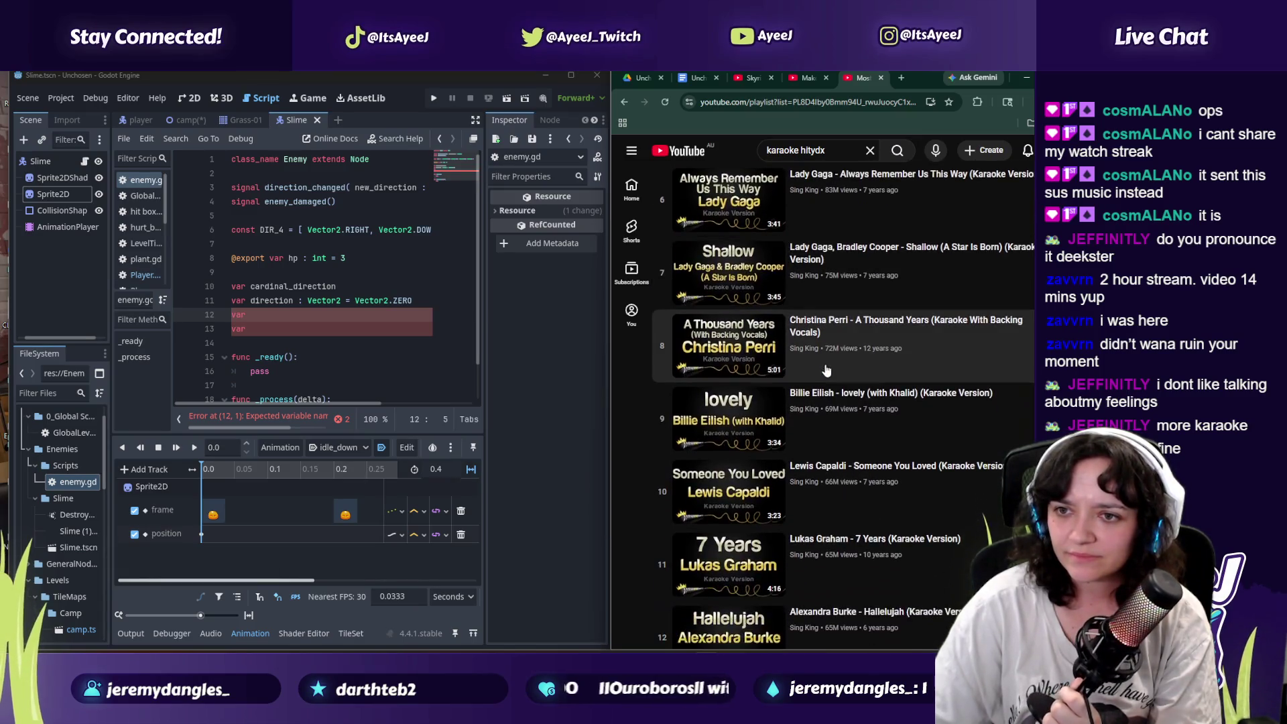
{"action": "scroll", "coordinate": [787, 422], "scroll_direction": "down", "scroll_amount": 3}
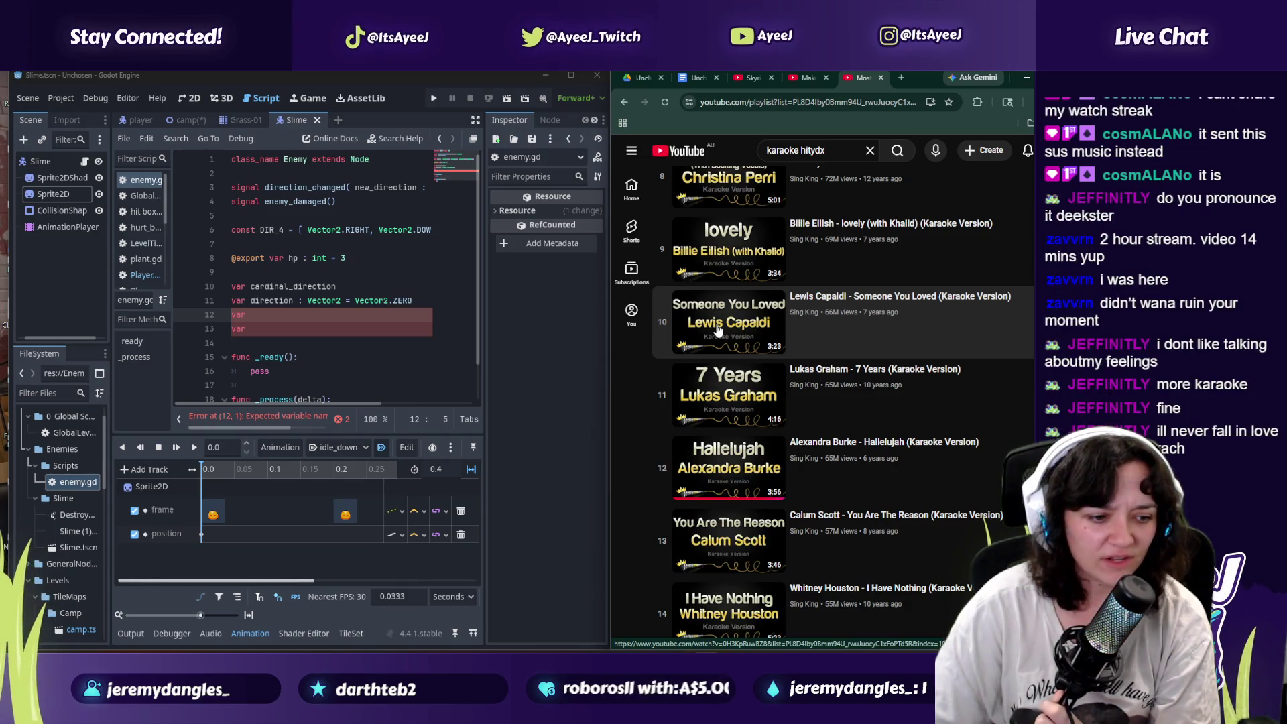
{"action": "scroll", "coordinate": [718, 327], "scroll_direction": "down", "scroll_amount": 5}
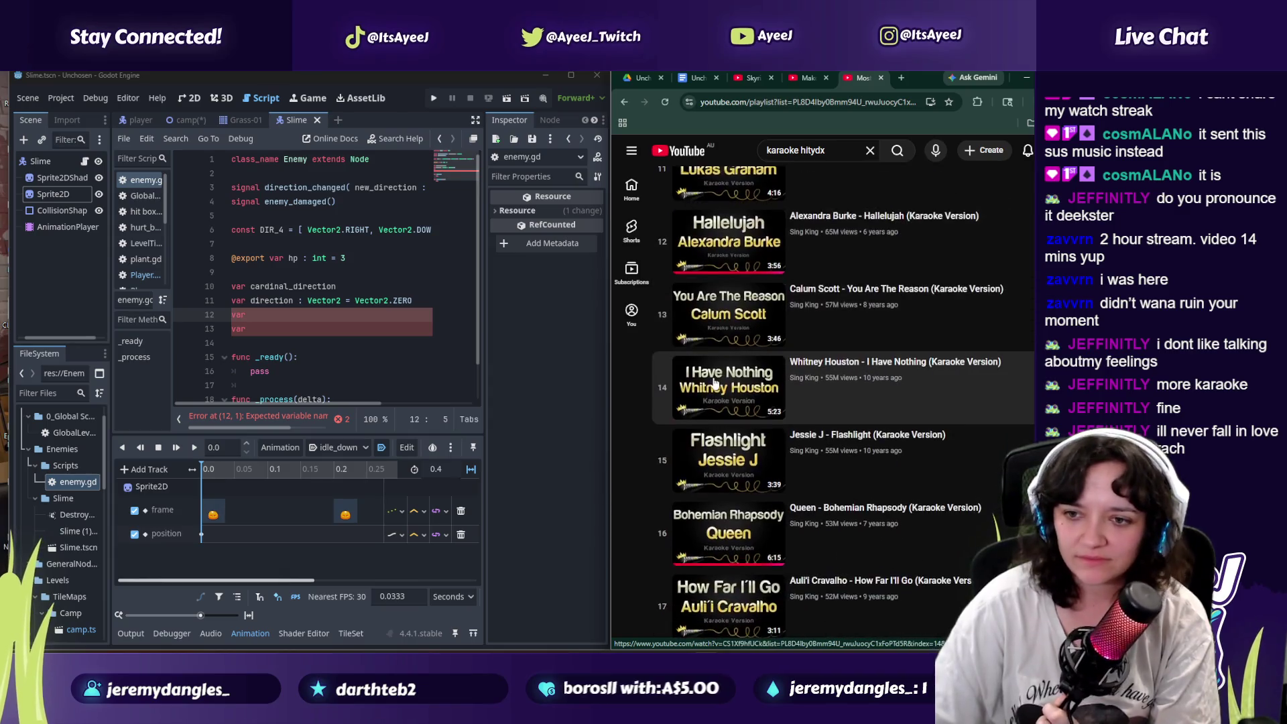
{"action": "scroll", "coordinate": [728, 404], "scroll_direction": "down", "scroll_amount": 3}
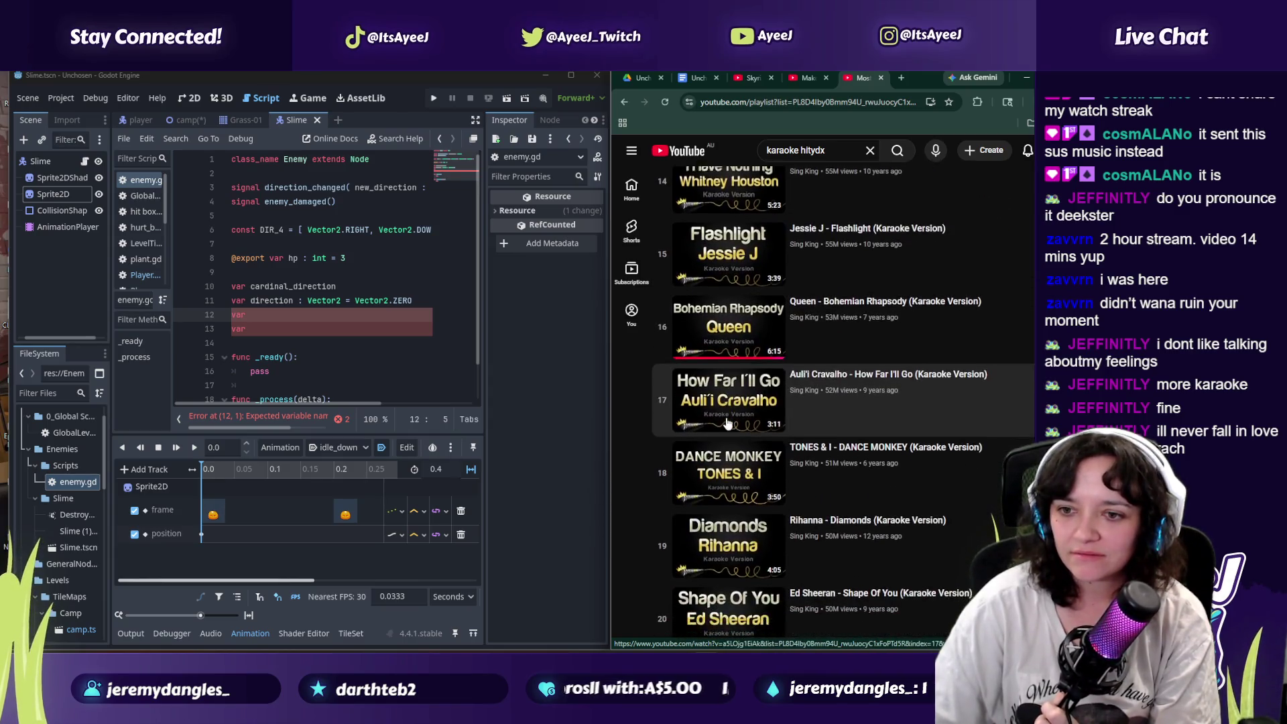
{"action": "left_click", "coordinate": [731, 384]}
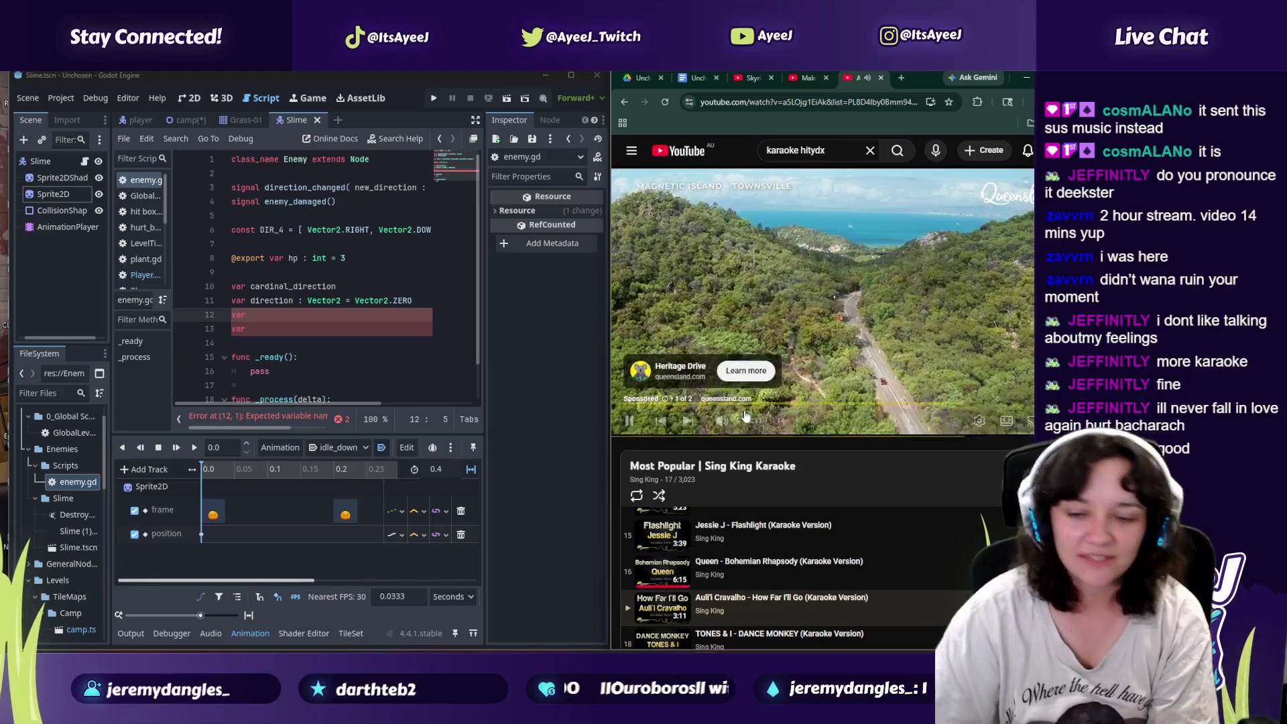
Mute the ad, play How Far I'll Go at full volume, and maximize the browser
{"action": "left_click", "coordinate": [723, 421]}
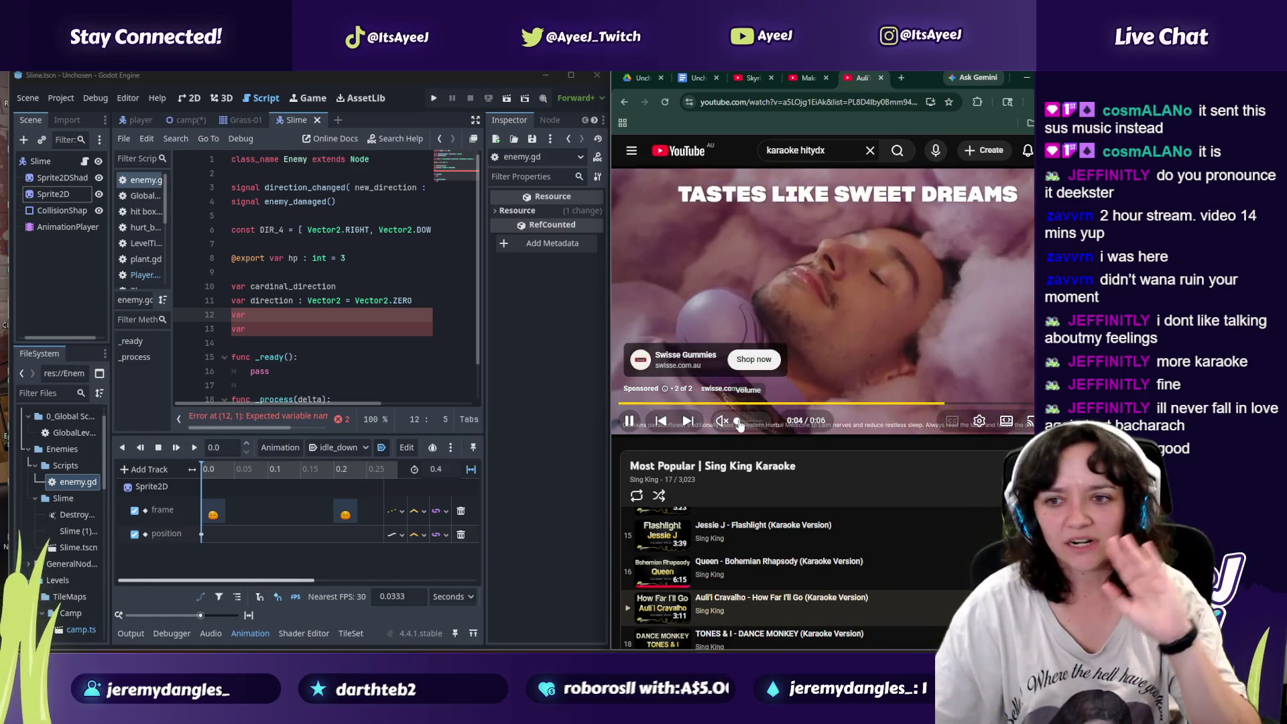
{"action": "left_click", "coordinate": [739, 422]}
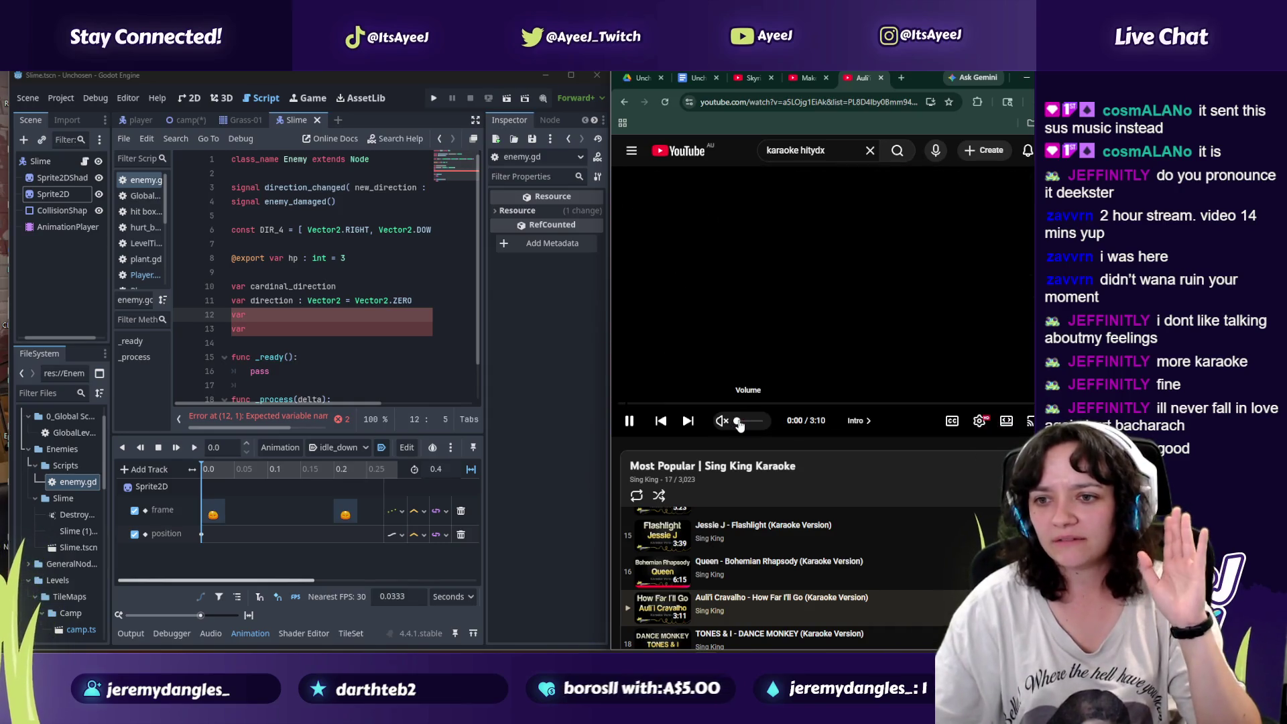
{"action": "left_click_drag", "start_coordinate": [740, 423], "coordinate": [770, 424]}
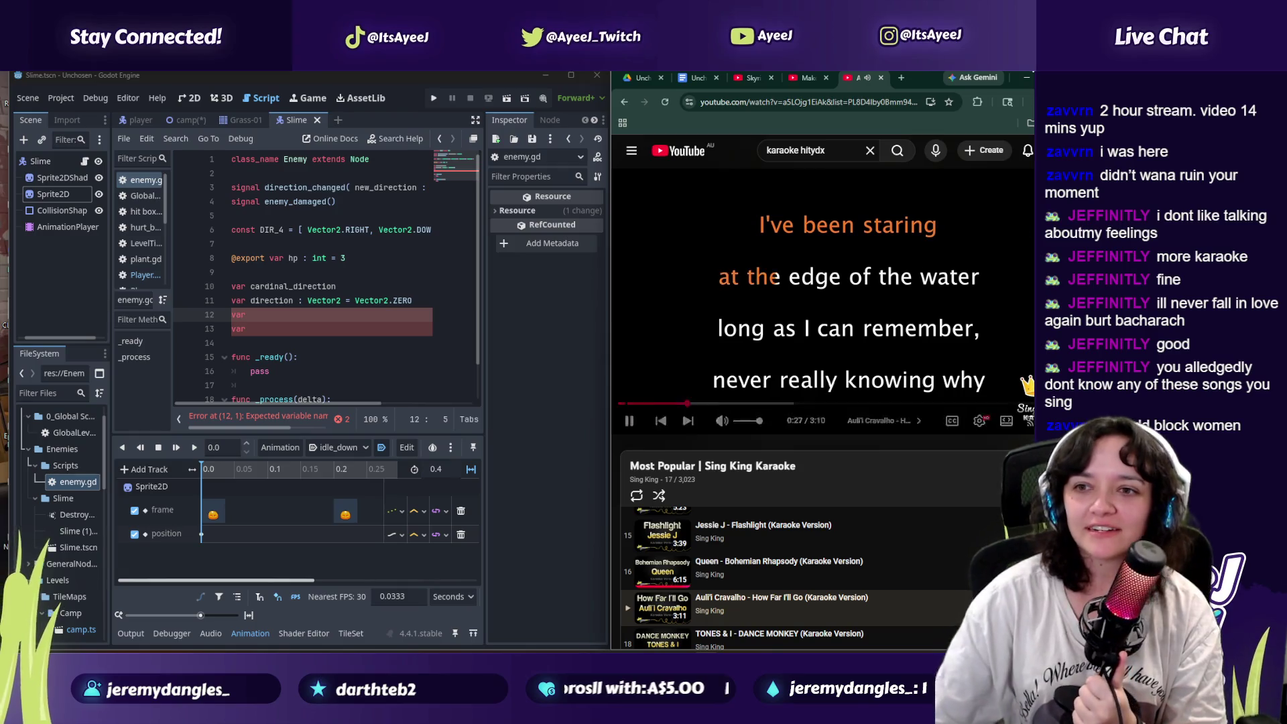
{"action": "key", "text": "super+Up"}
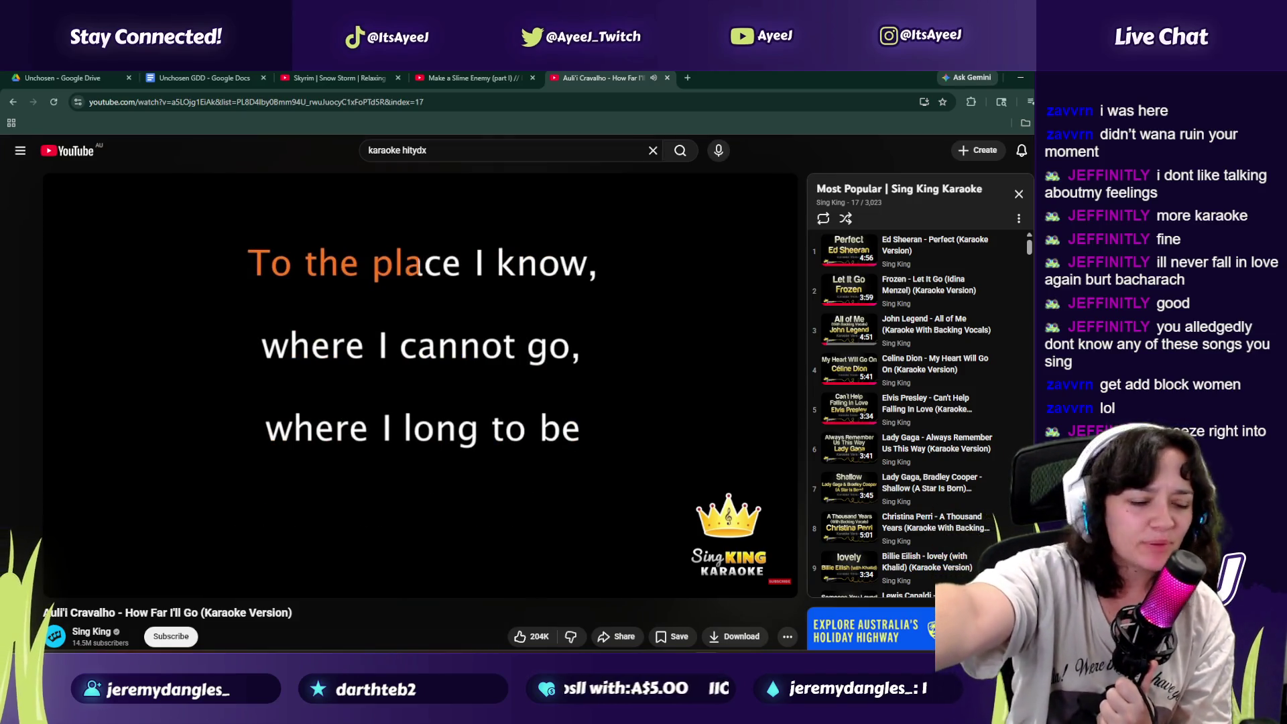
Restore the maximized browser to the right half of the screen with Win+Down
{"action": "mouse_move", "coordinate": [592, 361]}
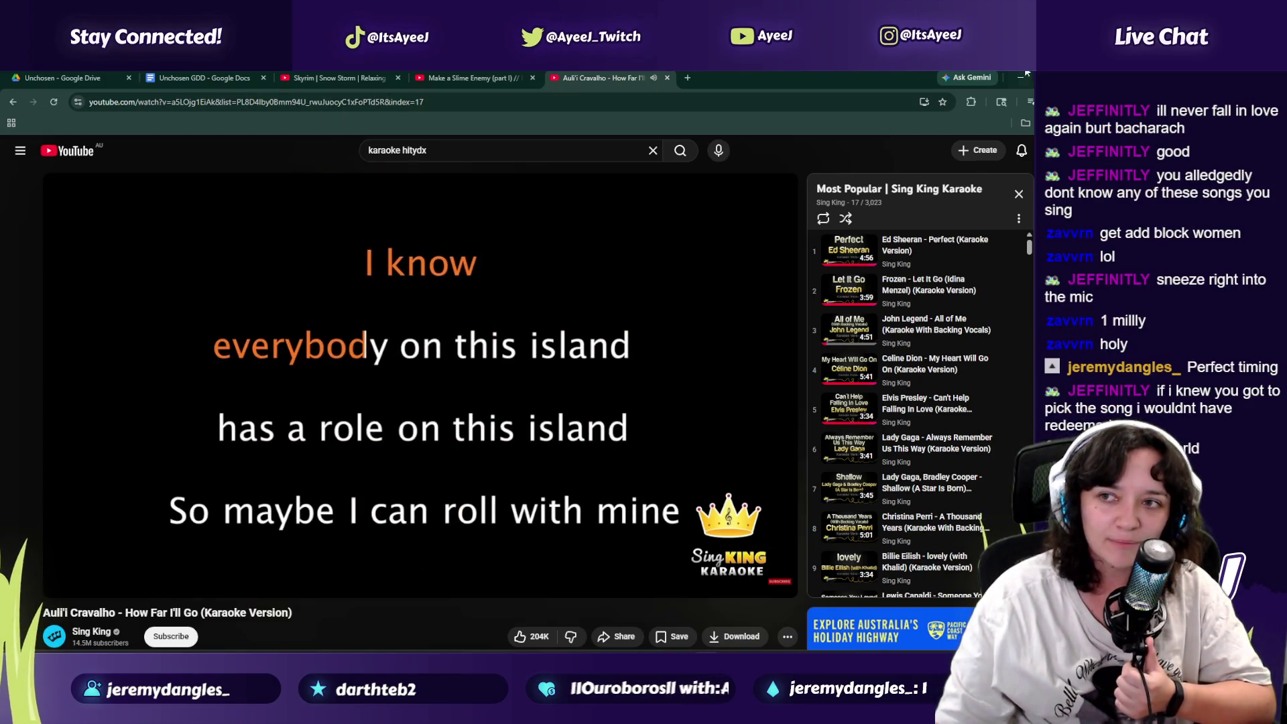
{"action": "key", "text": "super+Down"}
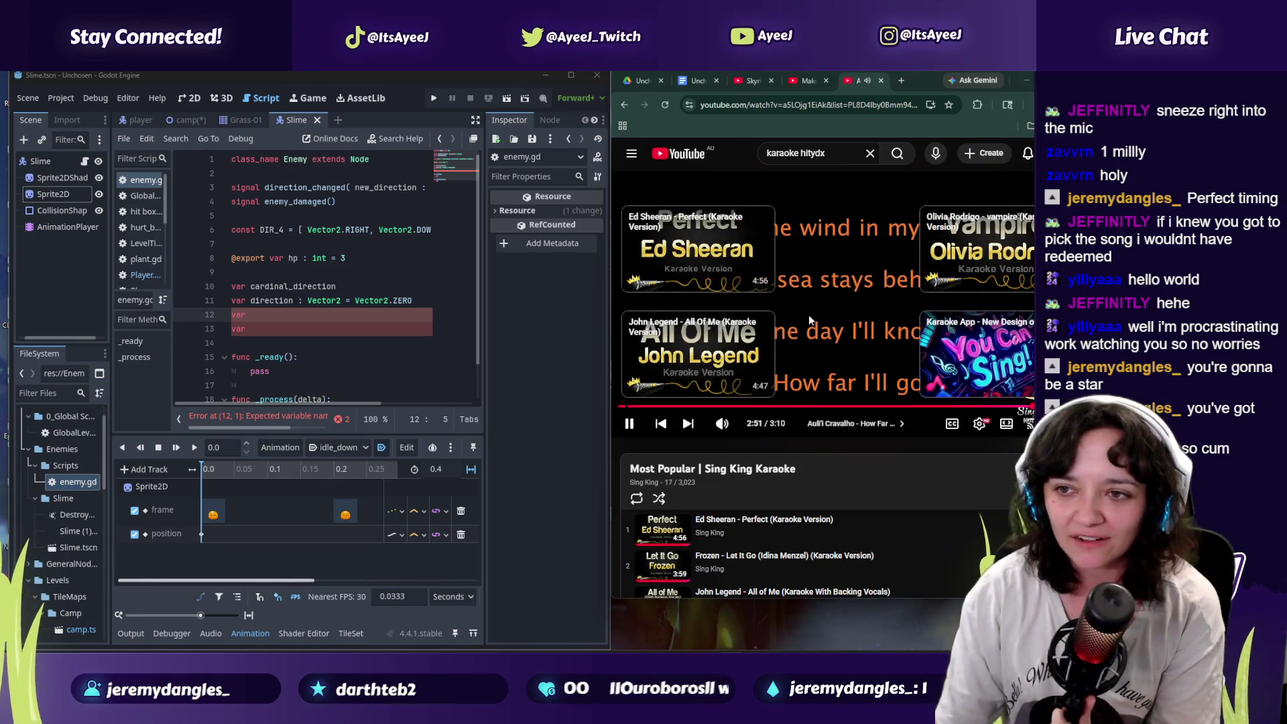
Pause the karaoke at 2:52, scroll the playlist, and focus the YouTube search box
{"action": "left_click", "coordinate": [768, 318]}
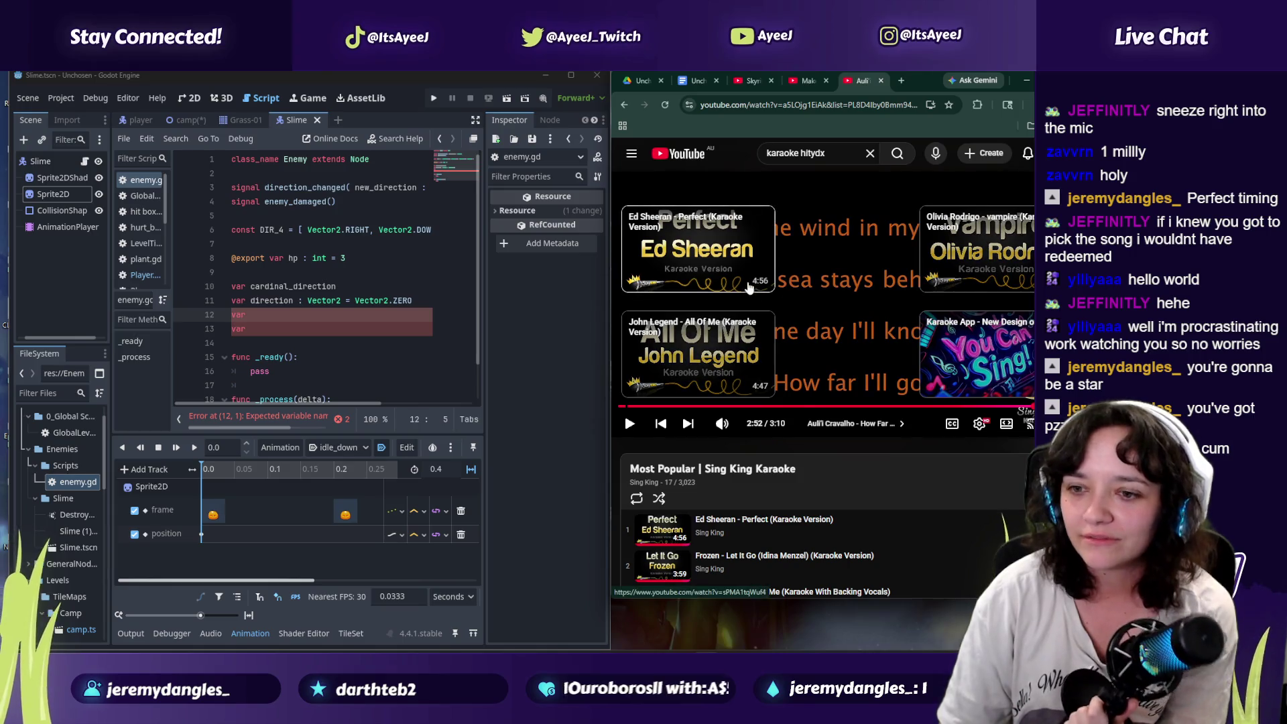
{"action": "scroll", "coordinate": [786, 297], "scroll_direction": "down", "scroll_amount": 3}
{"action": "scroll", "coordinate": [790, 441], "scroll_direction": "down", "scroll_amount": 6}
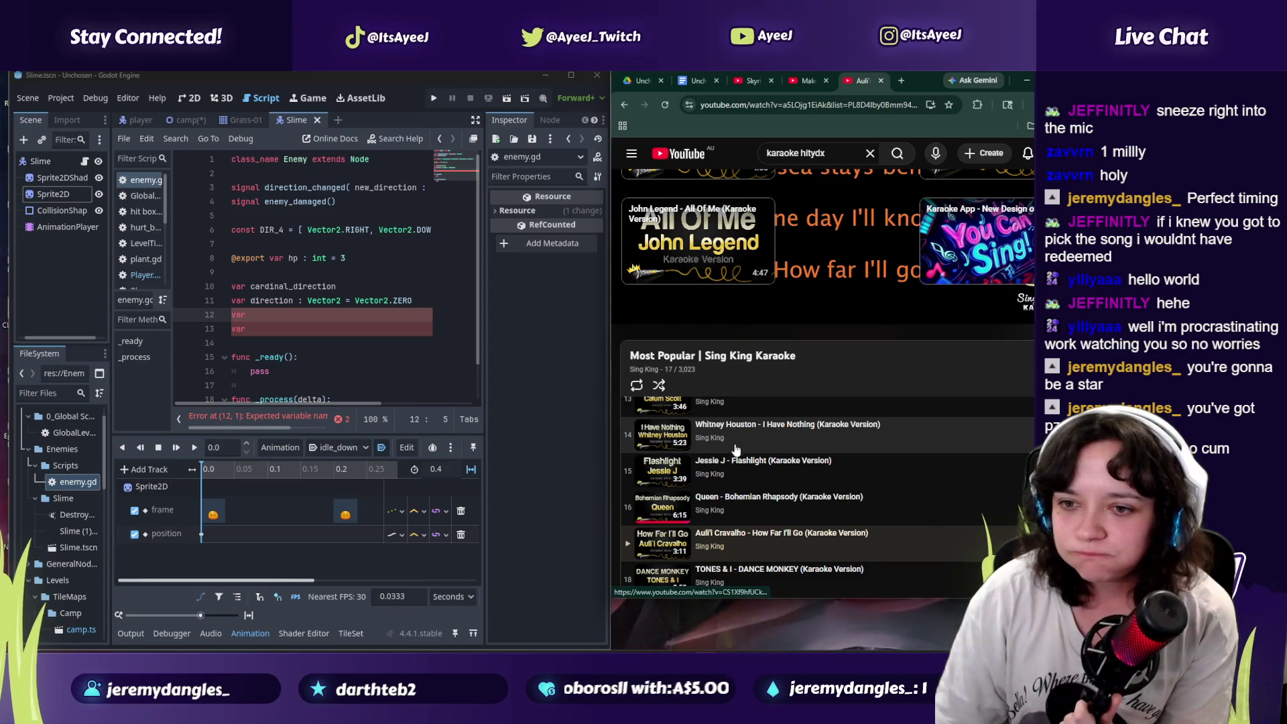
{"action": "scroll", "coordinate": [733, 482], "scroll_direction": "down", "scroll_amount": 1}
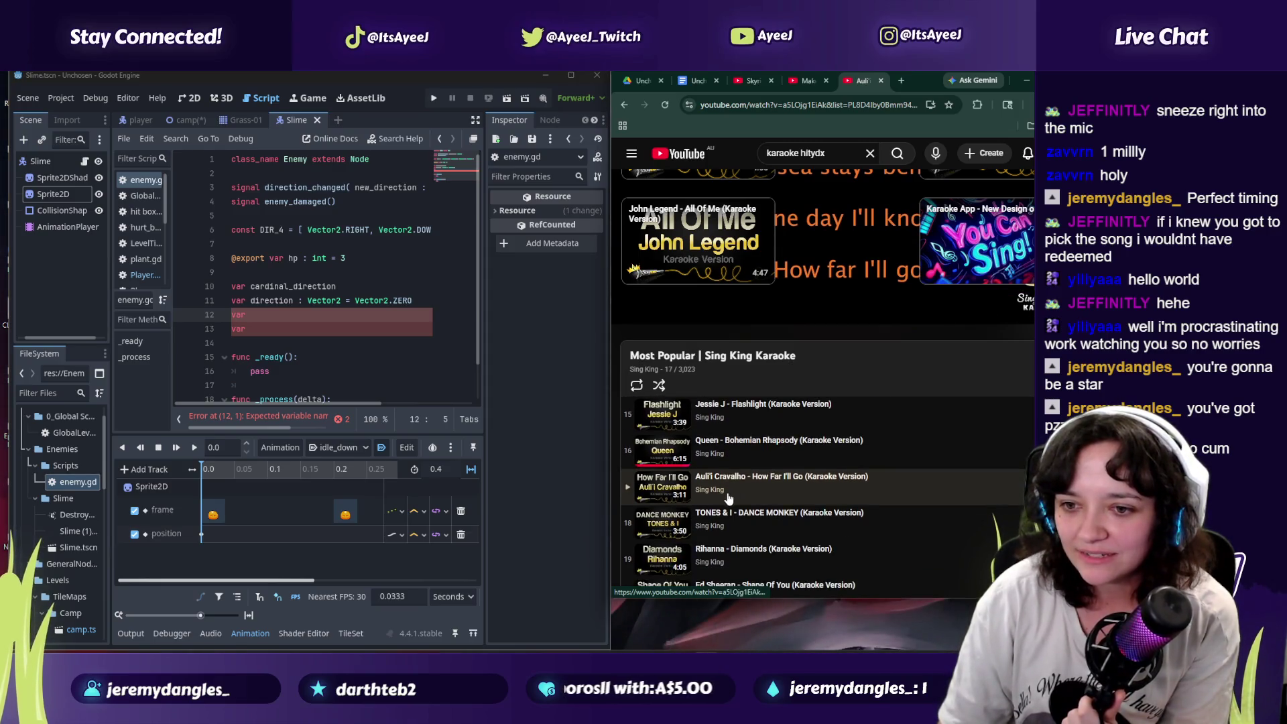
{"action": "scroll", "coordinate": [727, 493], "scroll_direction": "down", "scroll_amount": 2}
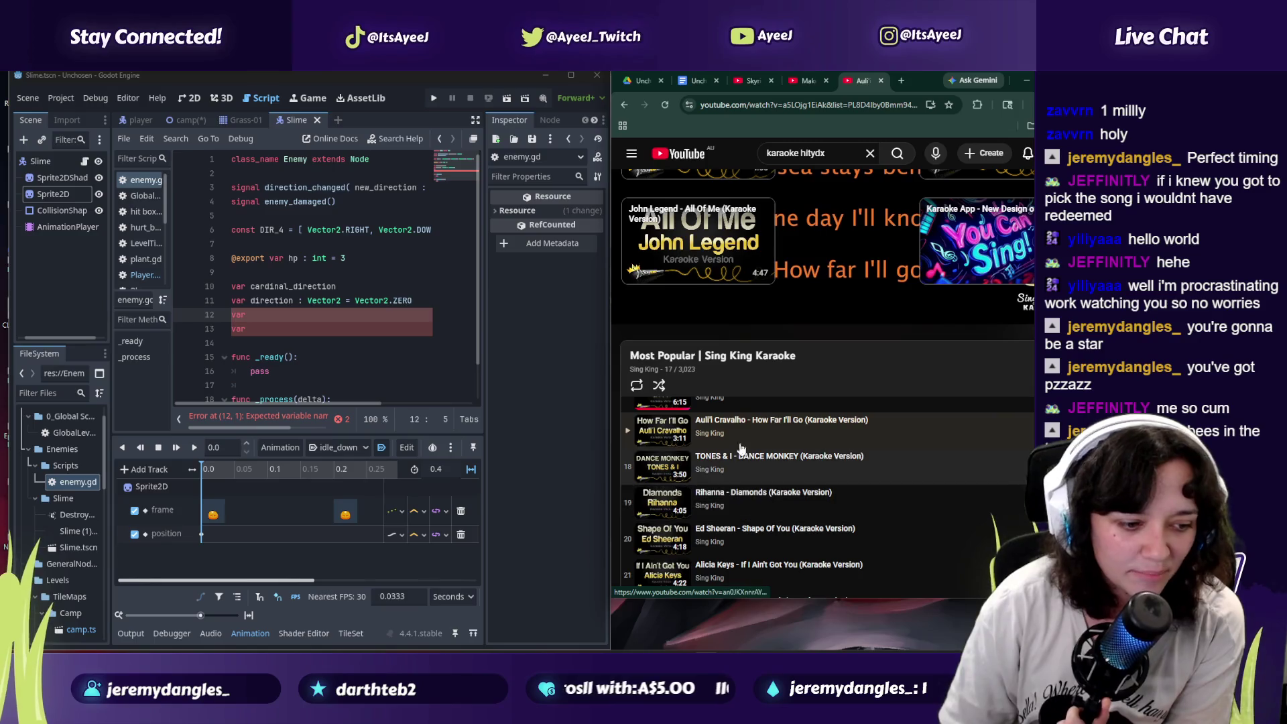
{"action": "key", "text": "slash"}
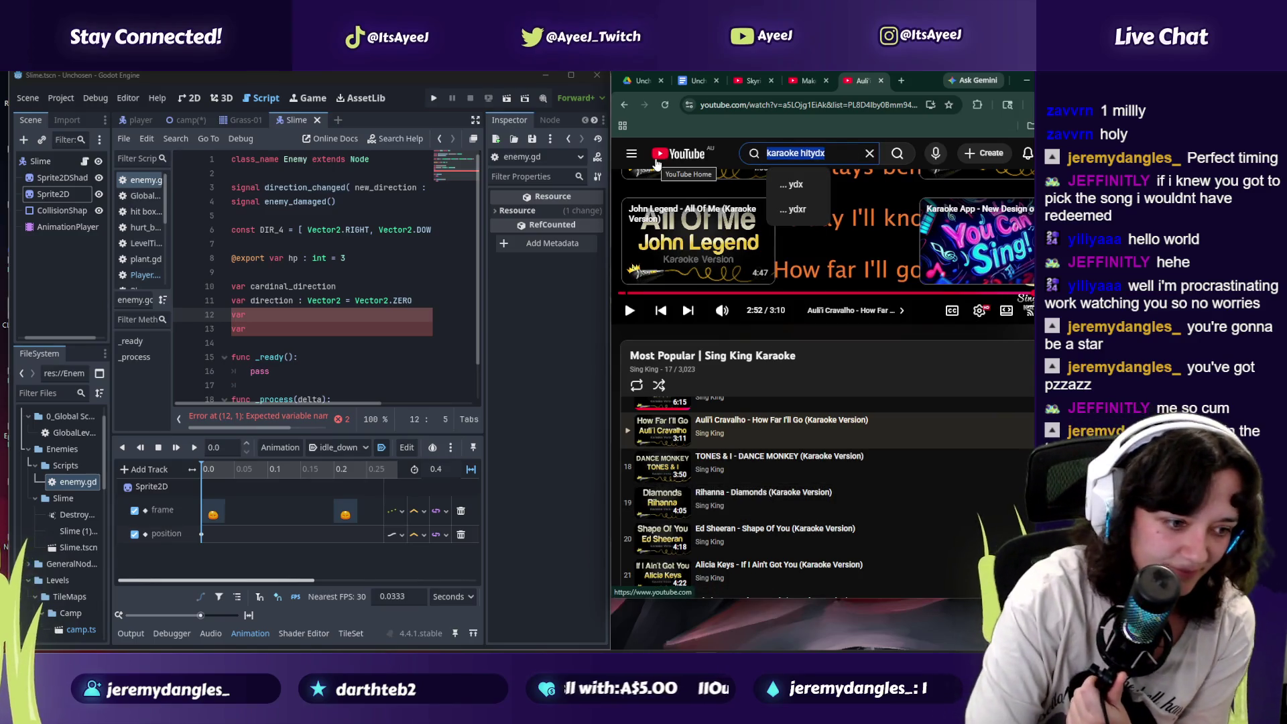
Search 'bees in the trap karaoke' and open the What's Up X Beez in the trap karaoke video
{"action": "type", "text": "b"}
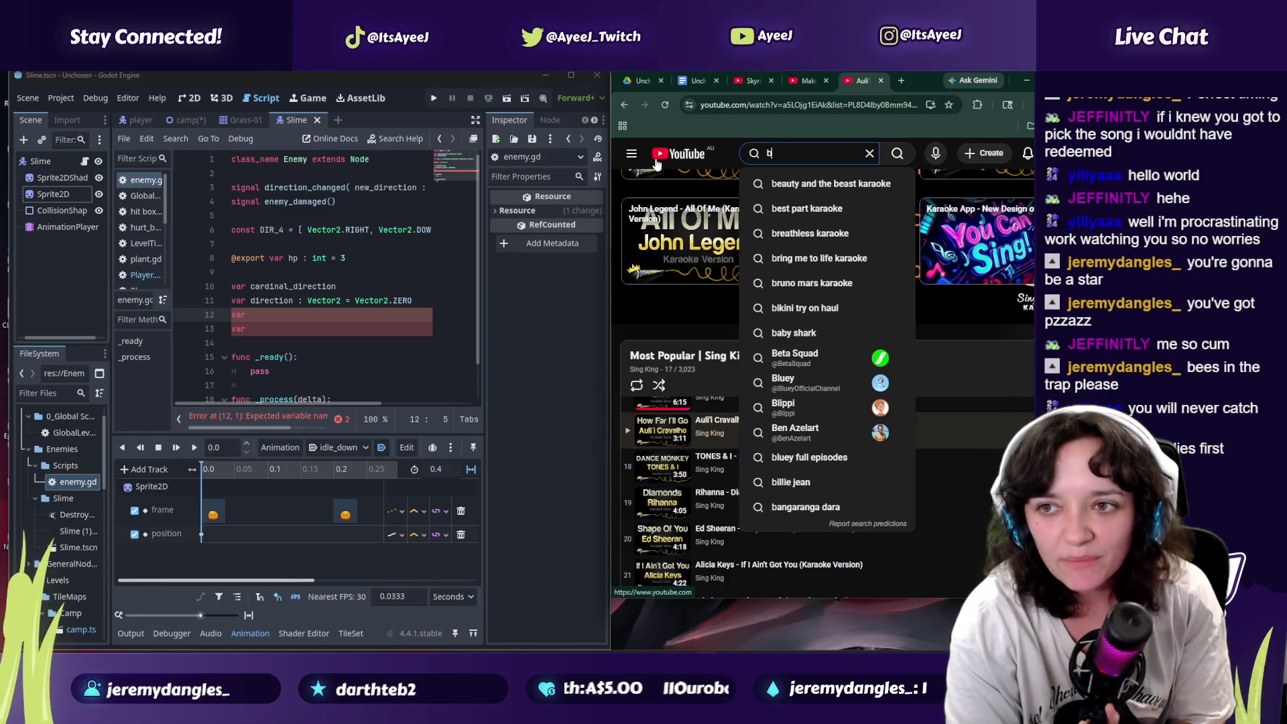
{"action": "type", "text": "ees in t"}
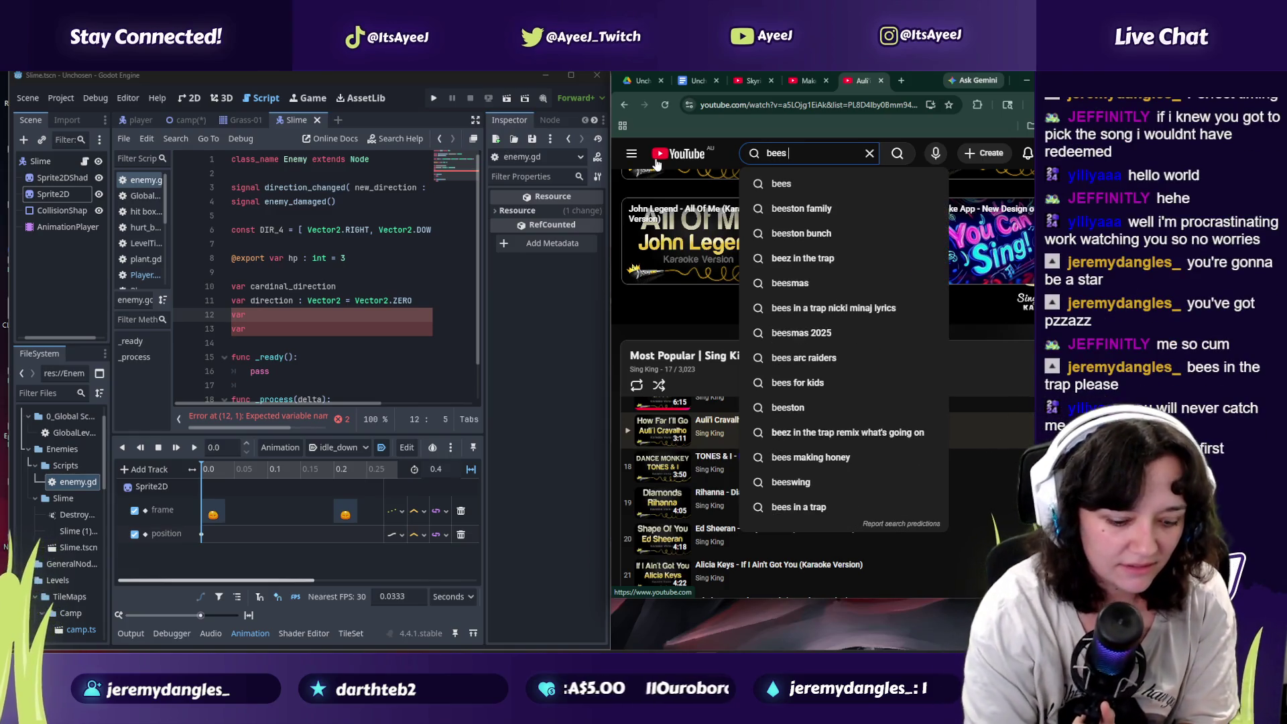
{"action": "type", "text": "he trap "}
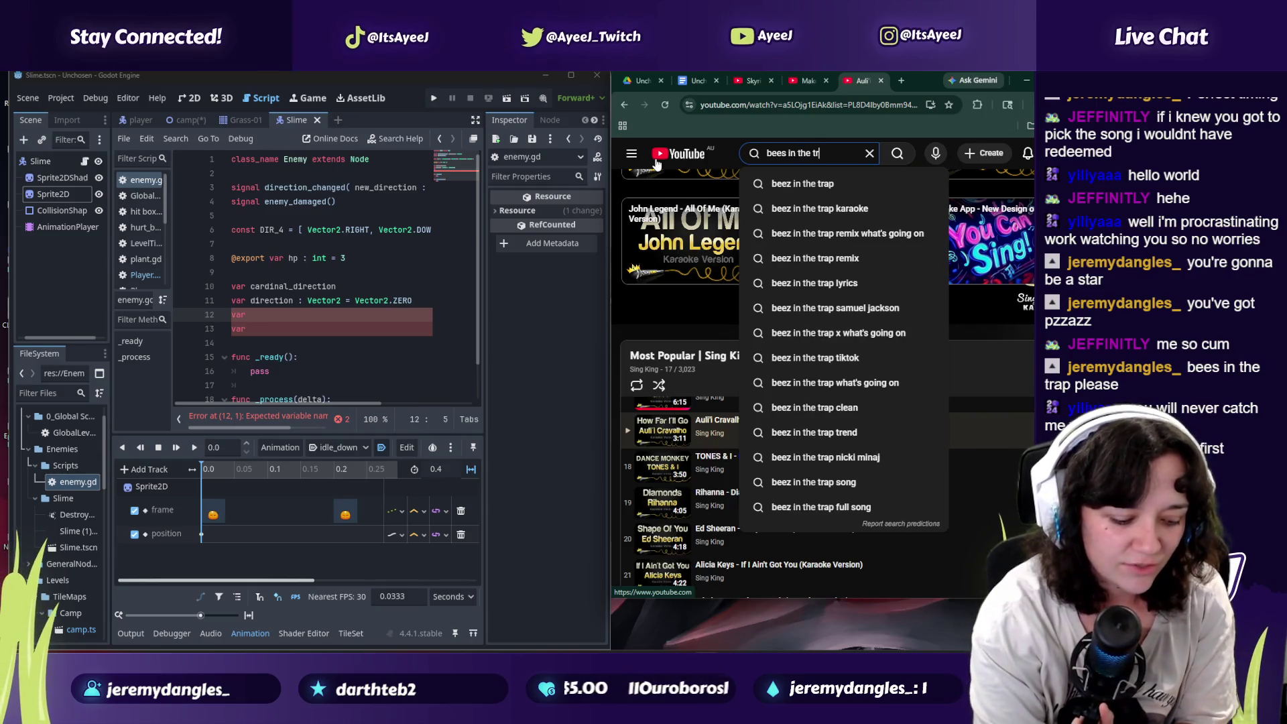
{"action": "type", "text": "karaoke"}
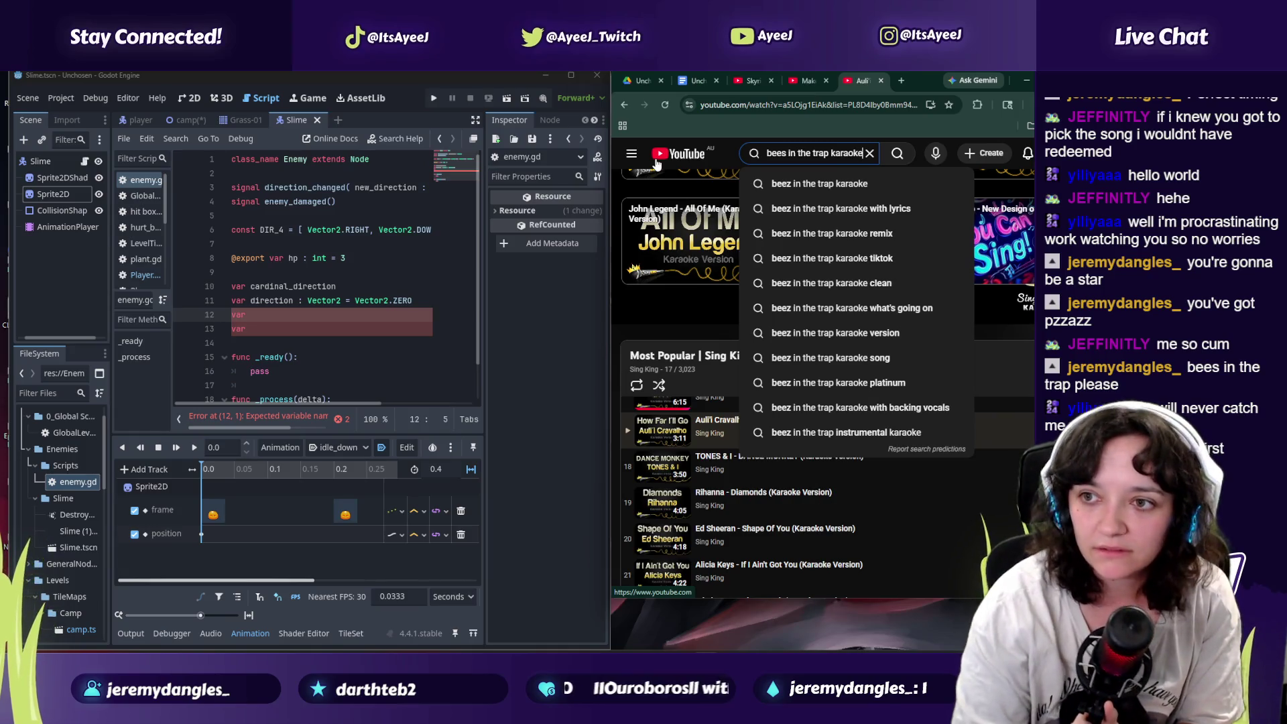
{"action": "key", "text": "Down"}
{"action": "key", "text": "Down"}
{"action": "key", "text": "Return"}
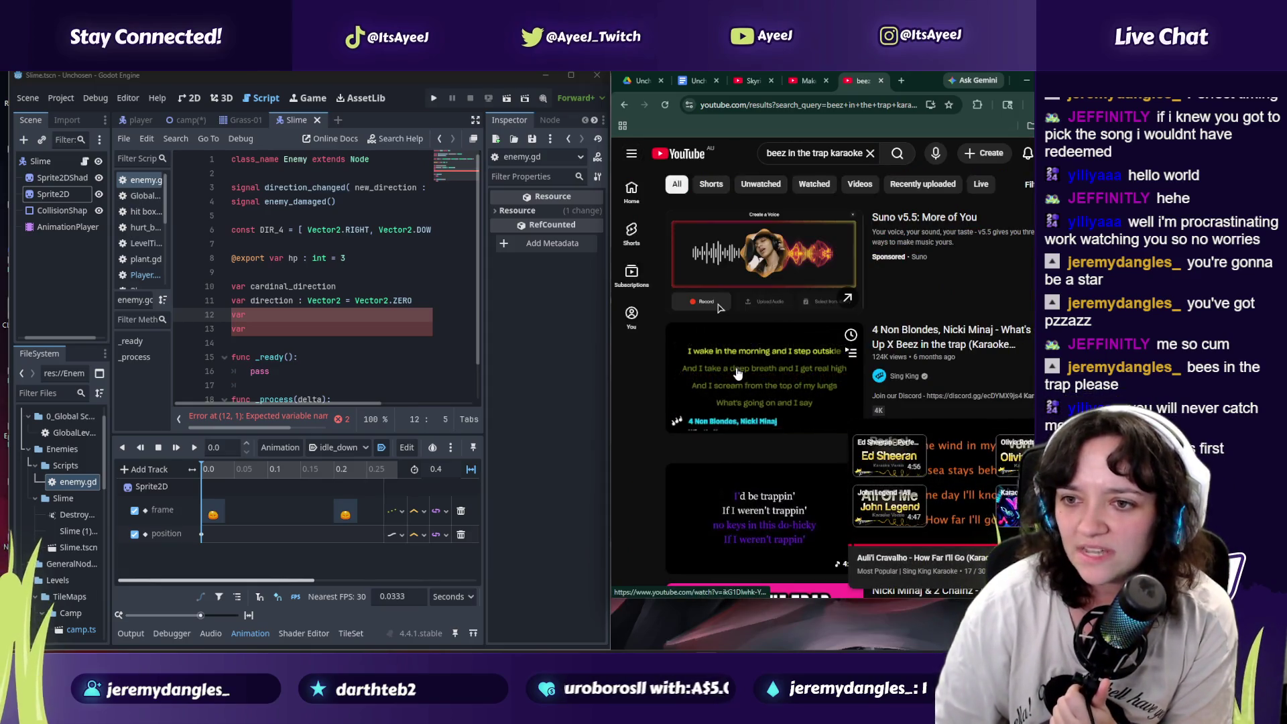
{"action": "left_click", "coordinate": [754, 395]}
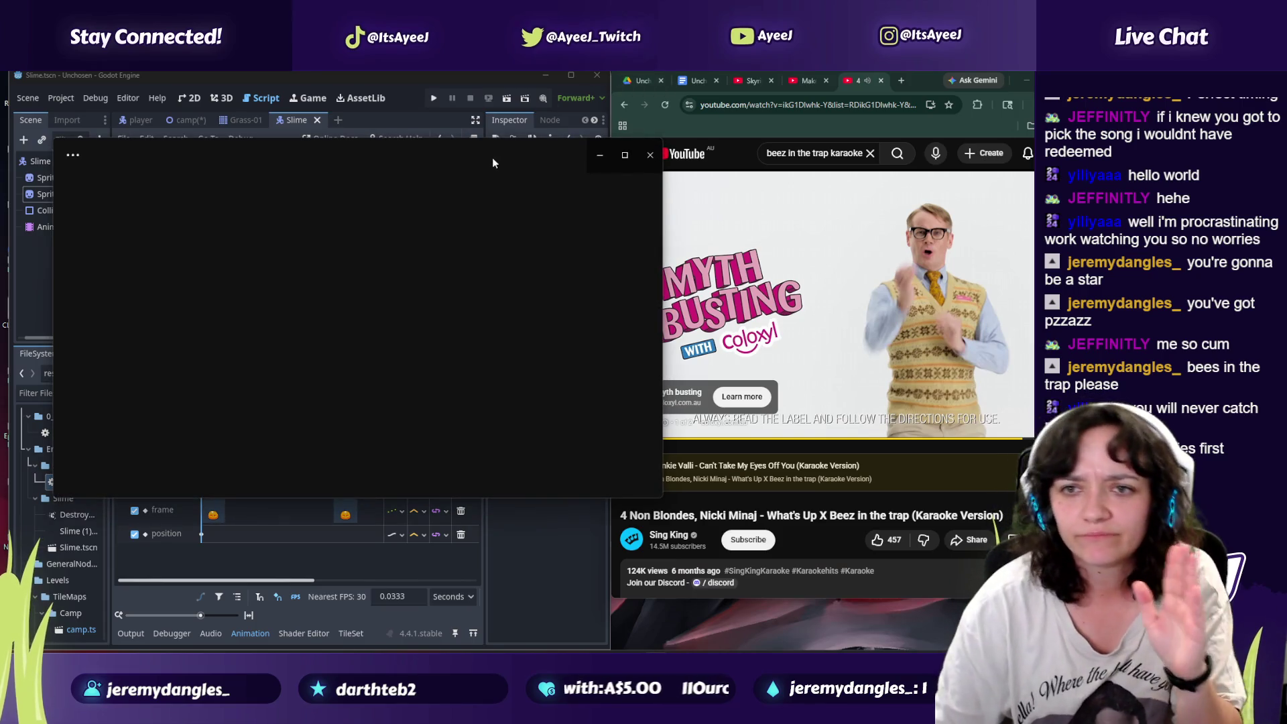
Type 'bees in' into Spotify's search bar to get Beez in the Trap suggestions
{"action": "left_click", "coordinate": [282, 156]}
{"action": "type", "text": "bees"}
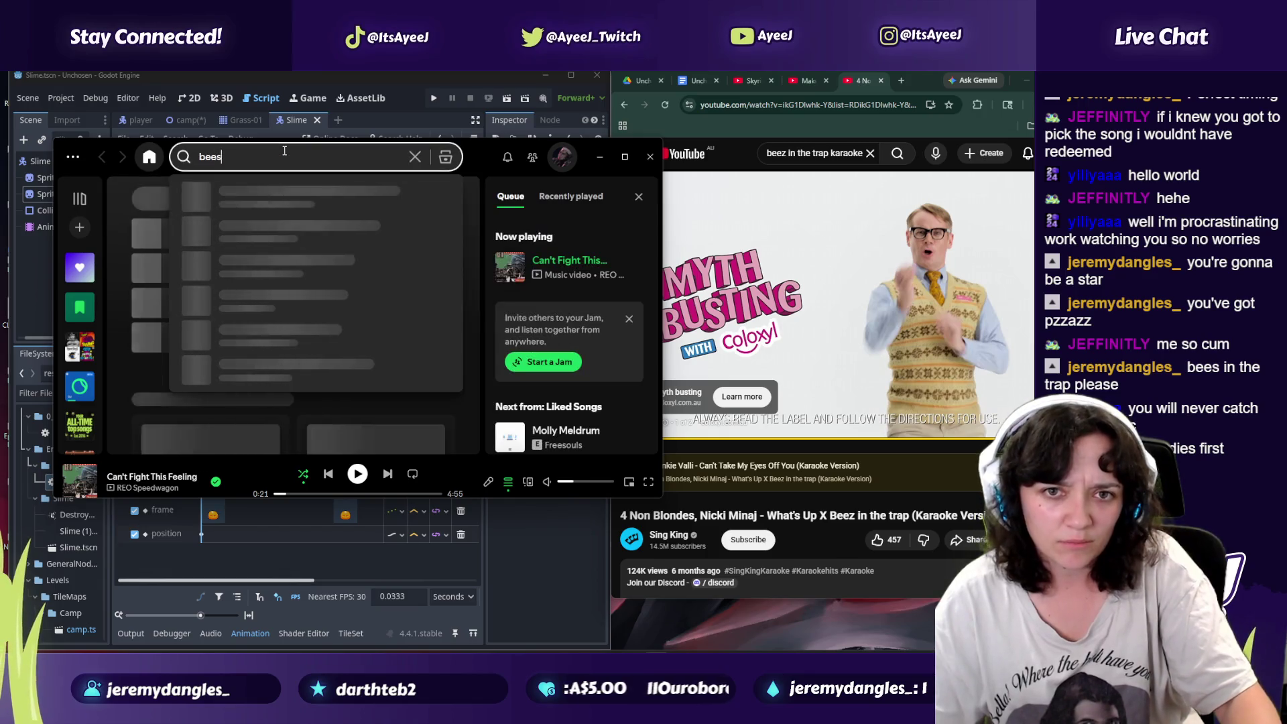
{"action": "type", "text": " iun"}
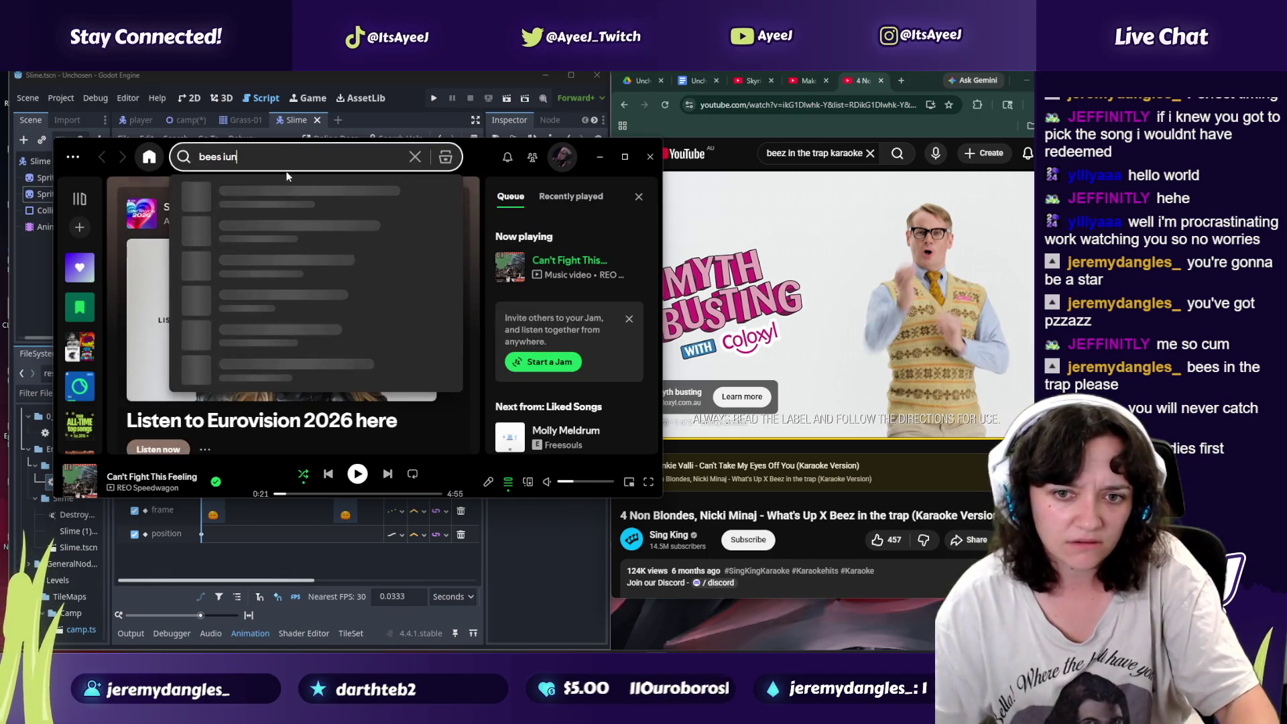